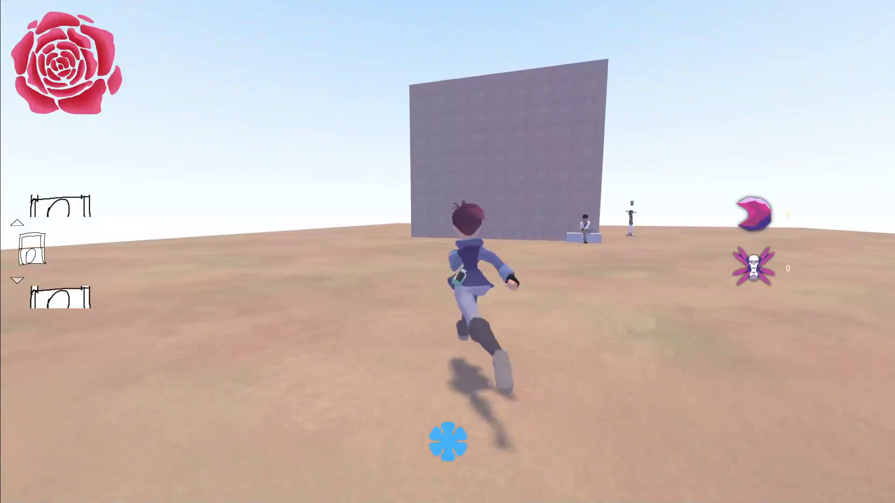
Step: Talk with the scientist, asking about the lab coat and promising to keep an eye out
key("w")
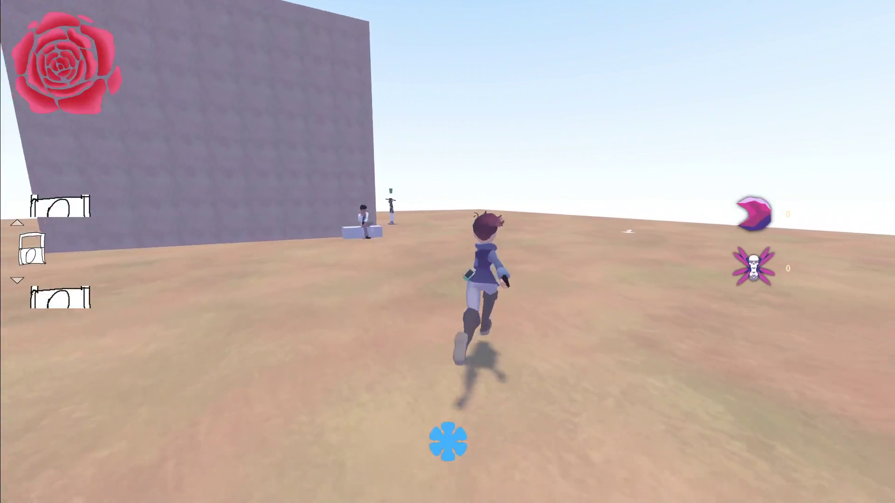
key("e")
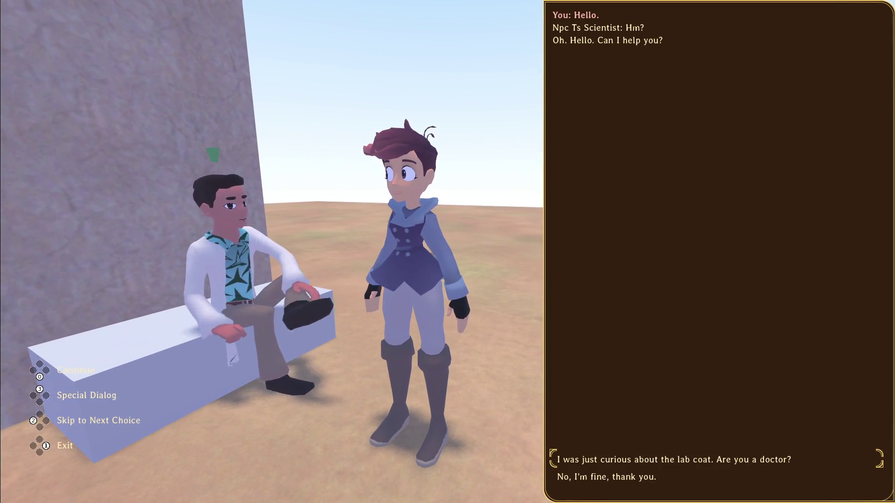
key("Return")
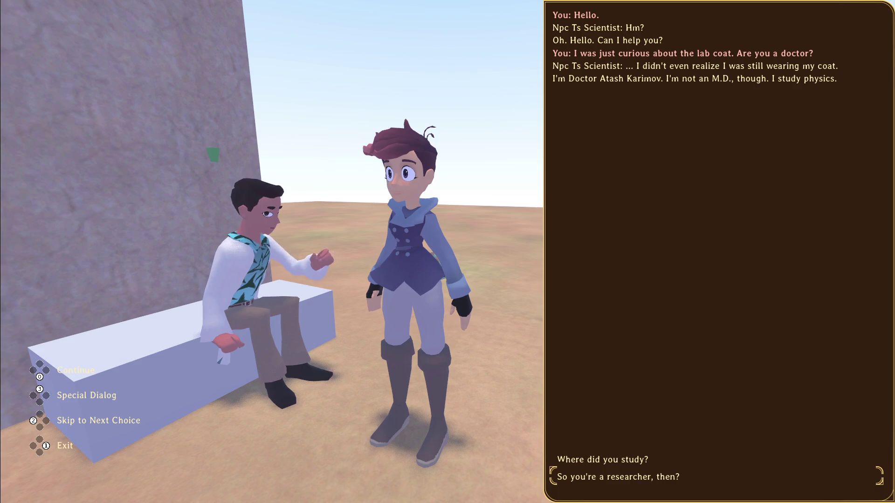
key("Return")
key("Up")
key("Return")
key("Return")
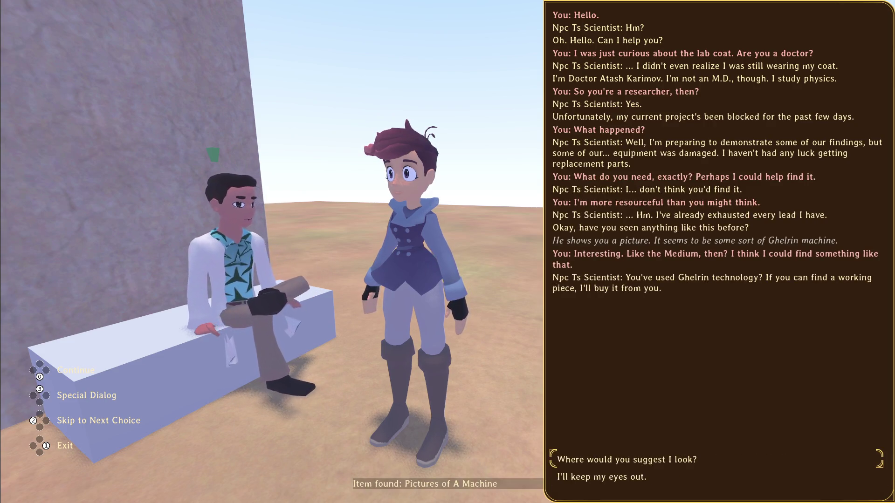
key("Down")
key("Return")
key("Escape")
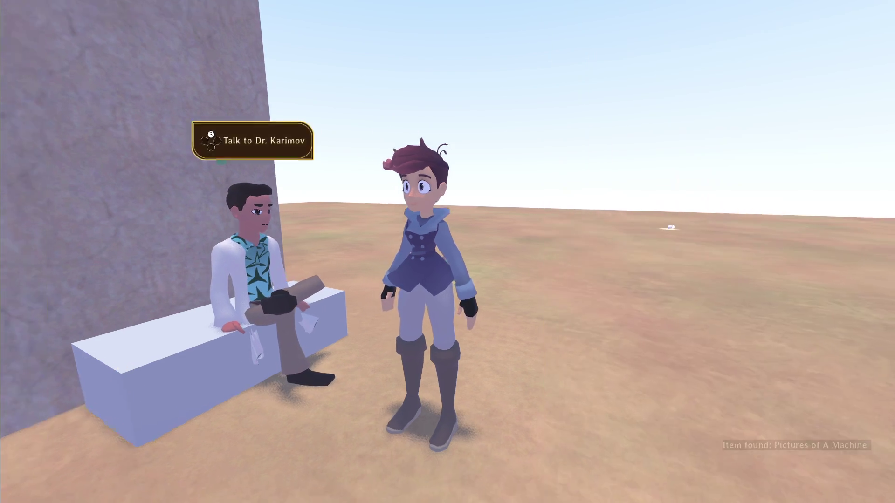
Step: Check the new quest entry in the journal, run ahead, then check the journal again
key("Escape")
key("e")
key("e")
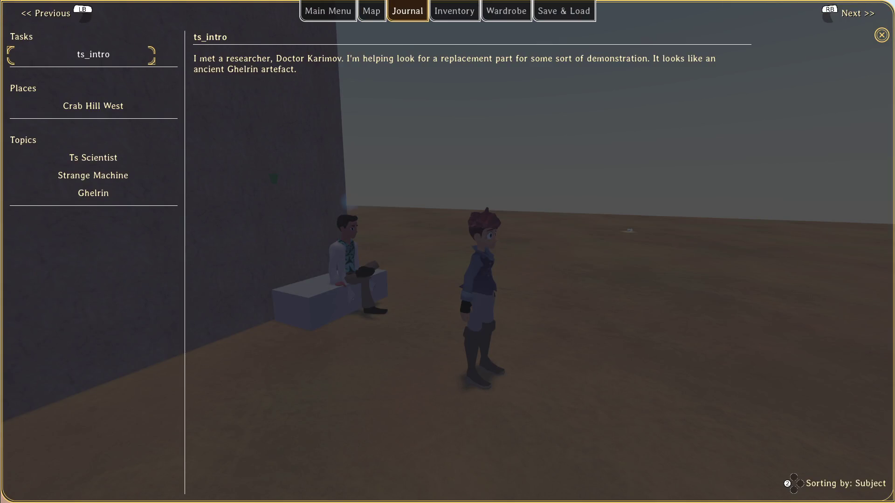
key("Escape")
key("w")
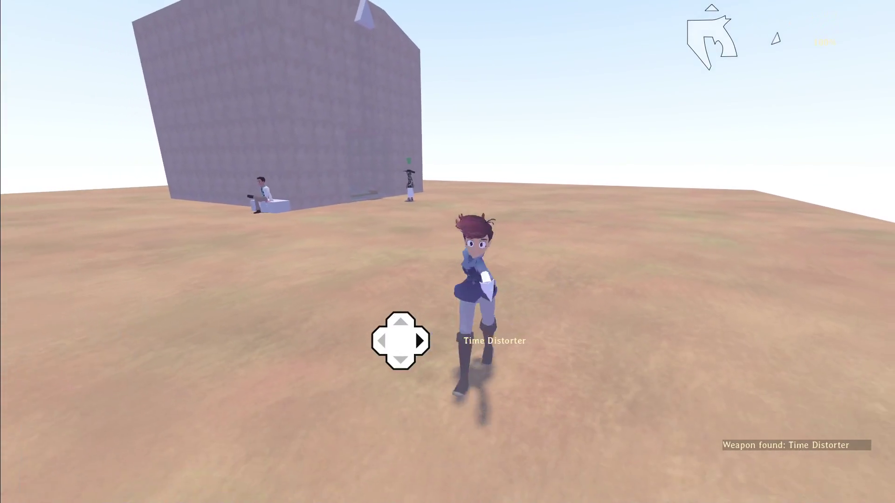
key("j")
key("Escape")
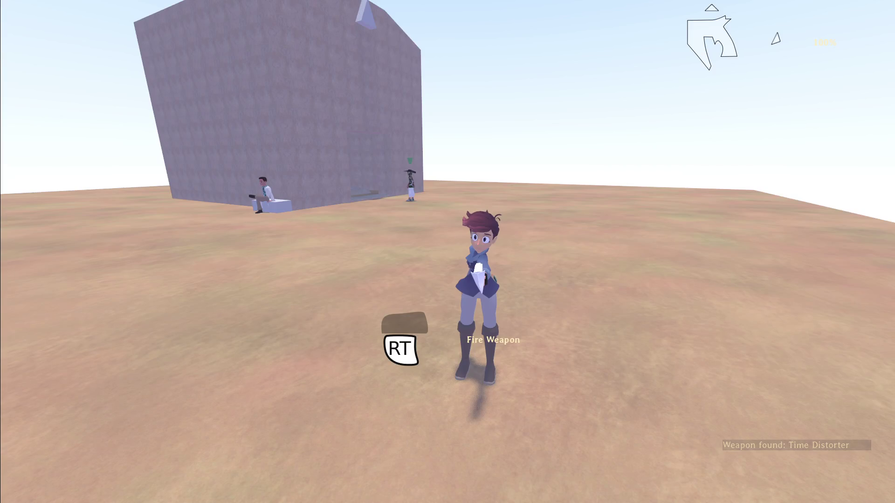
Step: Quit the game, exit the git diff in PowerShell, and delete the autosave folder
key("alt+F4")
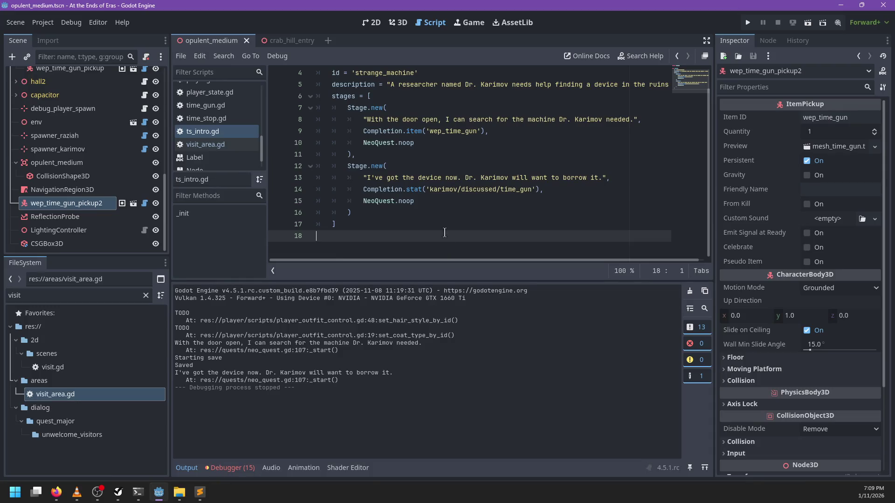
left_click(138, 492)
key("q")
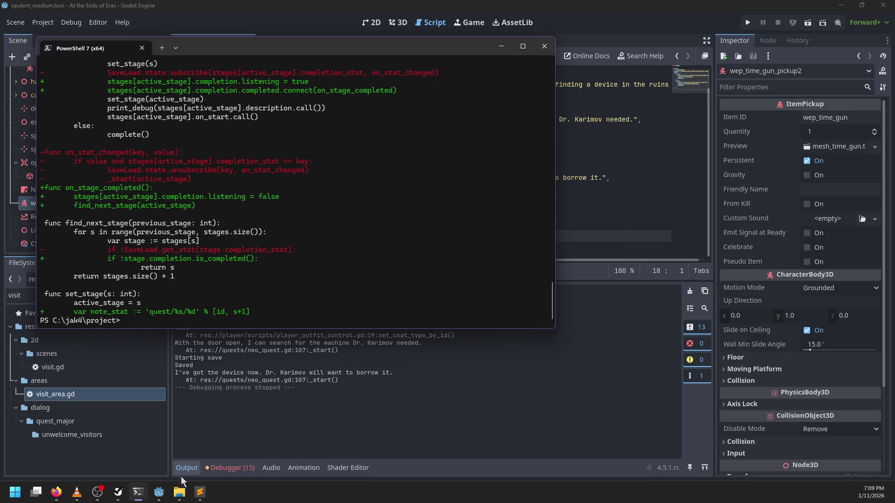
left_click(180, 492)
left_click(301, 263)
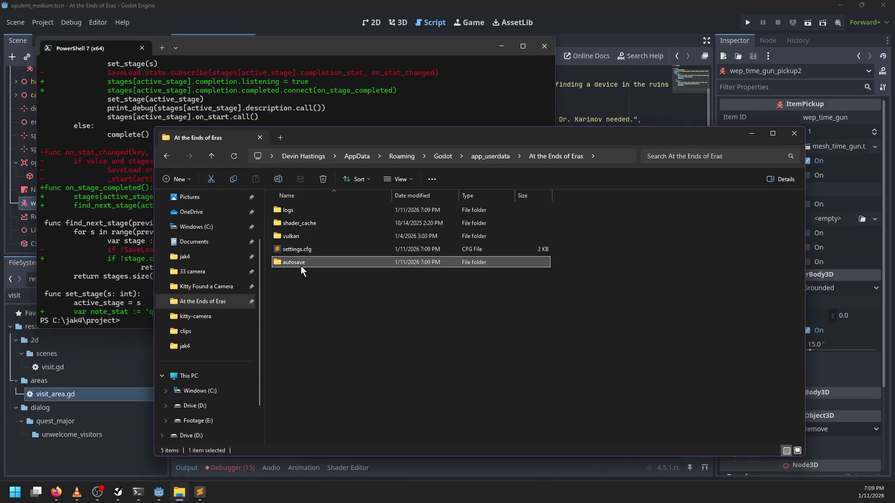
key("Delete")
left_click(159, 492)
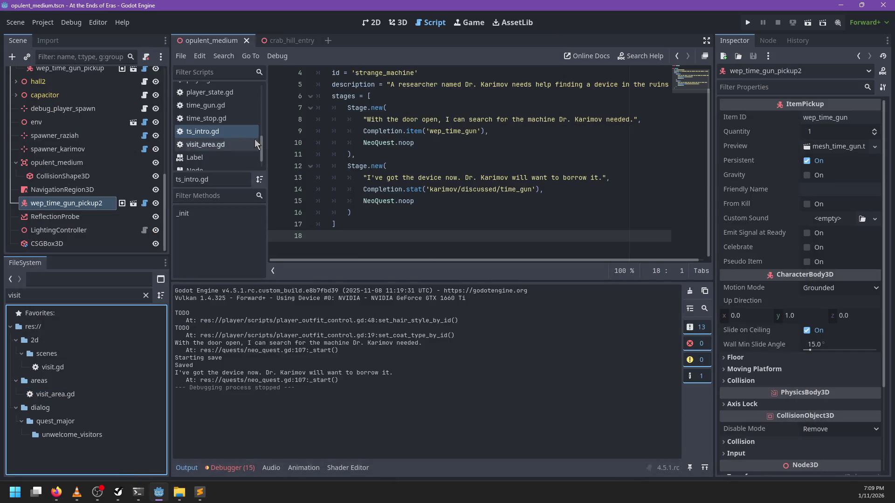
Step: Open inventory.gd and set a breakpoint on line 40, the changed.emit line in add_item
scroll(225, 101, "down", 2)
scroll(223, 111, "up", 5)
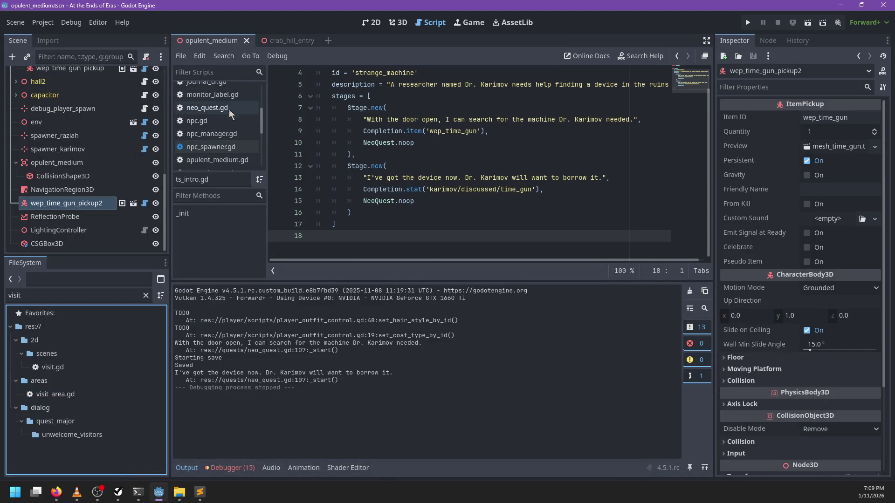
left_click(205, 108)
key("ctrl+f")
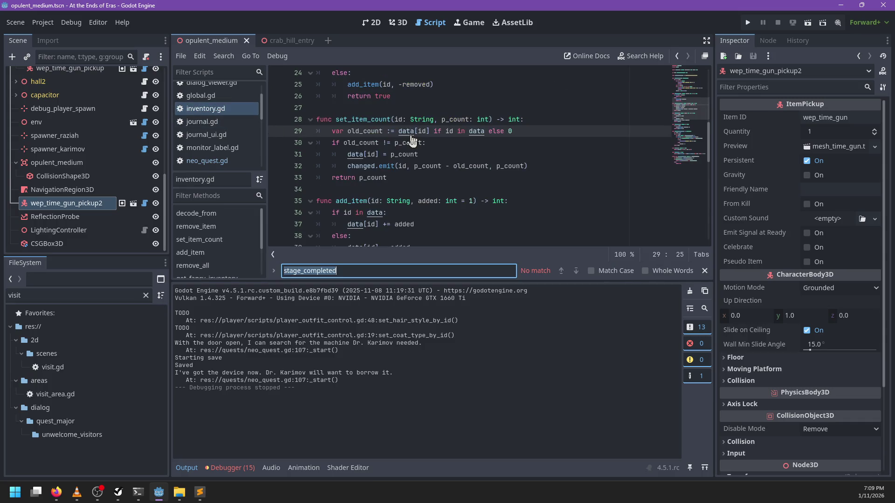
key("Escape")
scroll(400, 135, "down", 2)
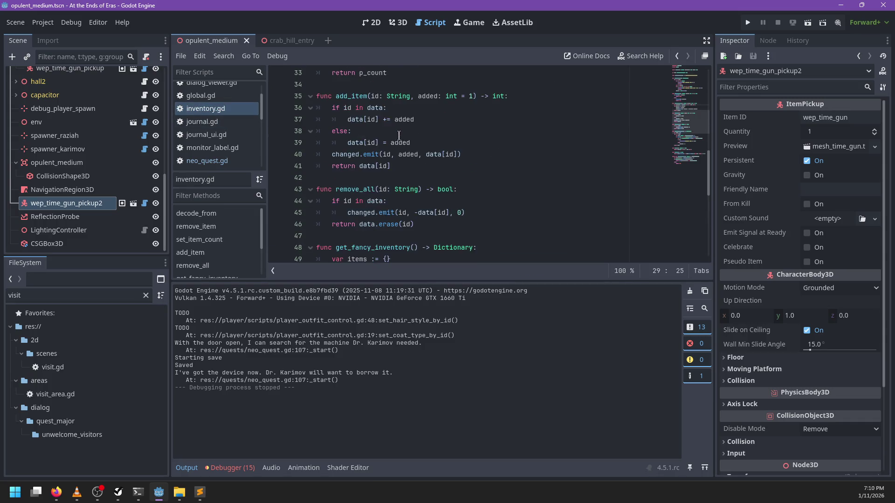
left_click(276, 191)
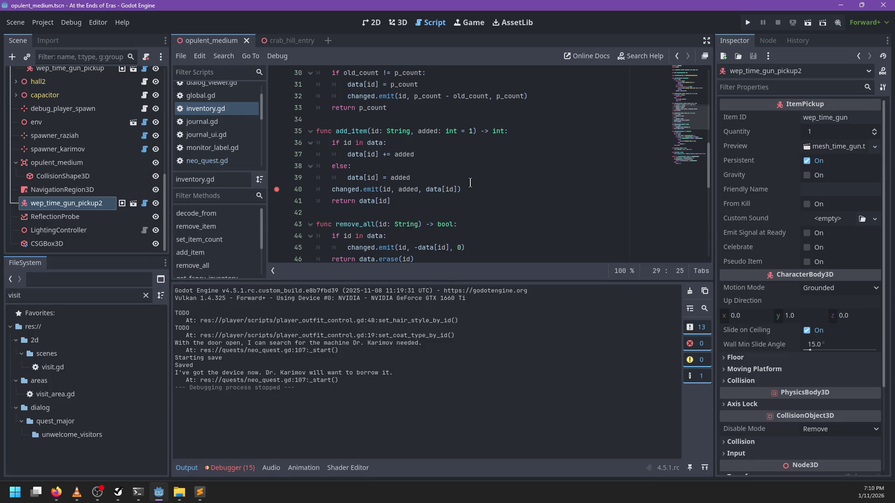
left_click(467, 180)
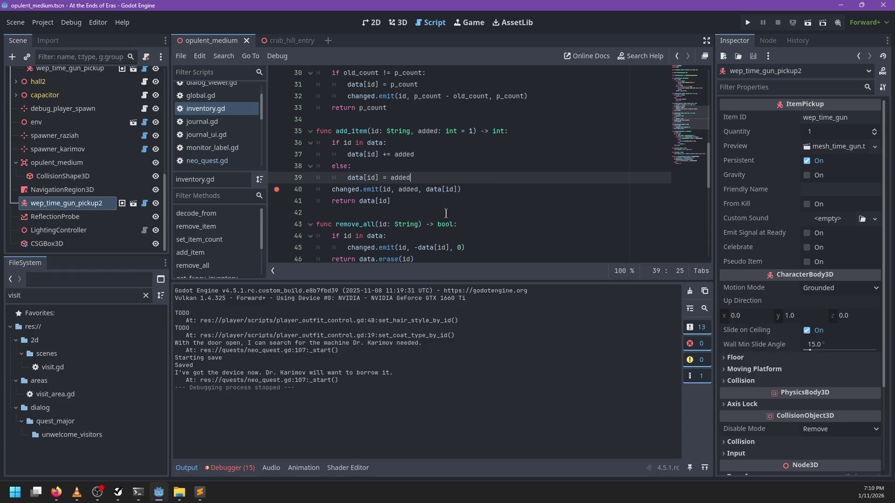
left_click(471, 189)
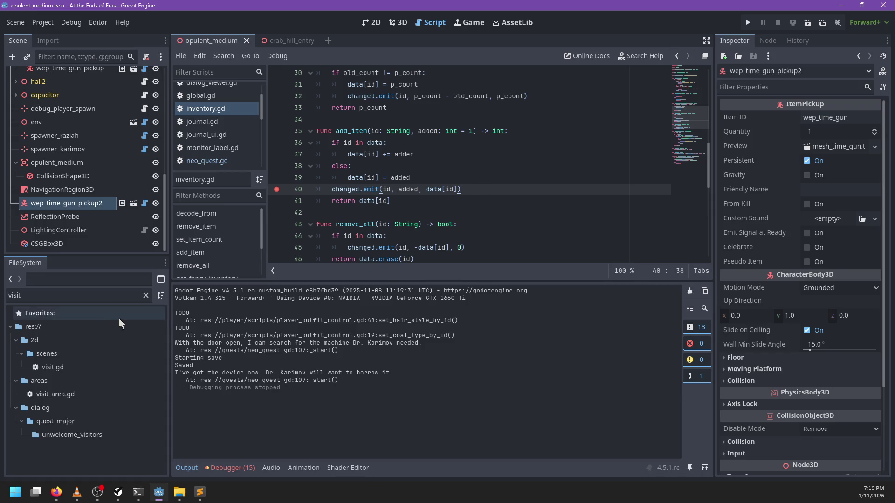
Step: Browse past journal.gd in the scripts list and open neo_quest.gd
left_click(98, 295)
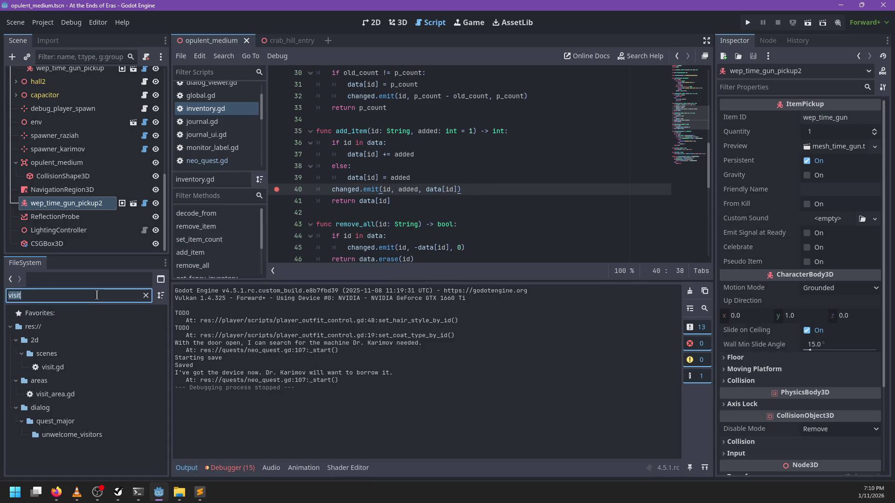
left_click(205, 122)
scroll(228, 149, "down", 2)
left_click(210, 139)
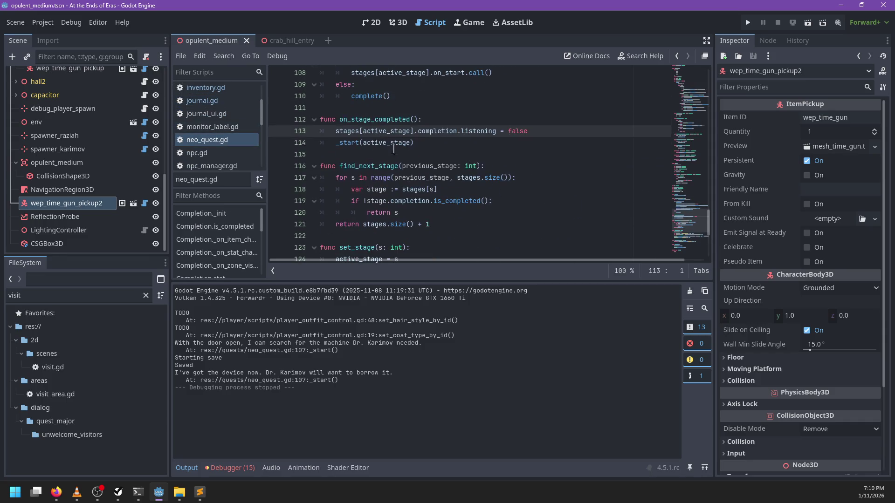
Step: Search neo_quest.gd for _on_item_changed and collapse the output panel
scroll(483, 147, "up", 5)
scroll(483, 147, "up", 20)
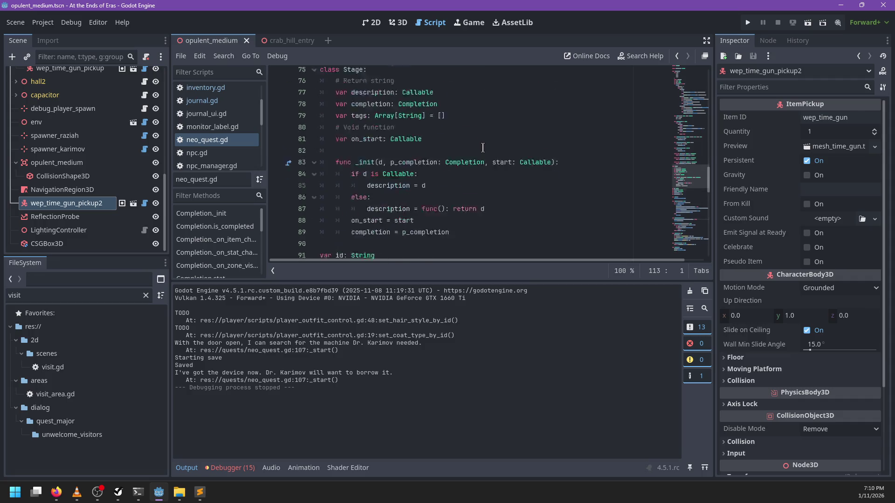
scroll(483, 148, "up", 1)
left_click(482, 167)
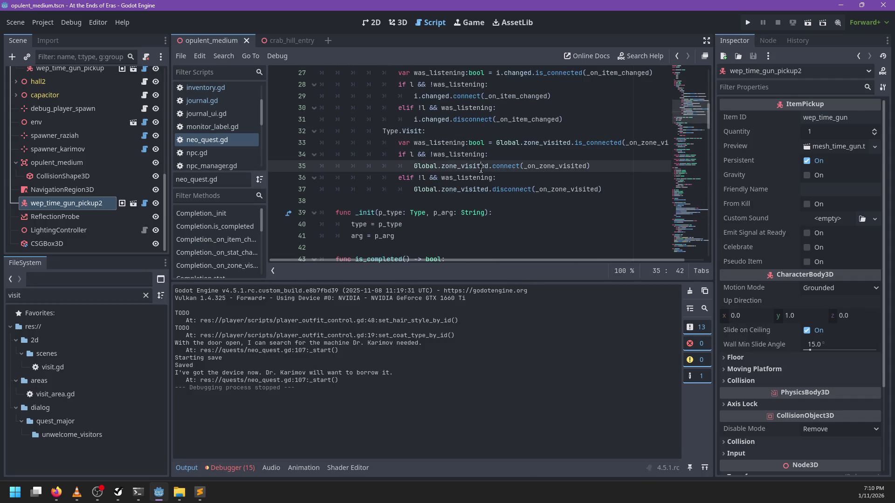
key("ctrl+f")
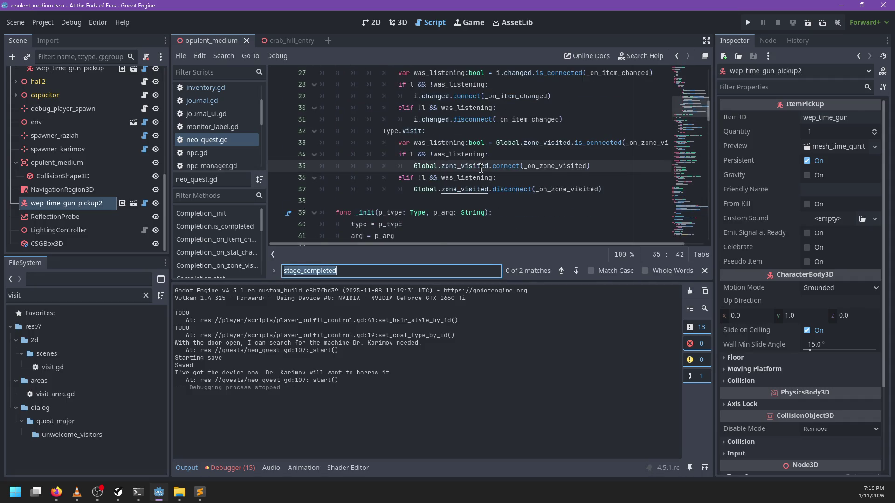
type("_on_item_changed")
key("Escape")
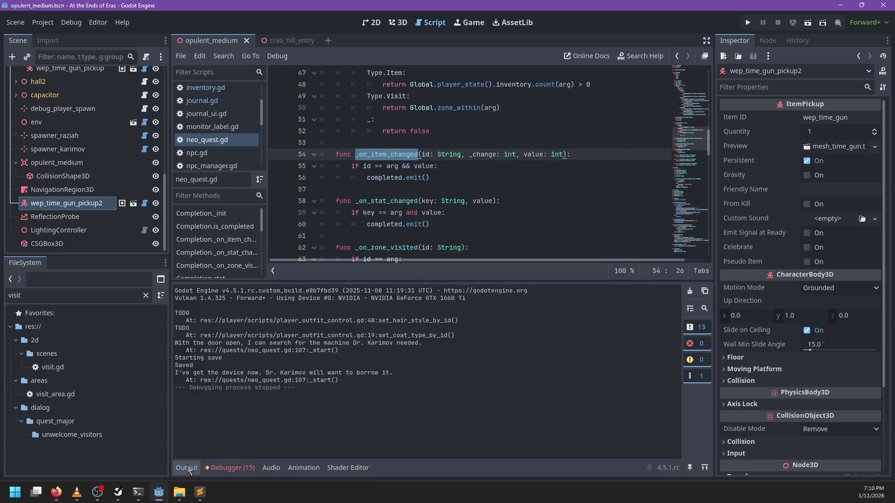
left_click(188, 467)
left_click(441, 177)
Step: Review the inventory count check, then set a breakpoint on line 55 in _on_item_changed
scroll(460, 179, "up", 1)
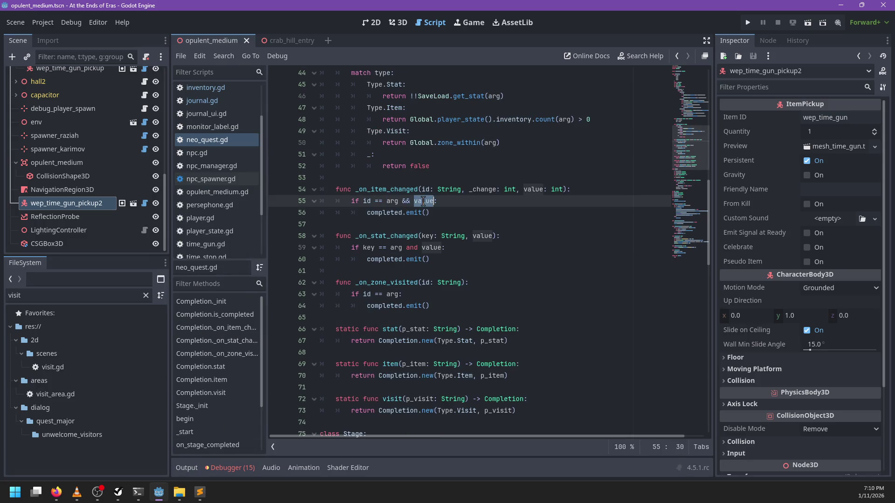
scroll(478, 211, "up", 5)
scroll(336, 291, "down", 3)
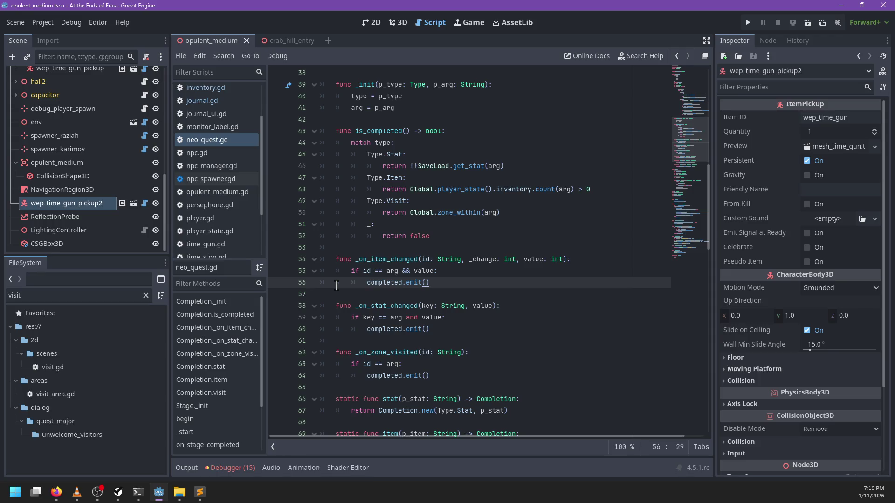
scroll(336, 286, "up", 12)
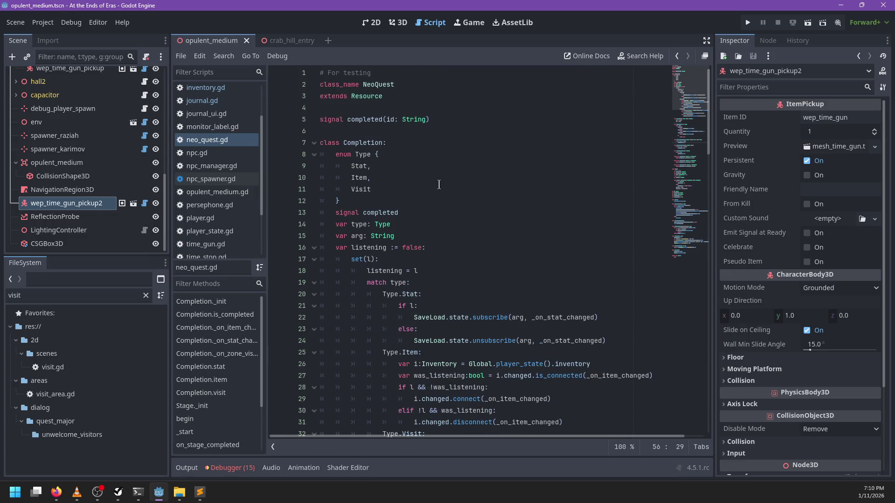
scroll(425, 270, "down", 7)
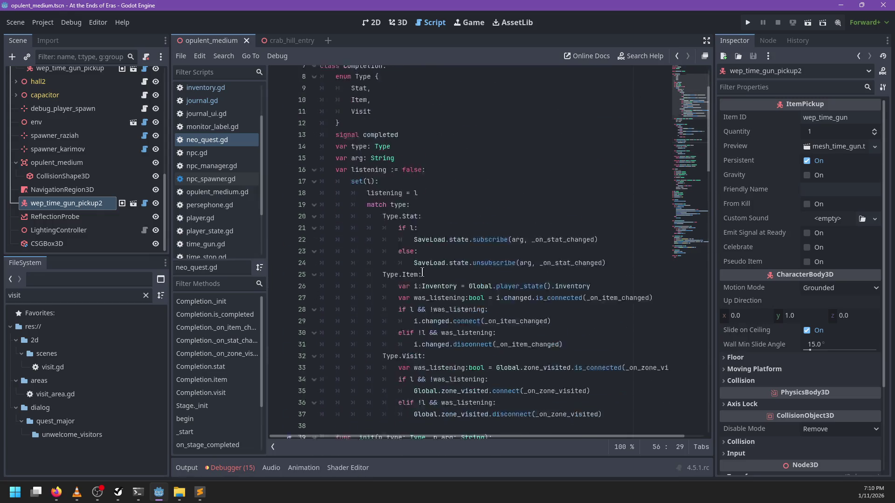
scroll(416, 270, "down", 1)
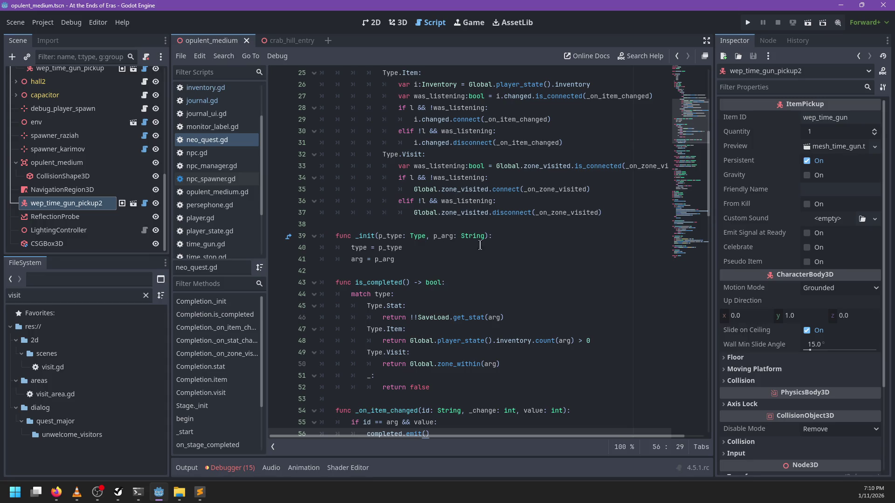
left_click(603, 335)
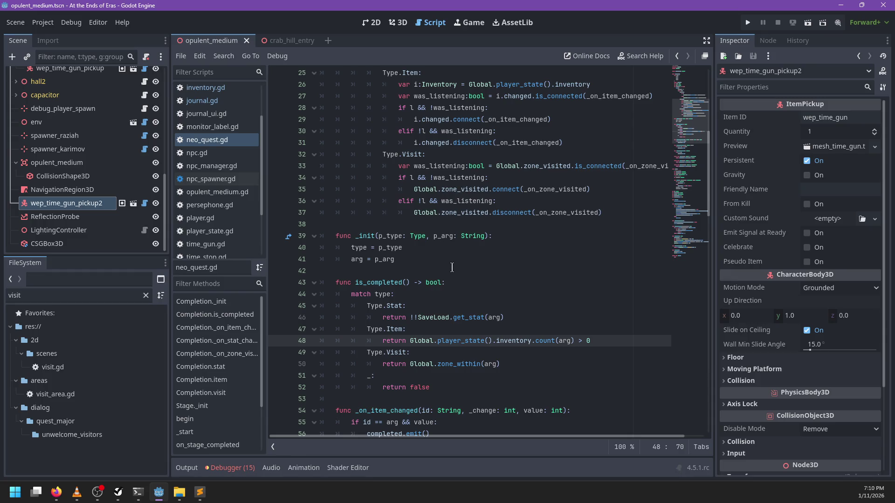
scroll(489, 266, "down", 5)
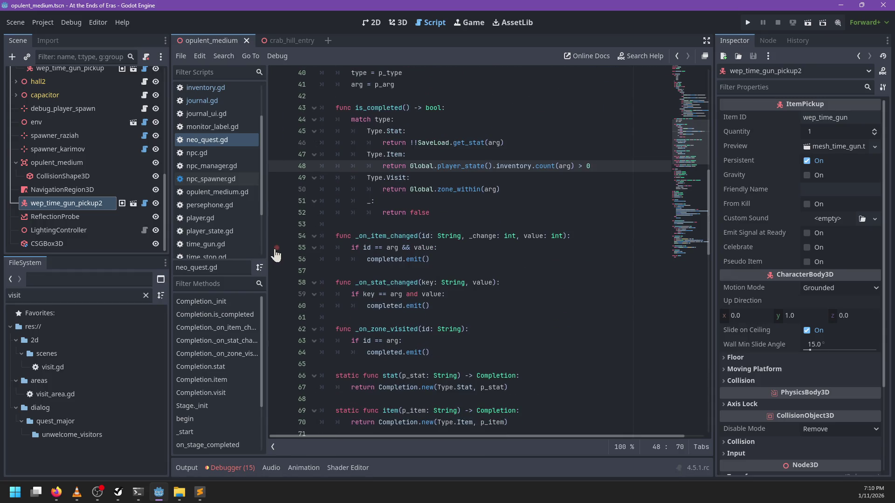
left_click(276, 251)
left_click(489, 254)
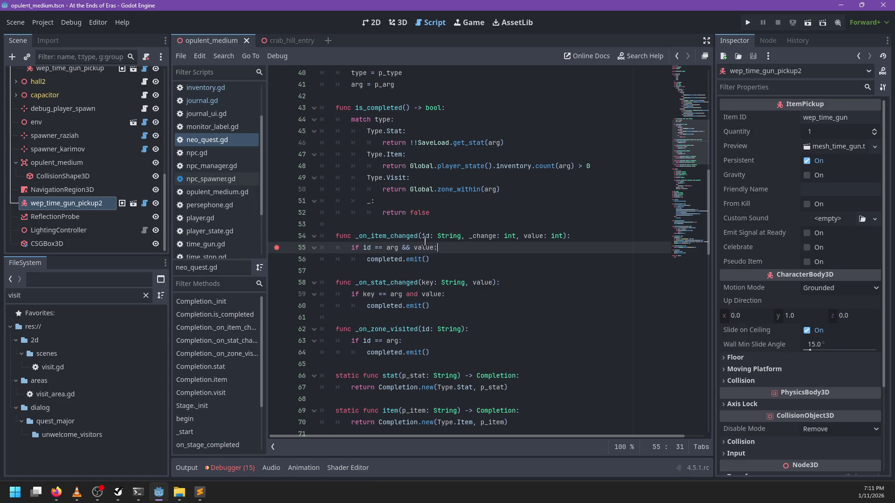
Step: Run the project with F5 to test the breakpoints
left_click(422, 236)
left_click(474, 266)
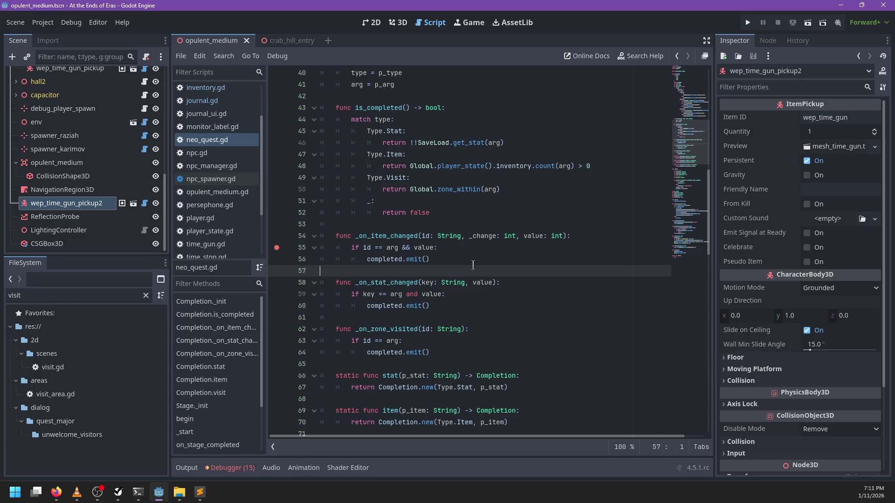
key("F5")
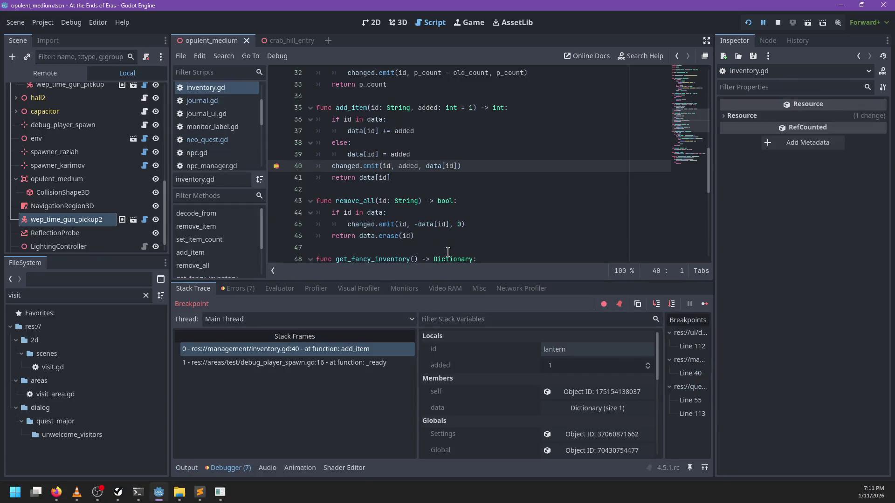
Step: Continue past the add_item breaks for lantern and wep_pistol, then start from the title menu
key("F12")
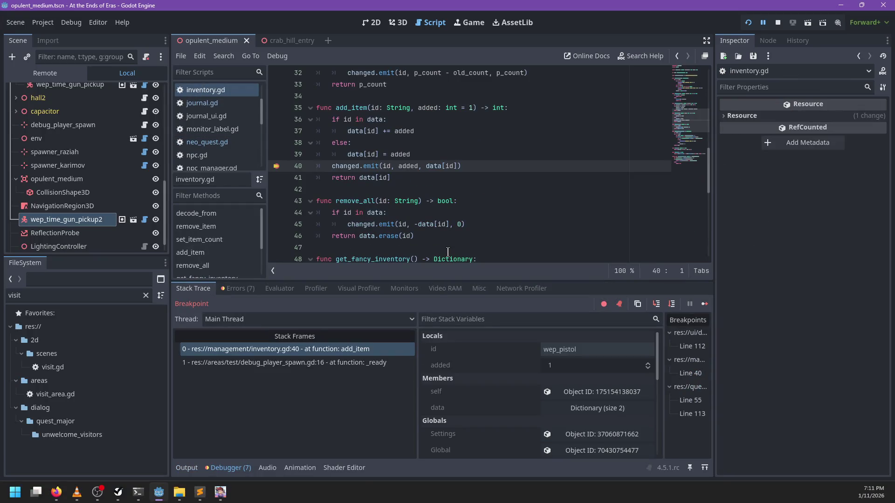
key("F12")
key("Return")
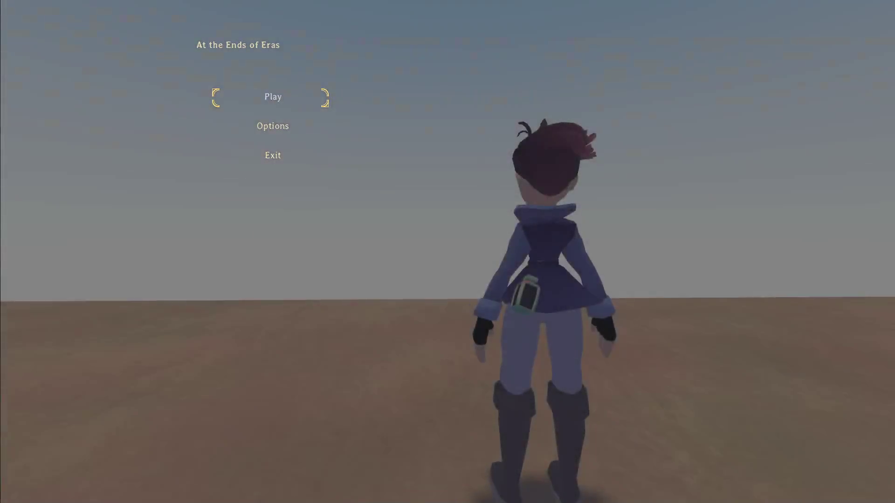
Step: Run to the scientist and talk, asking if he is a doctor or researcher
key("w")
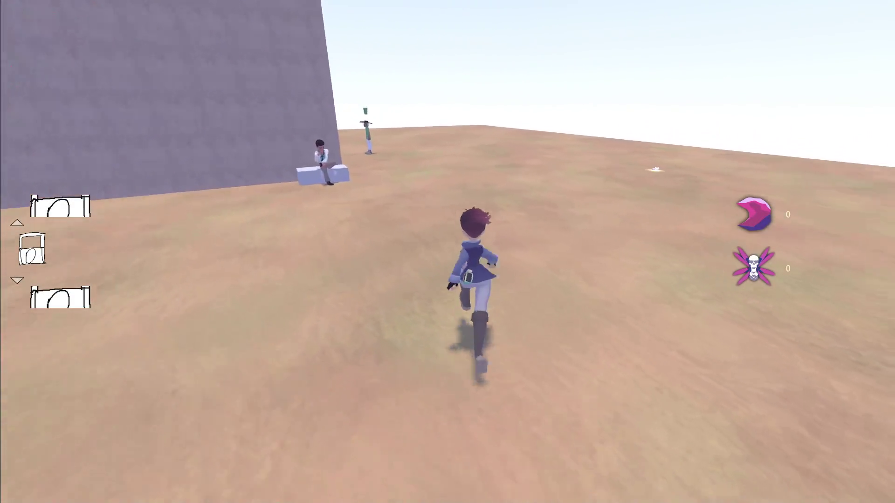
key("a")
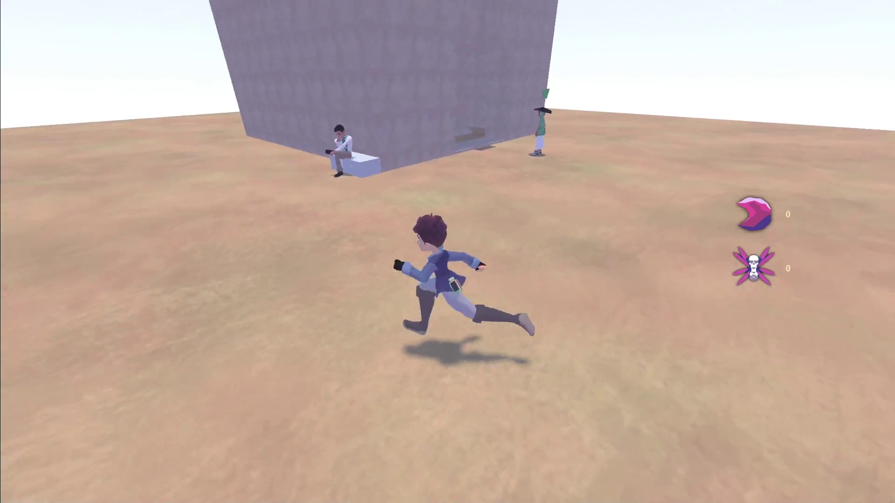
key("e")
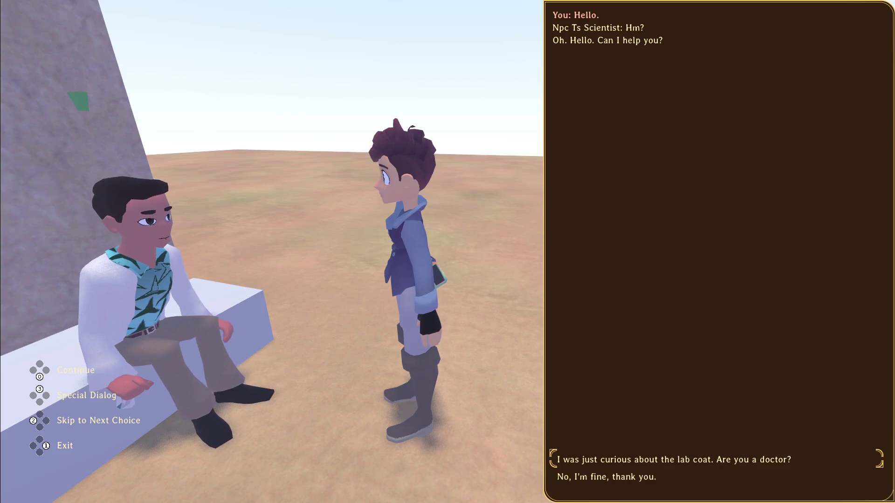
key("Return")
key("Down")
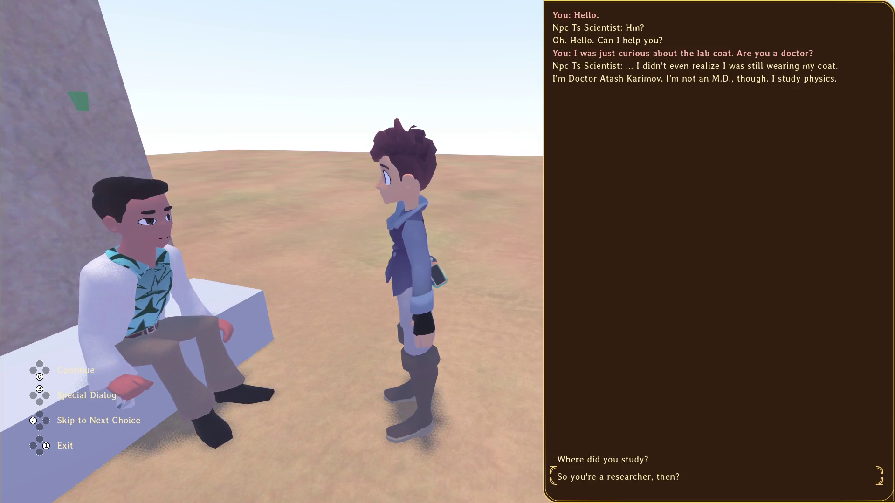
key("Return")
key("Return")
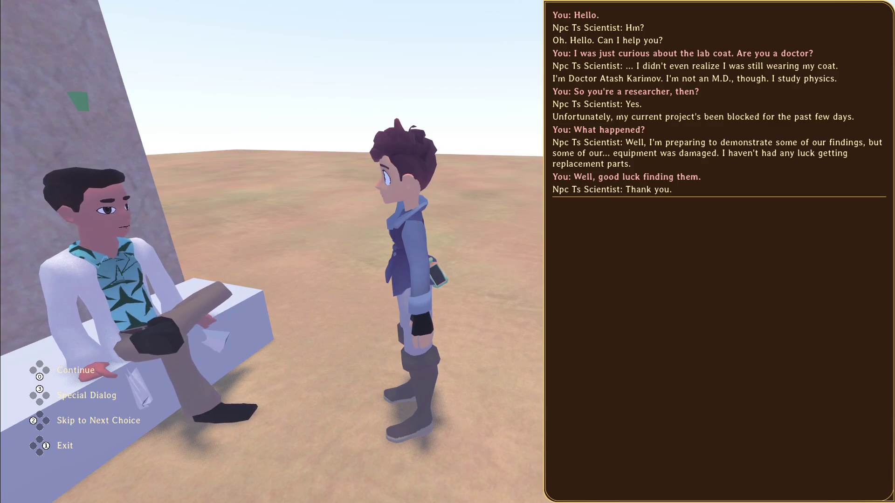
key("Return")
key("Return")
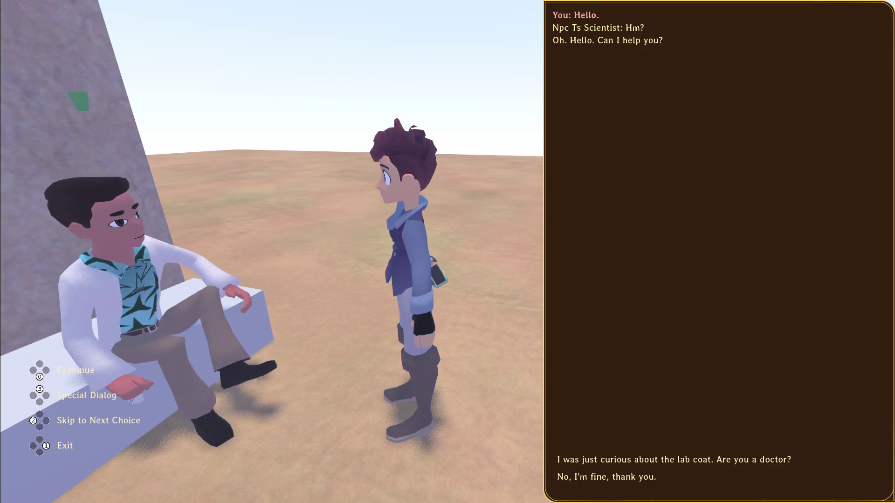
key("Escape")
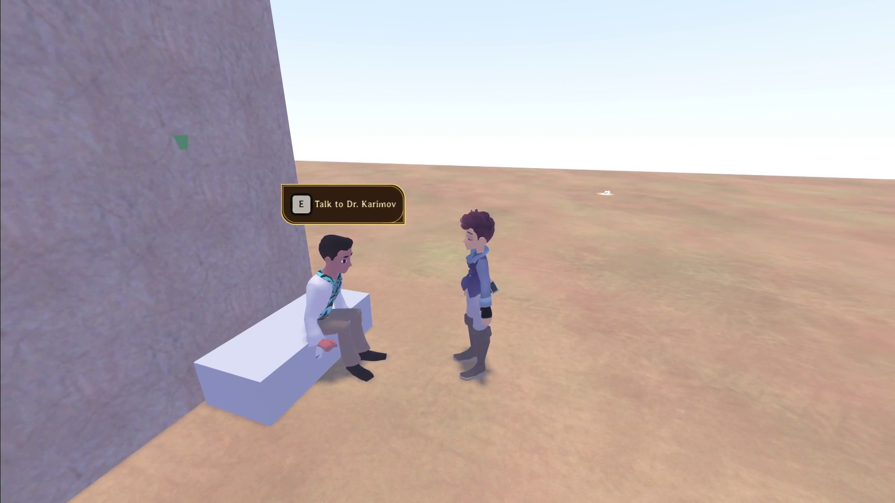
key("e")
Step: Offer to help find the damaged equipment to receive the machine pictures, then check the journal
key("Return")
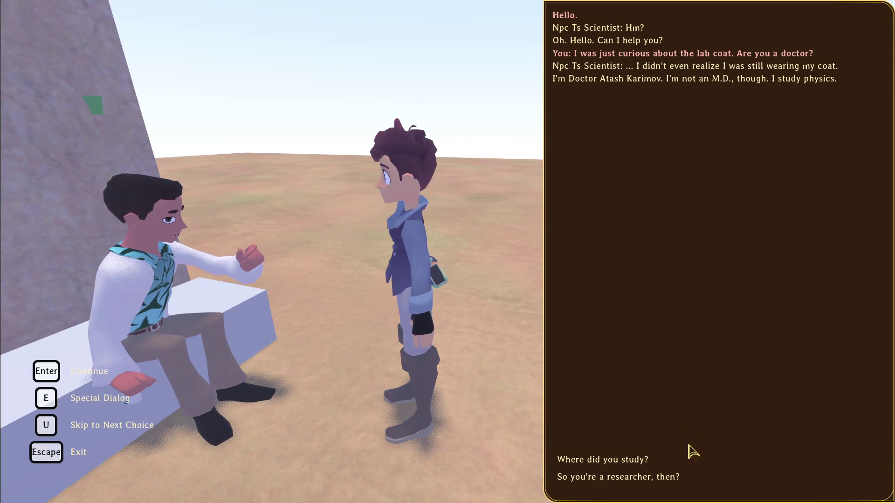
left_click(667, 478)
key("u")
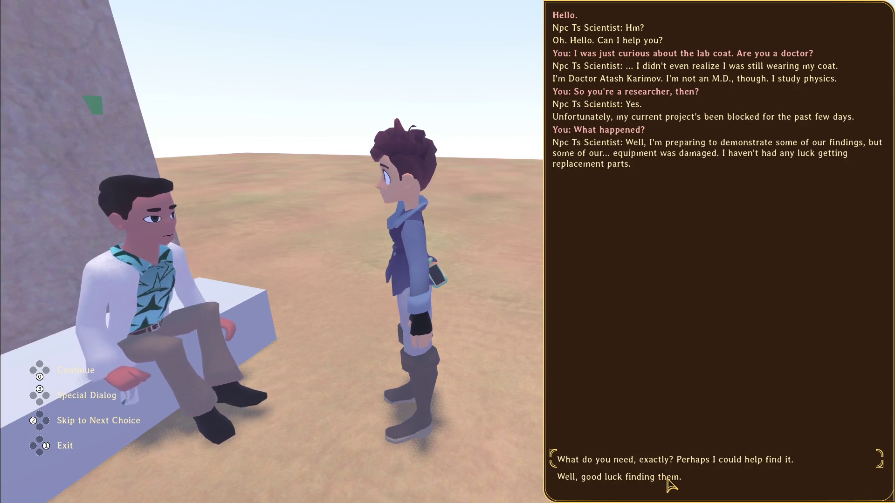
key("Return")
key("Return")
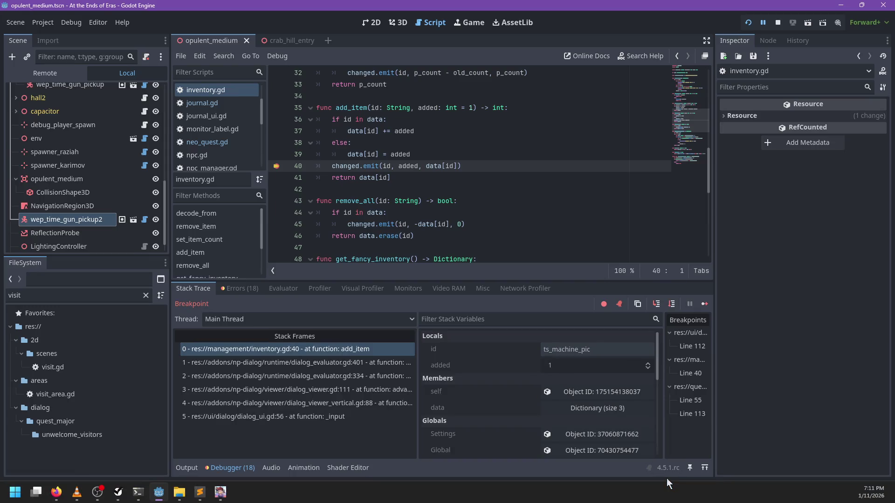
key("F12")
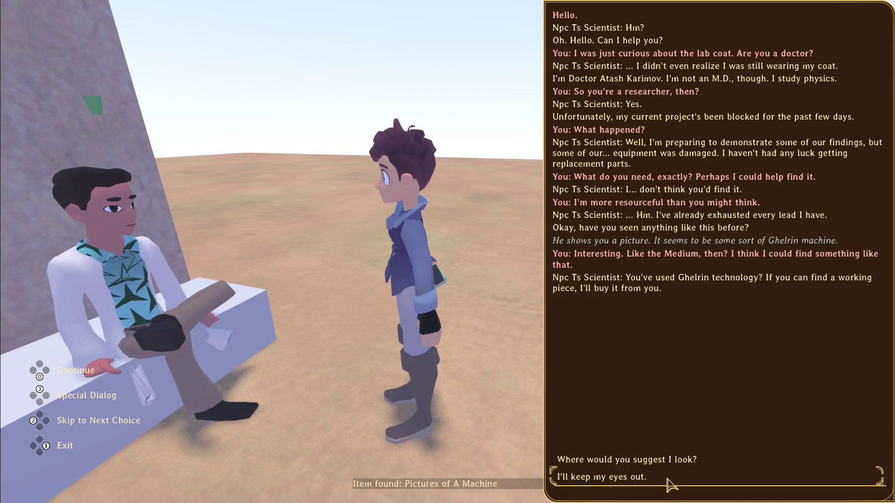
key("Return")
key("Return")
key("Escape")
key("Escape")
key("Escape")
key("Escape")
key("j")
key("Escape")
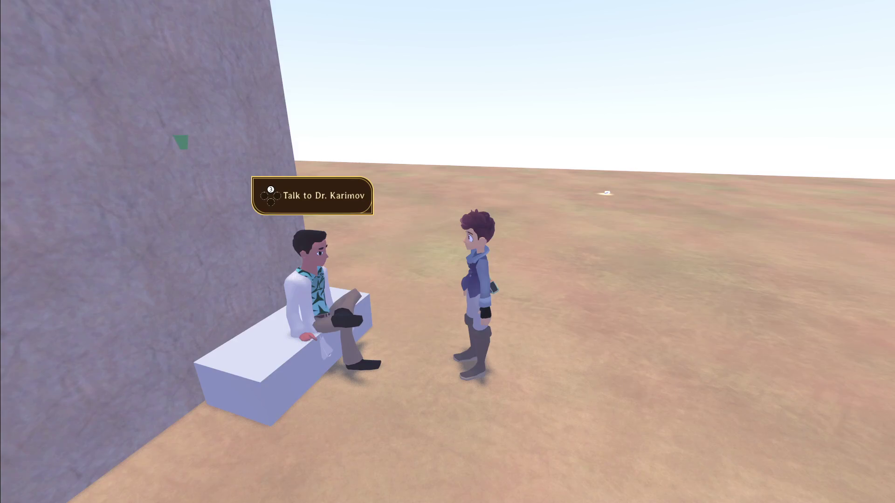
Step: Pick up the Time Distorter, resuming past the line 55, on_stage_completed and line 113 breakpoints, then quit
key("w")
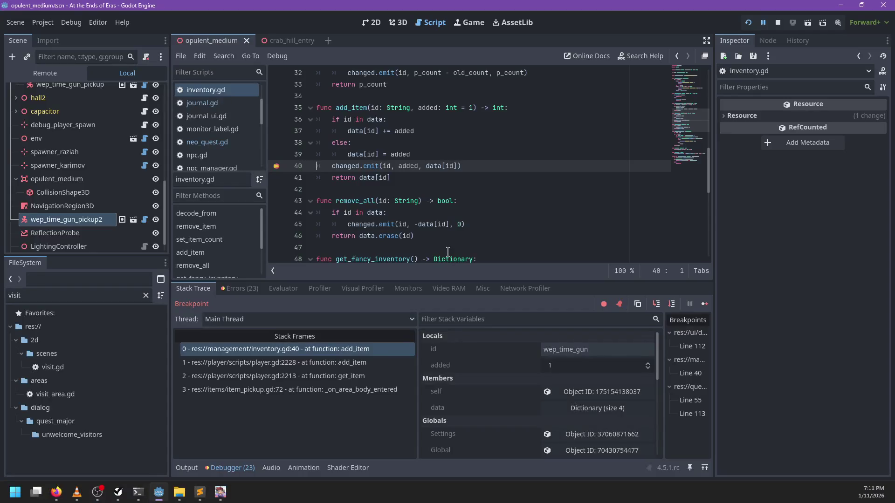
key("F12")
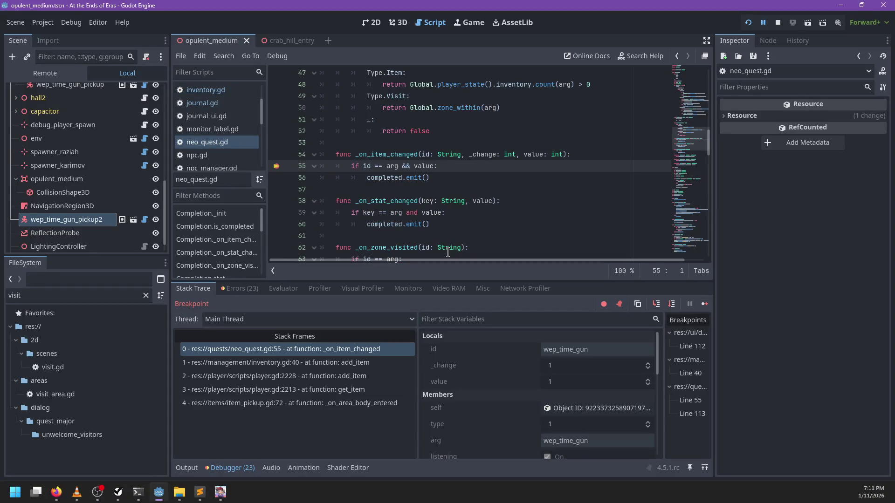
key("F12")
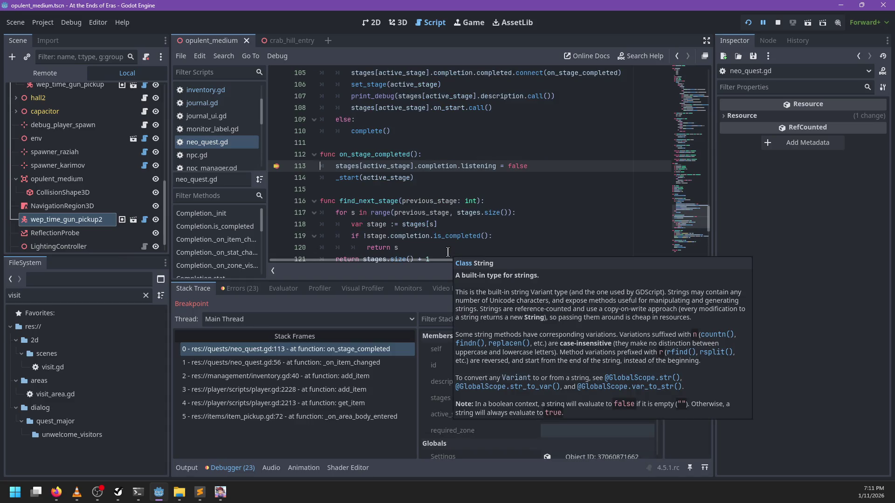
key("F12")
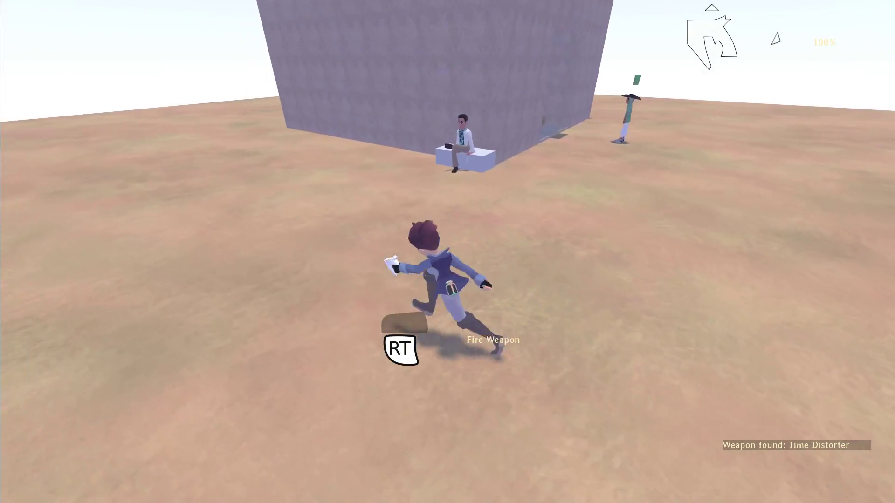
key("e")
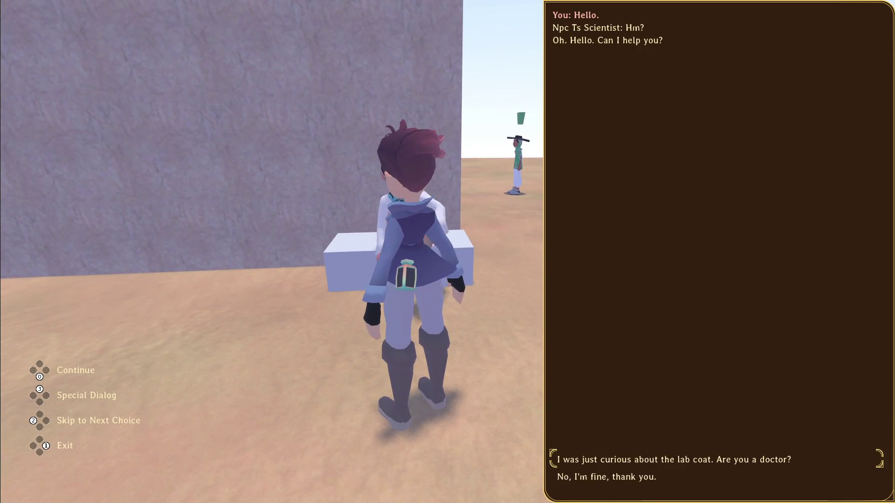
key("alt+F4")
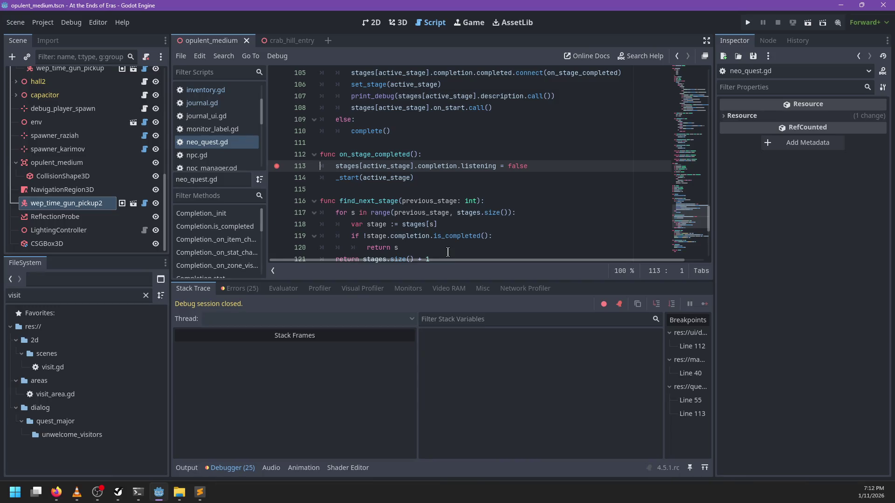
Step: Add a breakpoint at line 124 of set_stage in neo_quest.gd and relaunch the game
left_click(348, 177, "ctrl")
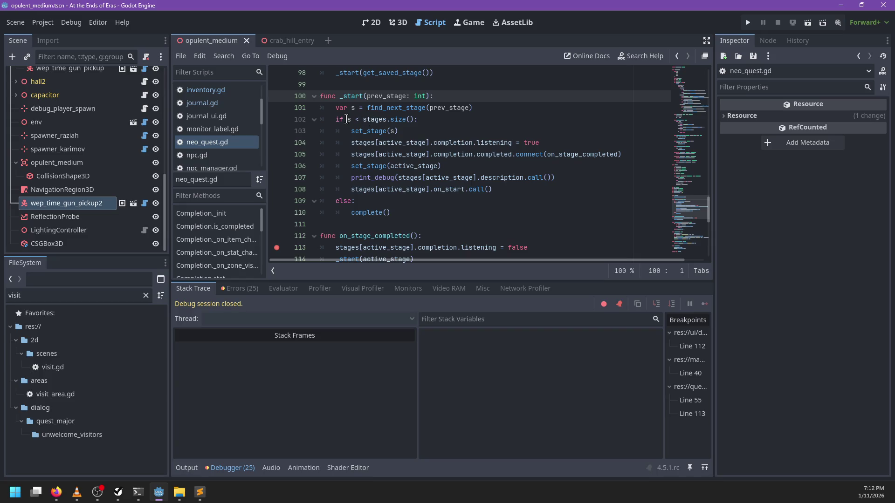
left_click(386, 130)
scroll(399, 132, "down", 8)
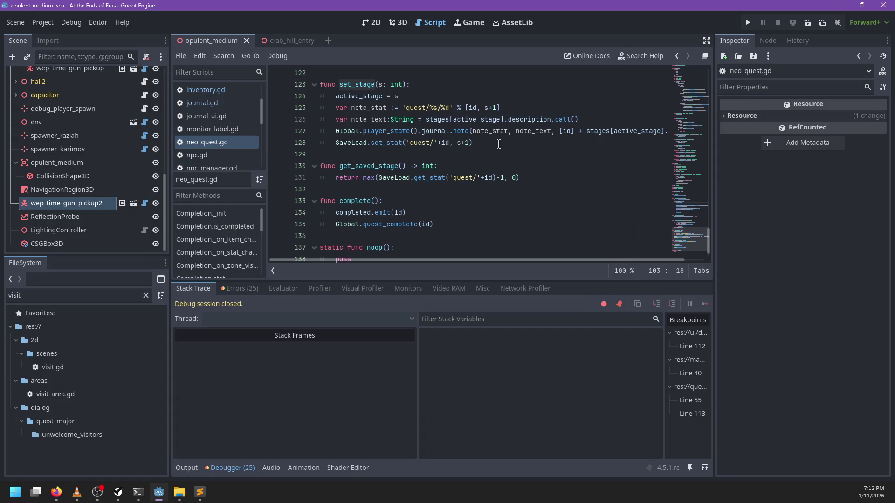
left_click(277, 96)
left_click(573, 156)
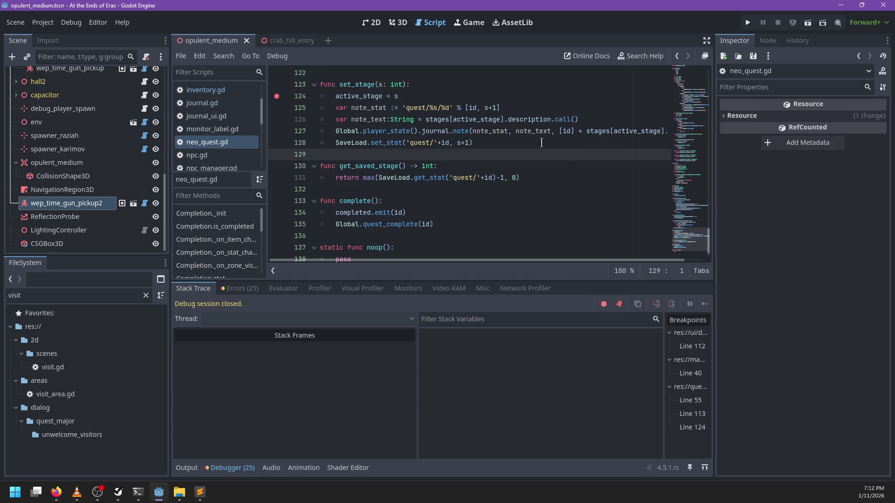
scroll(541, 142, "up", 4)
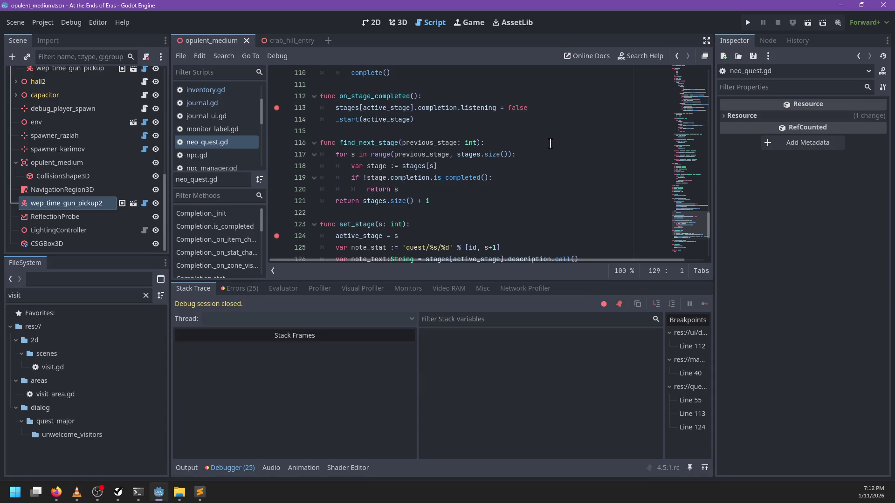
key("F5")
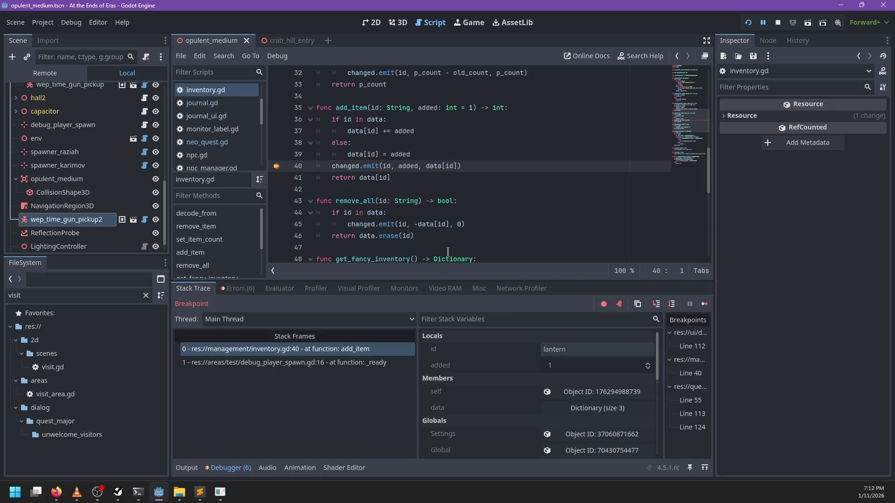
Step: Step set_stage to line 128, inspecting note_stat, id and active_stage 0, then stop debugging
key("F12")
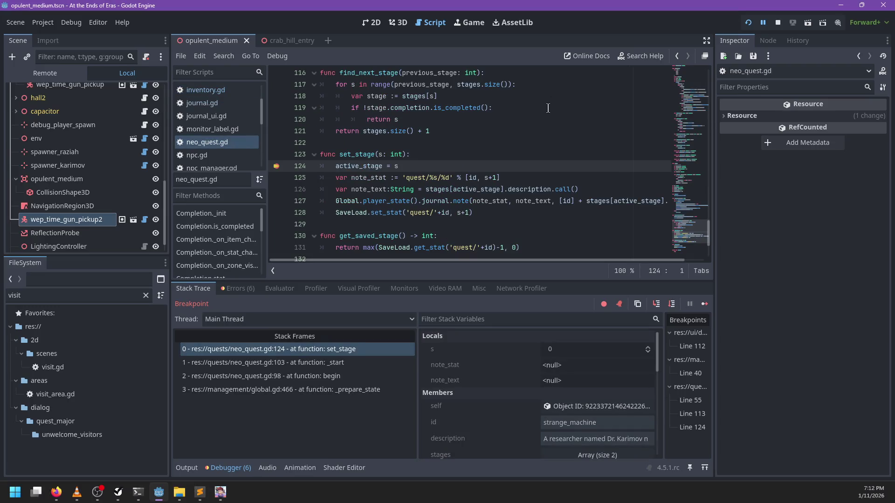
key("F10")
key("F10")
key("F10")
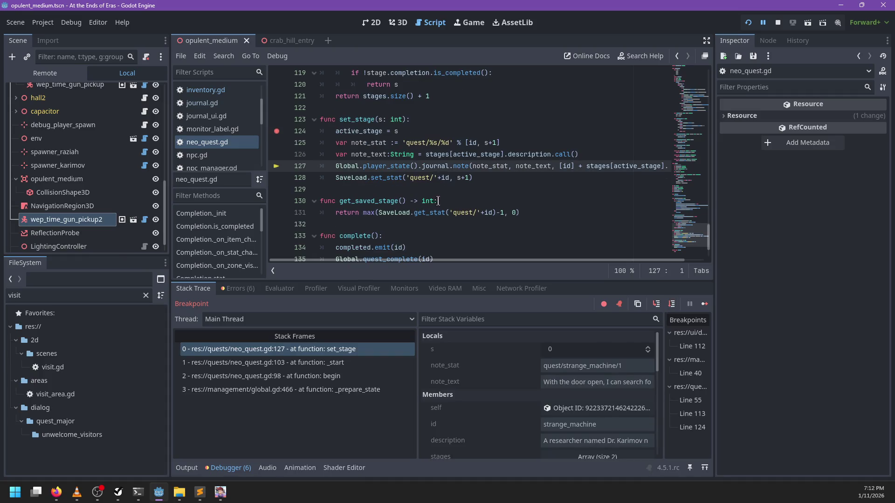
key("F10")
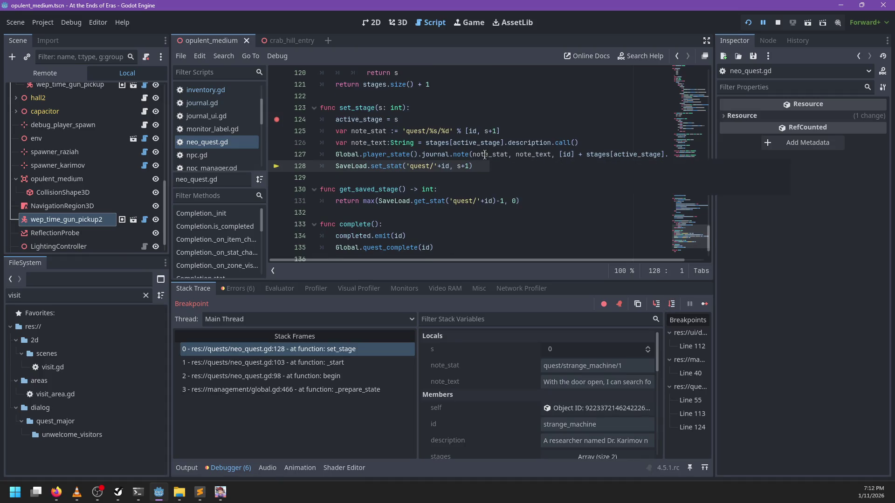
mouse_move(534, 155)
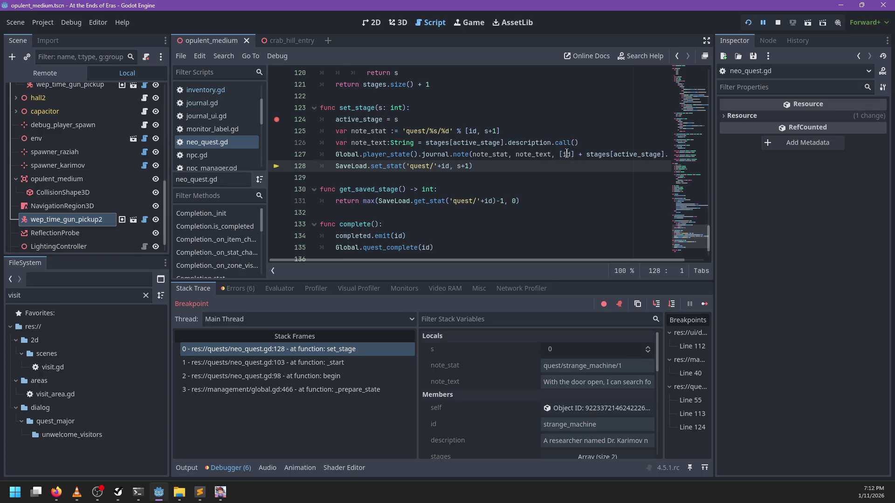
mouse_move(567, 154)
mouse_move(622, 153)
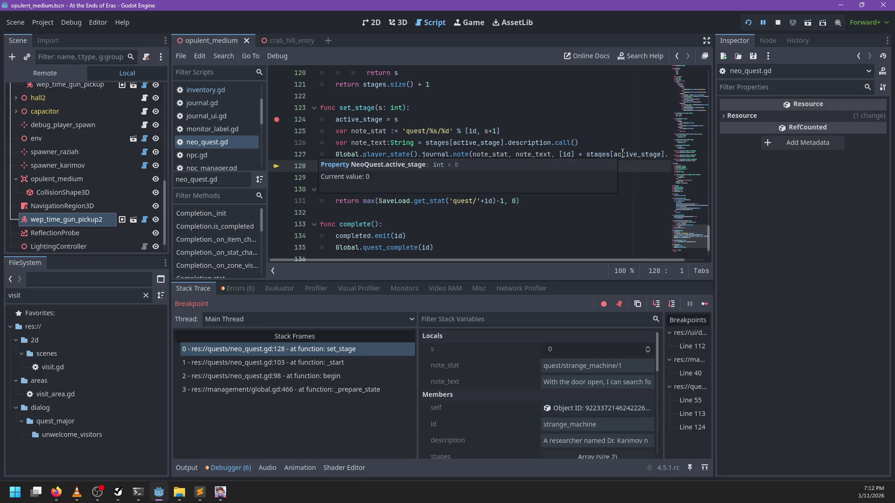
scroll(582, 151, "up", 20)
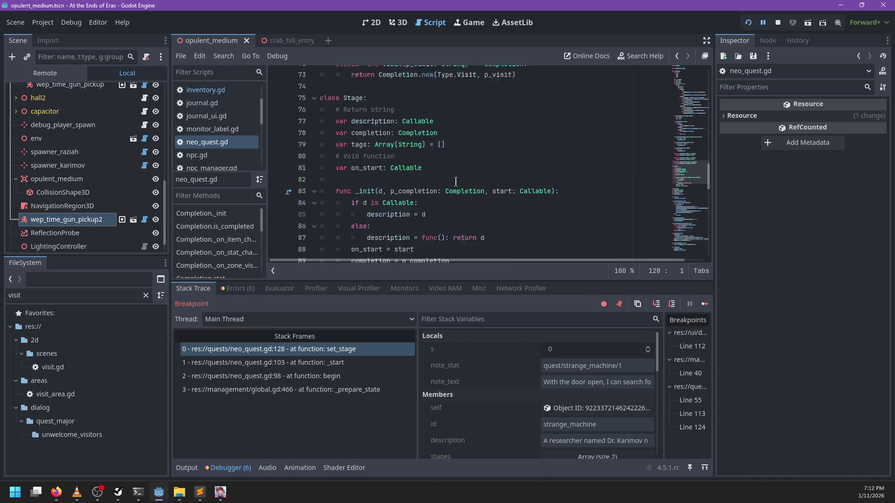
left_click(778, 22)
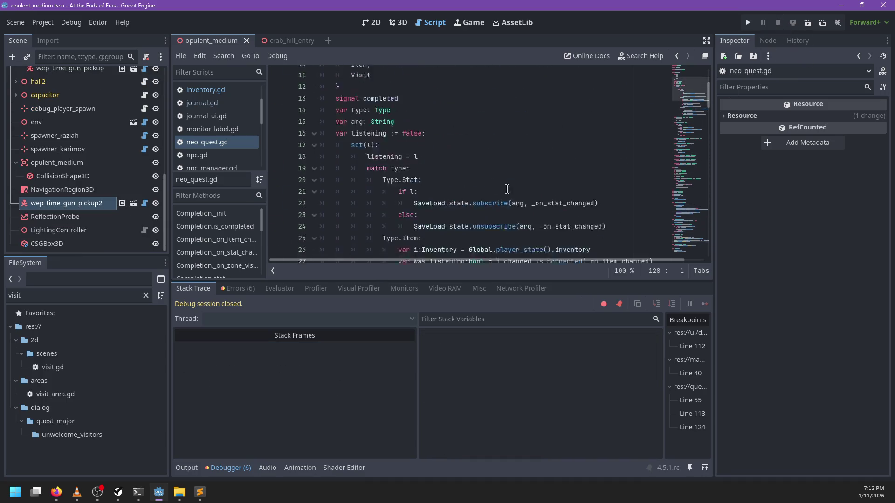
Step: Search the script for references to strange_machine
scroll(400, 166, "down", 6)
scroll(400, 167, "up", 4)
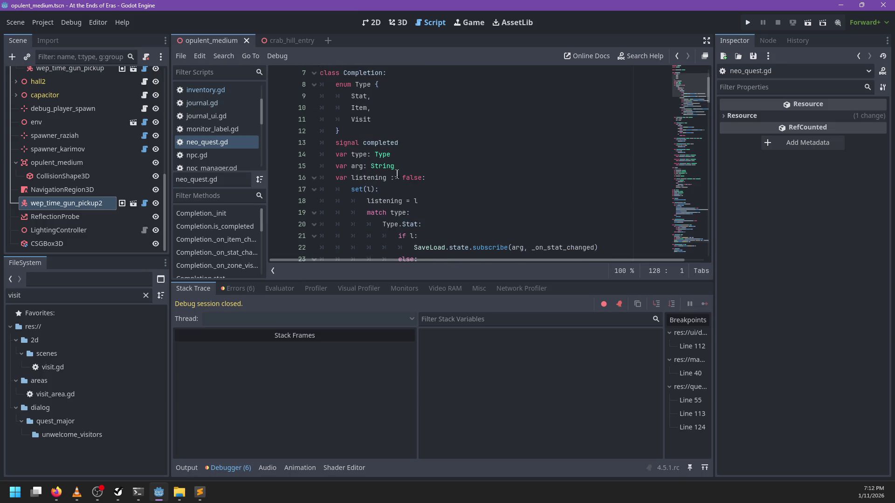
scroll(407, 165, "down", 10)
key("ctrl+f")
type("strange_mac")
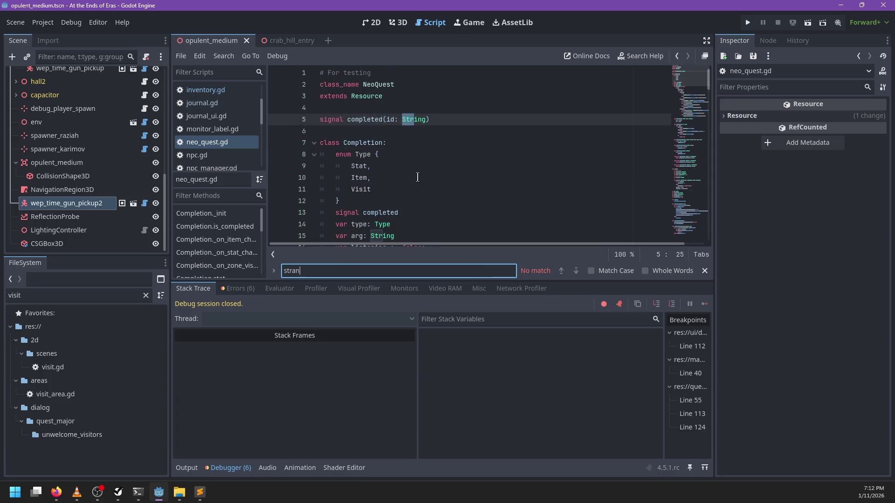
key("Escape")
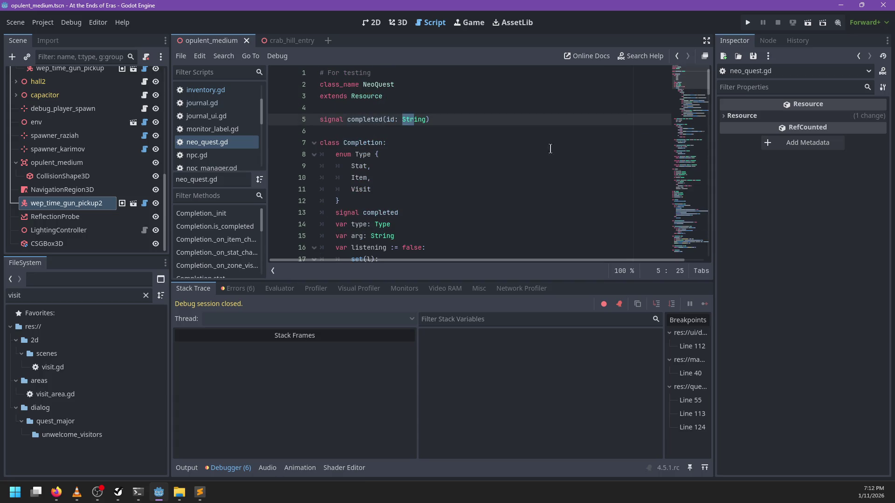
scroll(418, 177, "down", 5)
scroll(418, 177, "up", 3)
scroll(212, 145, "down", 2)
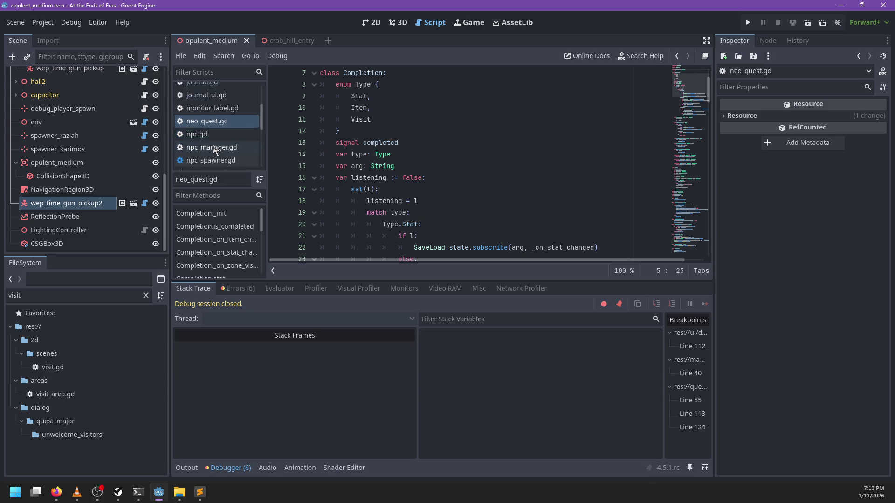
scroll(228, 125, "down", 10)
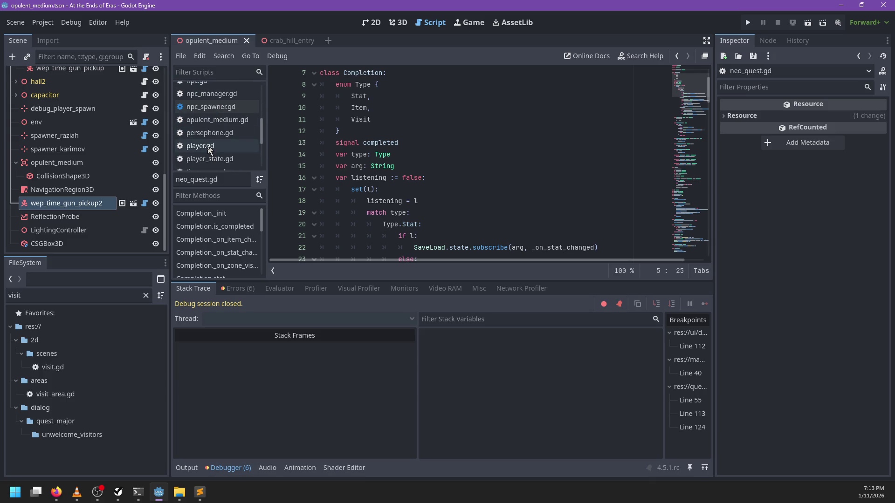
Step: In ts_intro.gd, replace strange_machine with ts_intro on line 4
left_click(208, 112)
scroll(373, 139, "up", 1)
left_click(377, 101)
double_click(377, 108)
type("ts_intro")
key("Escape")
left_click(407, 143)
Step: Test-run the game with the renamed quest, then stop it with F8
key("F5")
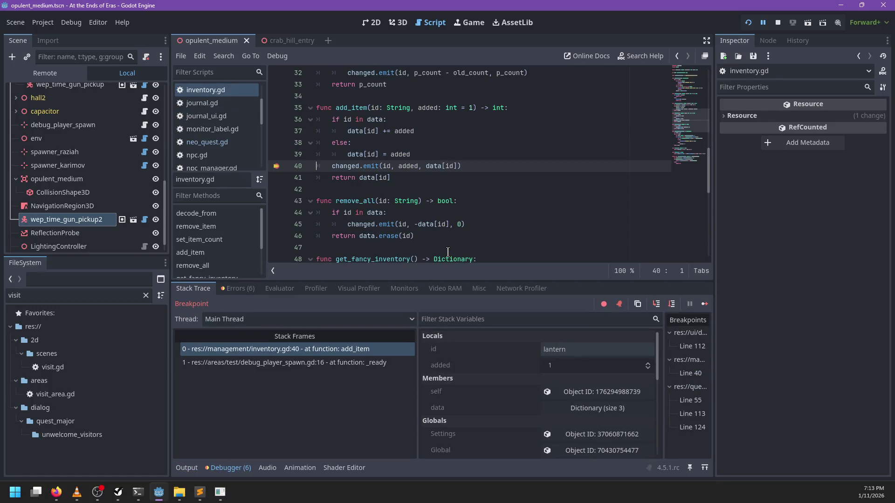
key("F8")
scroll(466, 224, "up", 10)
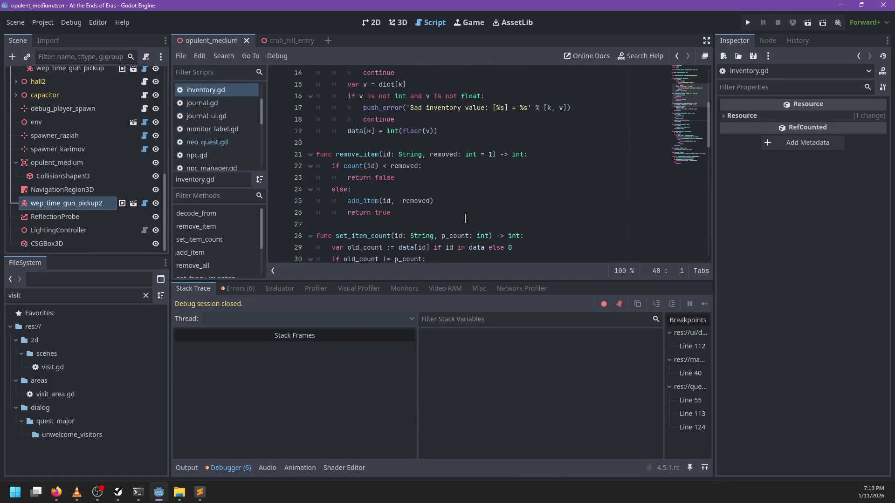
scroll(487, 214, "down", 15)
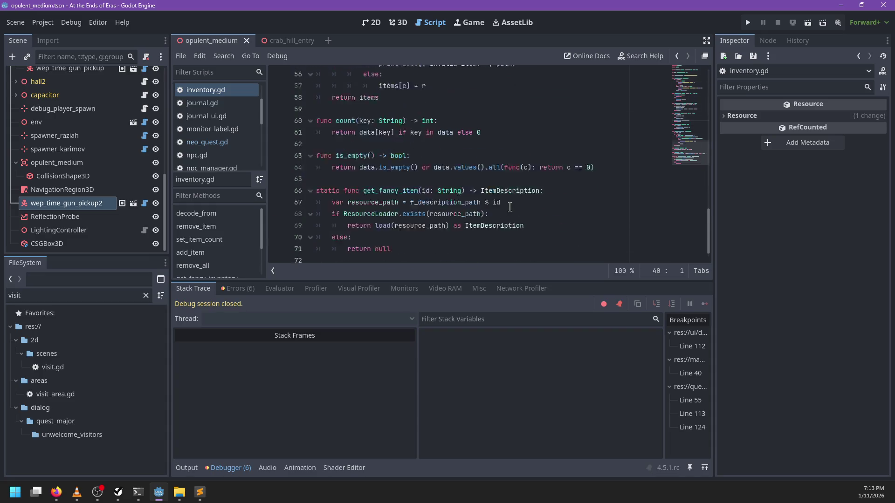
Step: Return to neo_quest.gd, collapse the debugger panel, and go to func begin()
left_click(215, 141)
scroll(473, 164, "down", 10)
scroll(473, 164, "down", 10)
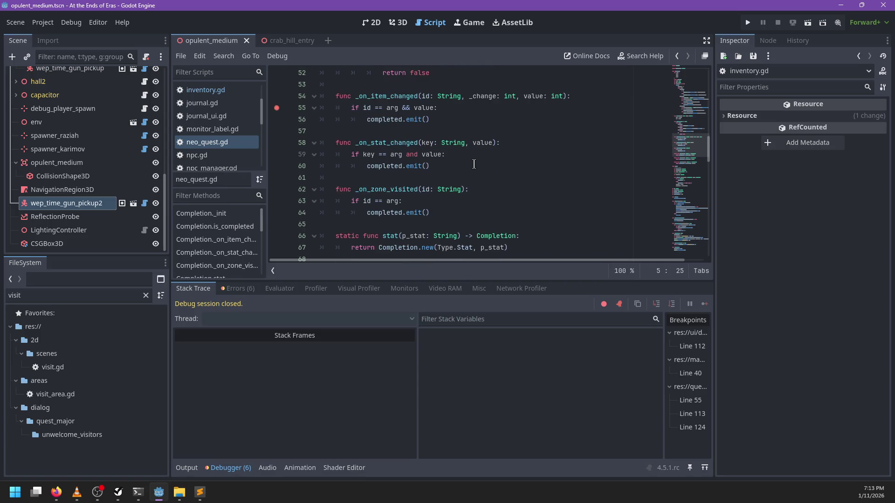
left_click(225, 467)
scroll(432, 272, "down", 6)
left_click(512, 213)
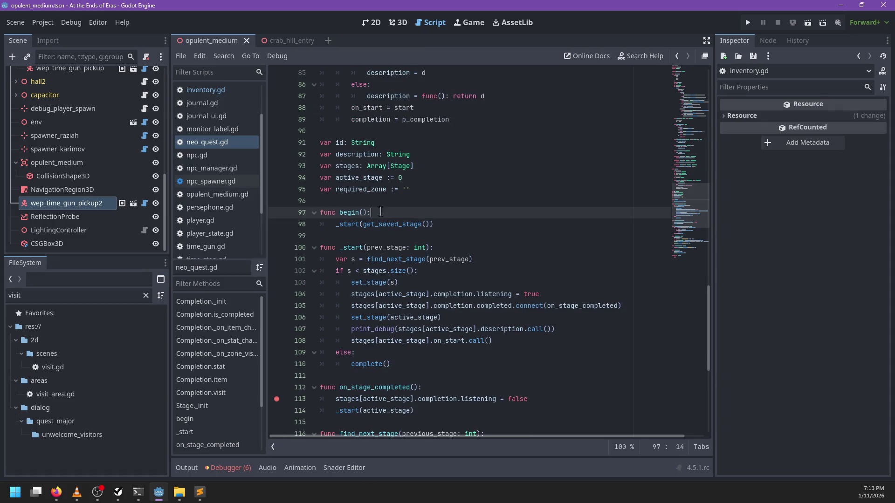
Step: Add a blank line in begin() and open a new line 131 below set_stage
key("Return")
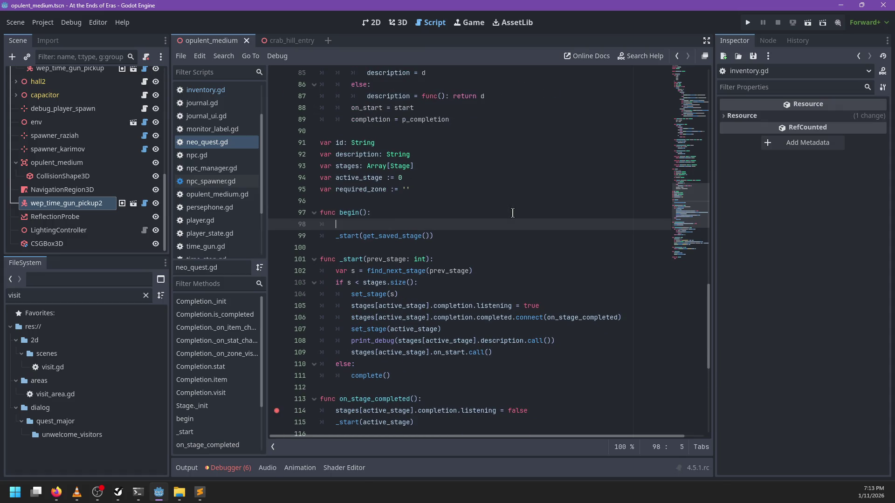
scroll(503, 228, "down", 8)
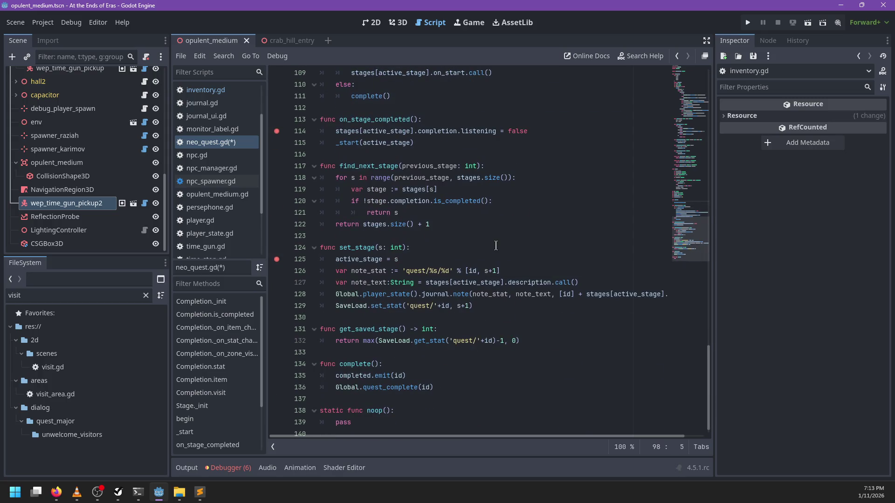
scroll(503, 300, "right", 1)
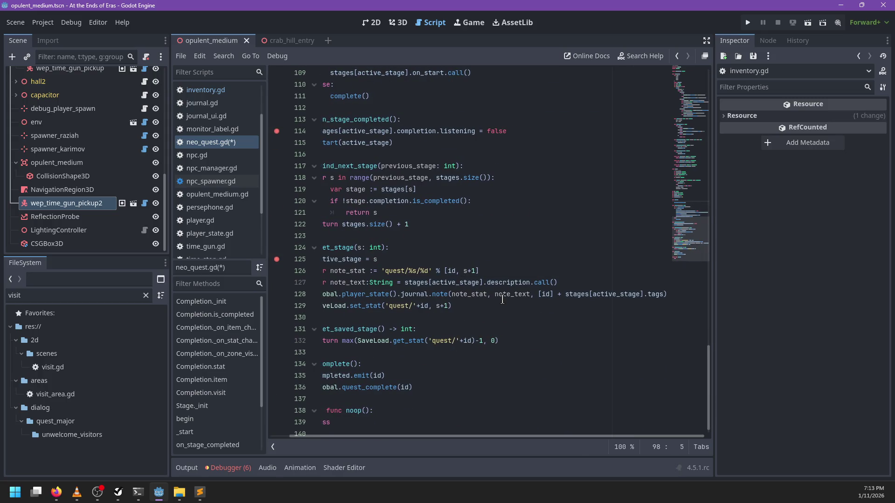
left_click_drag(665, 294, 269, 296)
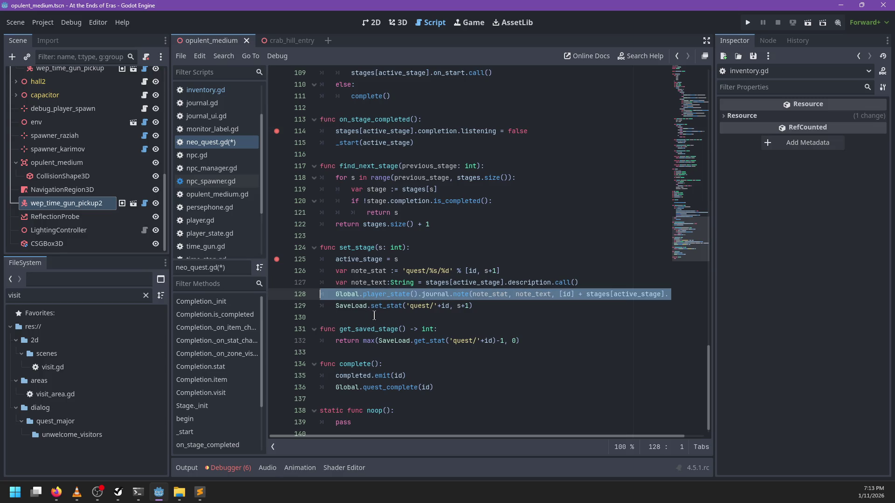
left_click(357, 317)
key("Return")
Step: Start the add_note function header with a sub_item: String parameter
type("func note(")
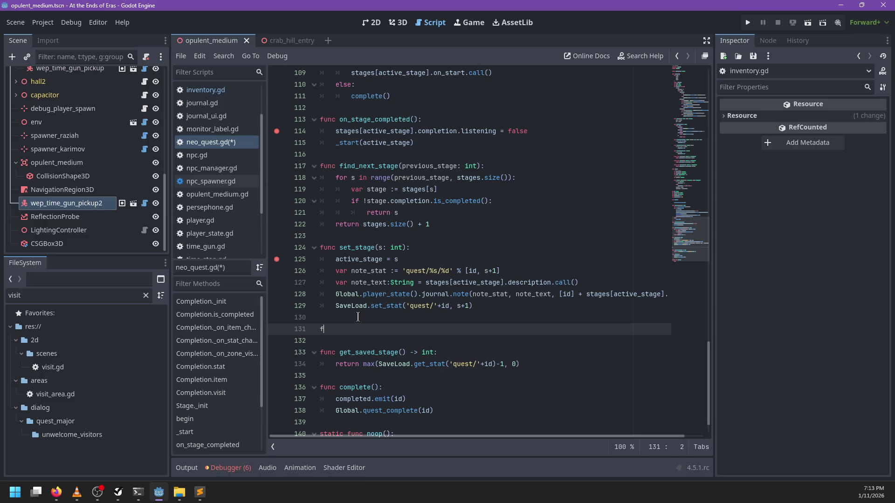
key("BackSpace")
key("BackSpace")
key("BackSpace")
type("add_note(")
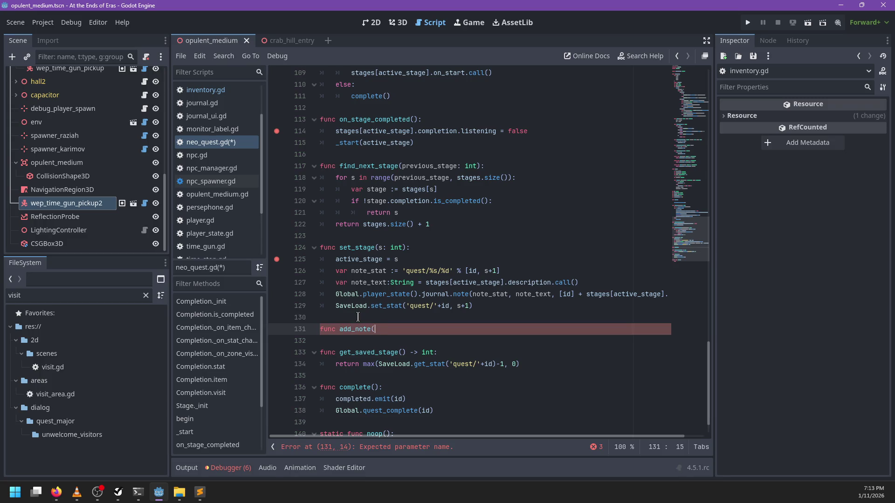
key("BackSpace")
type("suvb")
type("_i")
type("ring")
key("End")
key("Escape")
Step: Finish the add_note signature with text: String and tags: Array[String] parameters
type("t")
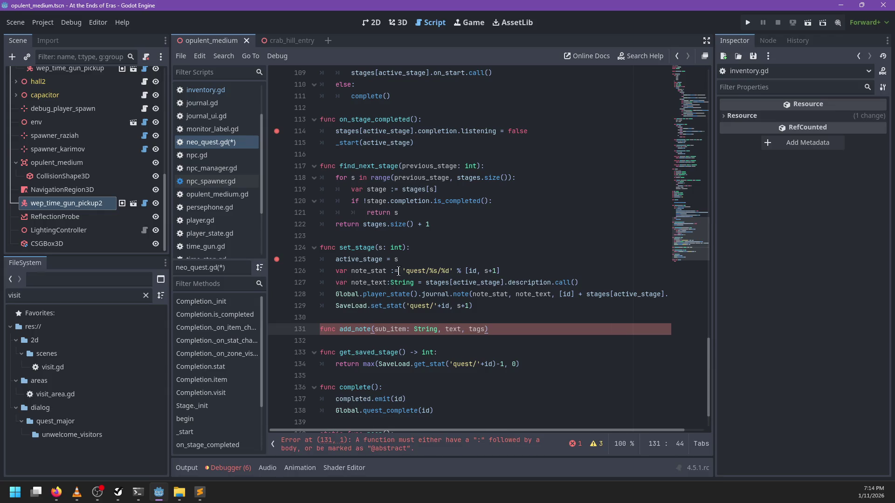
scroll(404, 274, "right", 1)
scroll(404, 274, "left", 1)
type(": Array[S")
type("tring])")
left_click(516, 329)
key("ctrl+Right")
type(": String")
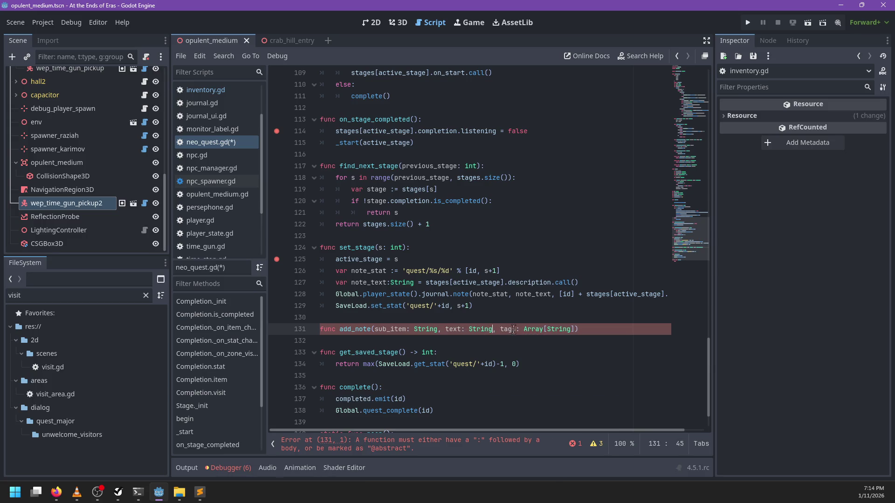
mouse_move(472, 294)
left_mouse_down()
mouse_move(306, 295)
mouse_move(324, 296)
left_mouse_up()
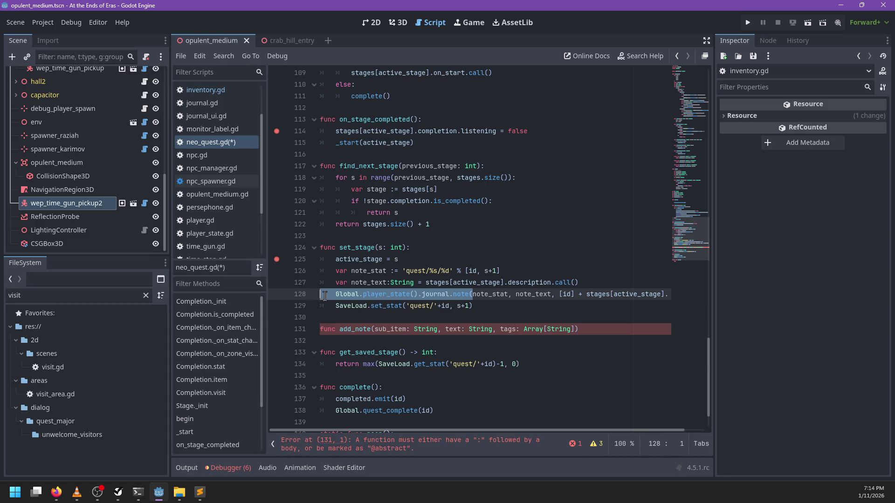
Step: Have set_stage call add_note(str(s+1), ...) and begin a journal.note call in add_note's body
type("add_note")
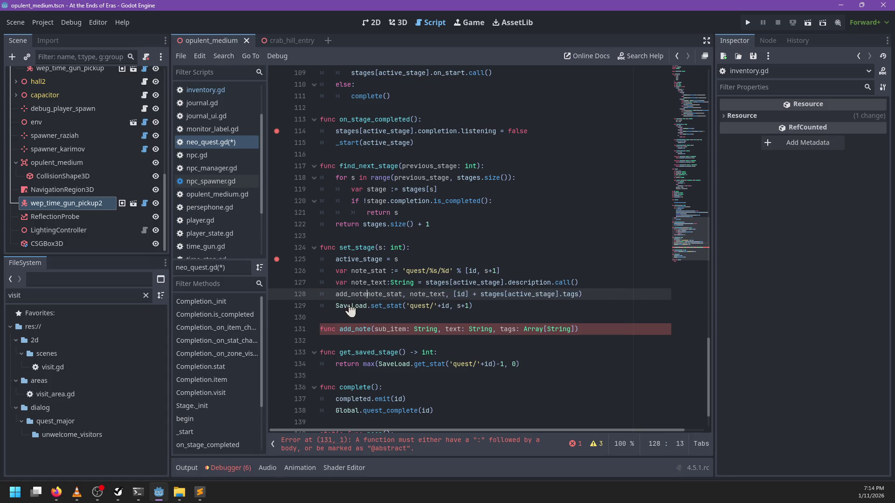
type("(str")
key("Tab")
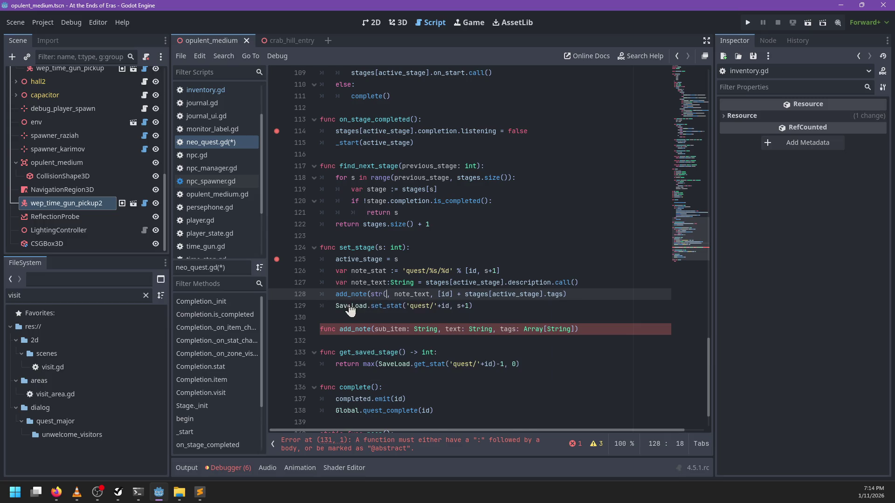
type("s+1)")
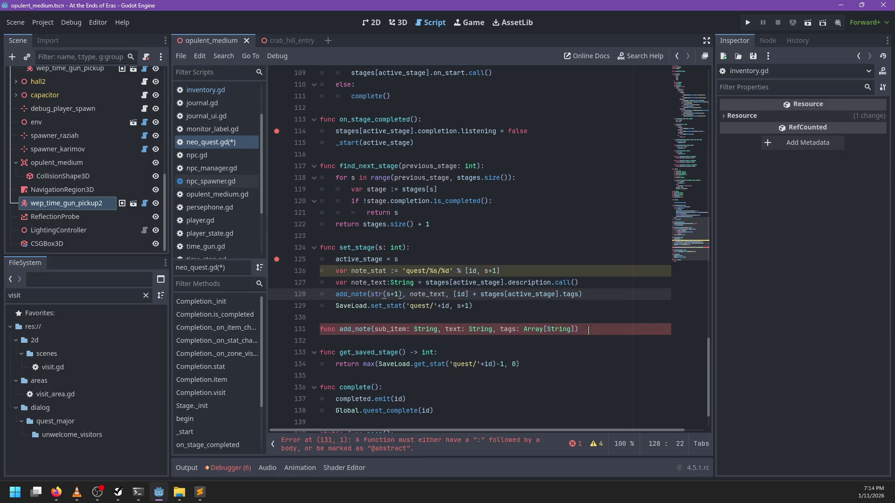
left_click(598, 327)
key("Return")
type("Global.player_state().journal.note(sub_")
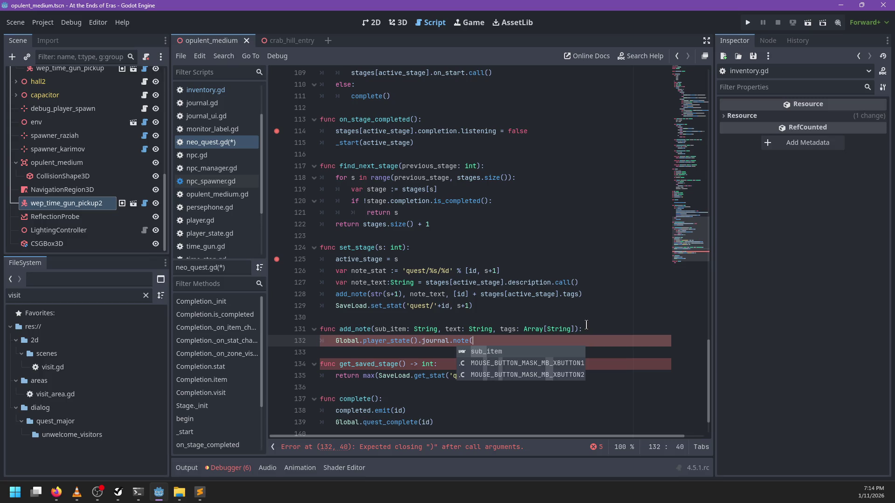
key("BackSpace")
key("BackSpace")
key("BackSpace")
Step: Move the note_stat line into add_note, using sub_id and renaming the parameter to sub_id
left_click_drag(528, 274, 518, 261)
key("ctrl+x")
left_click(571, 318)
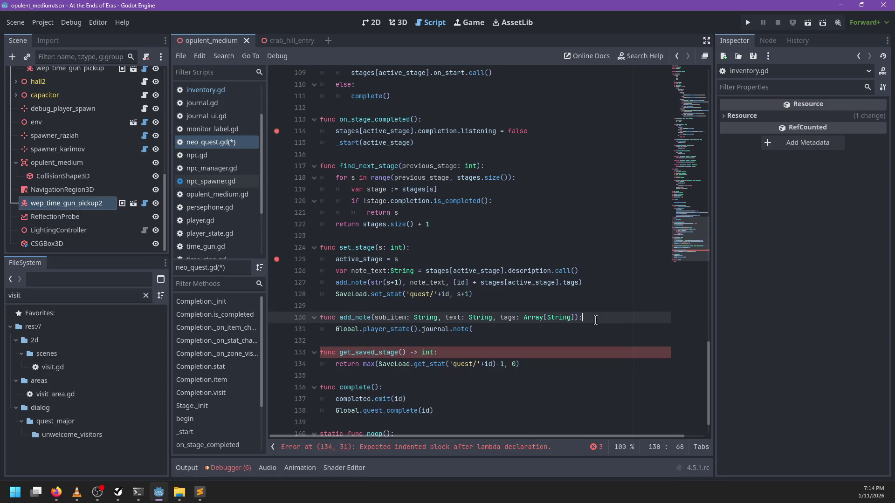
key("ctrl+v")
type("sub_")
key("Escape")
type("id")
double_click(380, 318)
type("sub_id")
Step: Complete the call as journal.note(note_stat, text, [id] + tags) and save neo_quest.gd
left_click(485, 342)
type("note_stat, text, ")
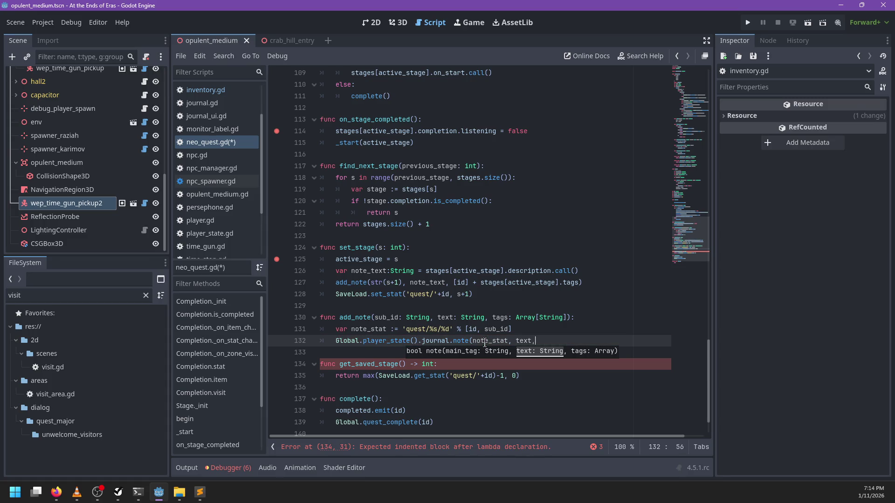
type("tags)")
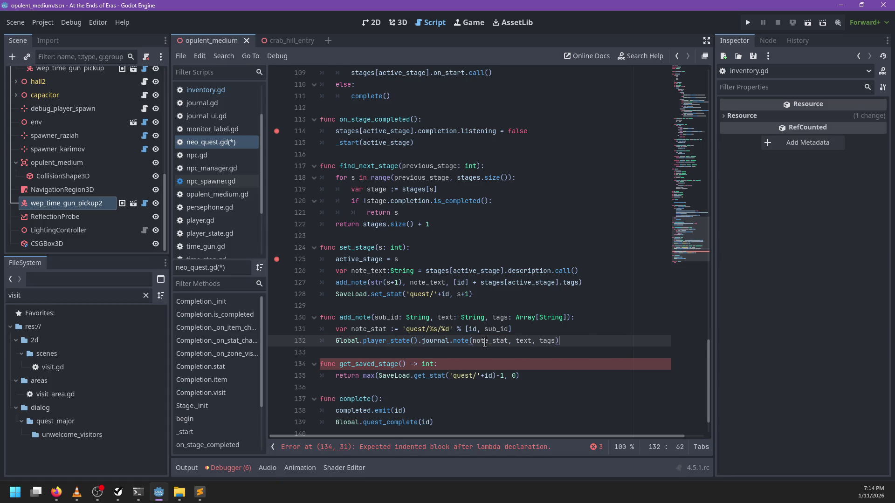
left_click_drag(453, 283, 481, 282)
key("BackSpace")
left_click(537, 342)
key("ctrl+v")
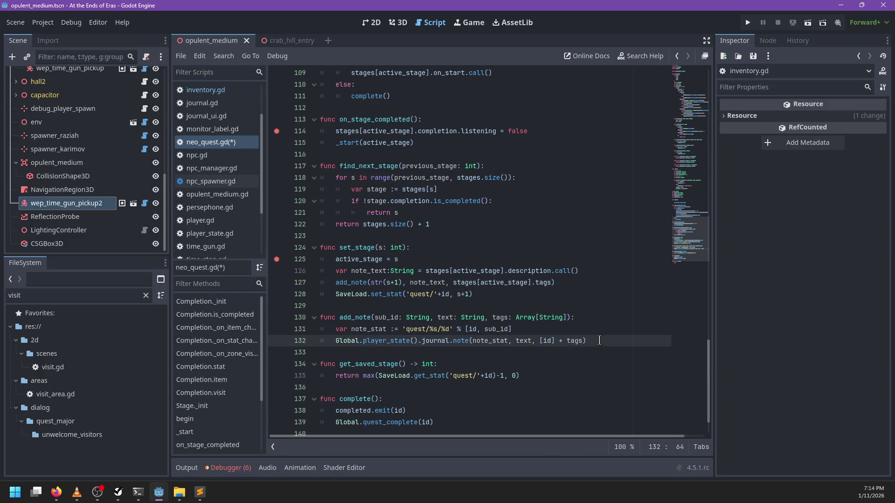
key("ctrl+s")
scroll(581, 338, "up", 6)
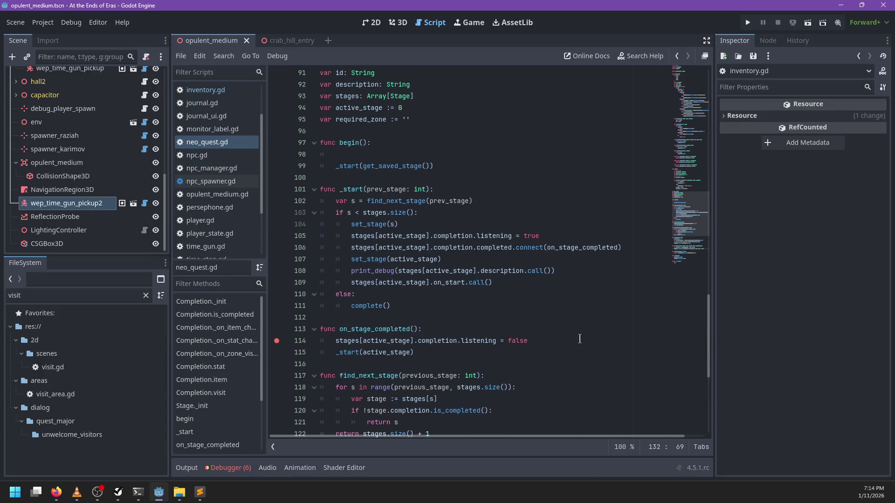
Step: Insert add_note('intro', description, []) at the top of begin() and save neo_quest.gd
left_click(442, 154)
scroll(466, 173, "down", 4)
type("add_n")
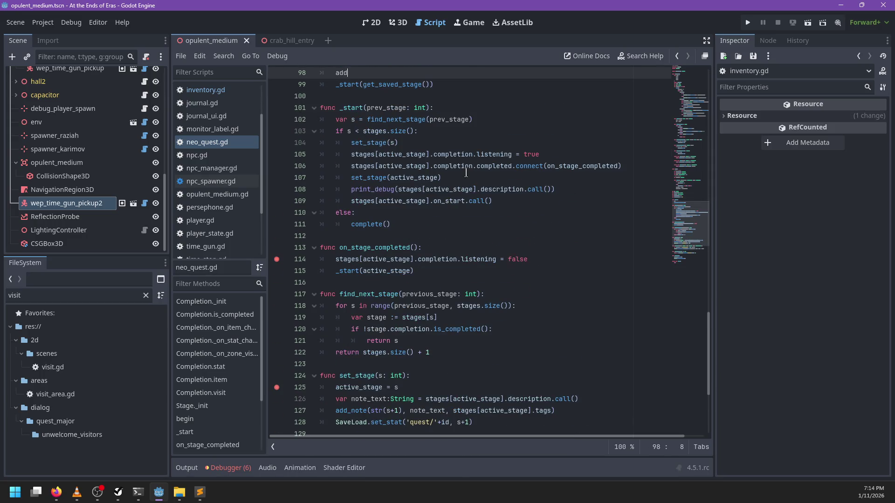
key("Return")
type("'intro")
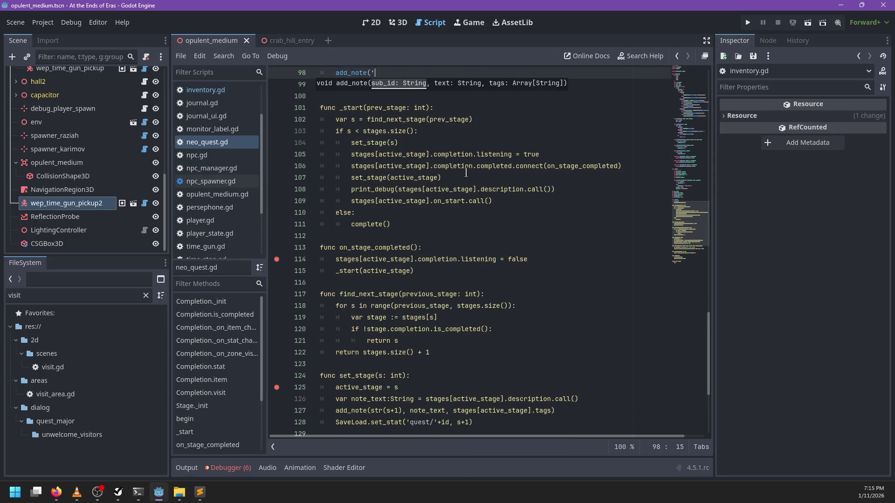
type("';")
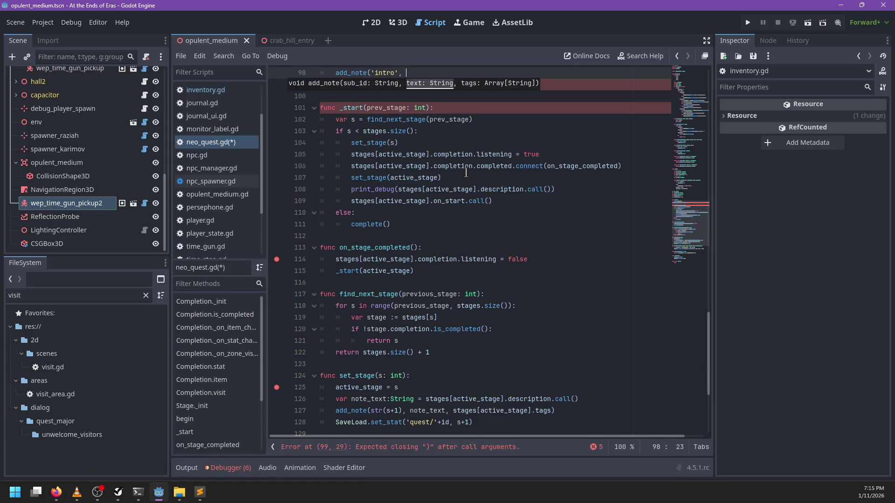
key("Return")
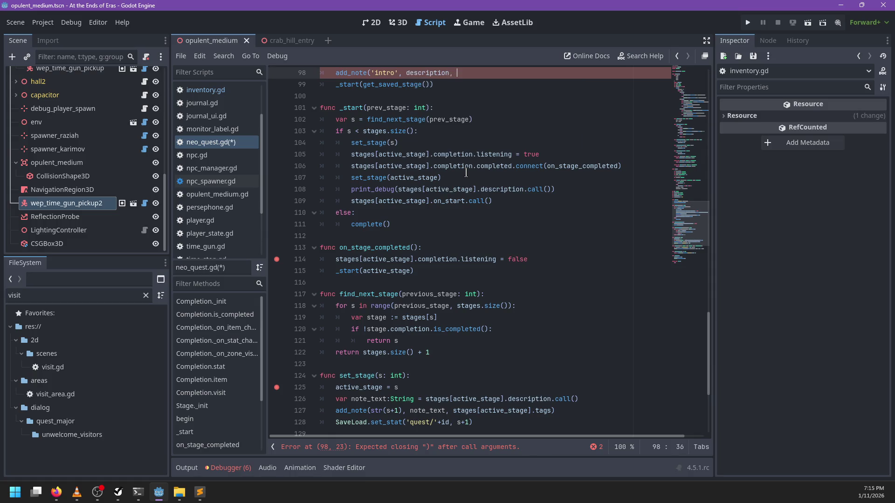
type(", [])")
scroll(471, 193, "up", 5)
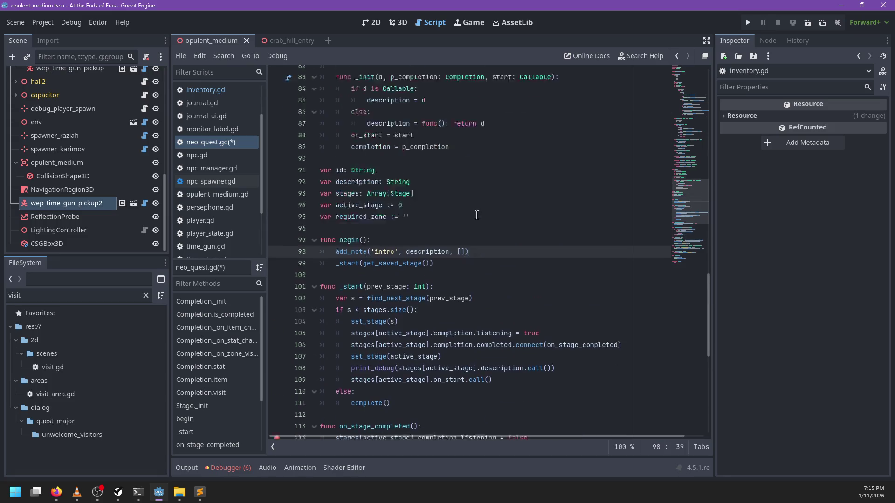
scroll(476, 233, "up", 4)
key("ctrl+s")
scroll(428, 265, "down", 6)
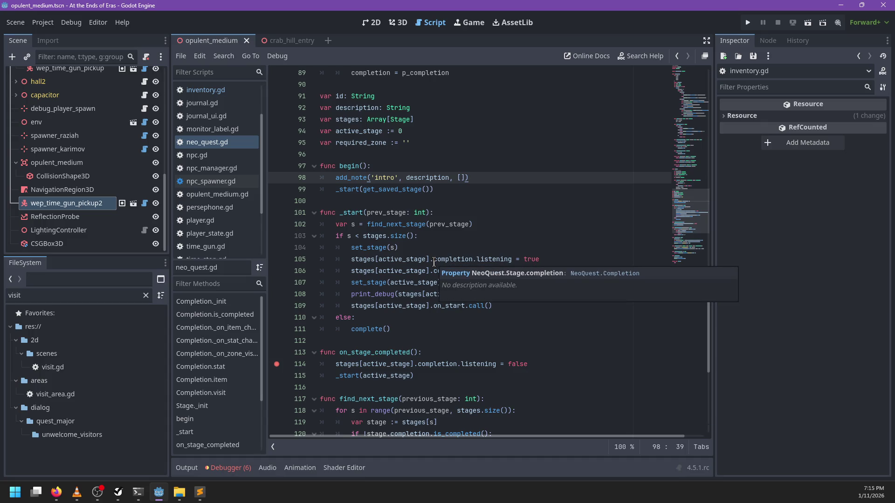
left_click(441, 133)
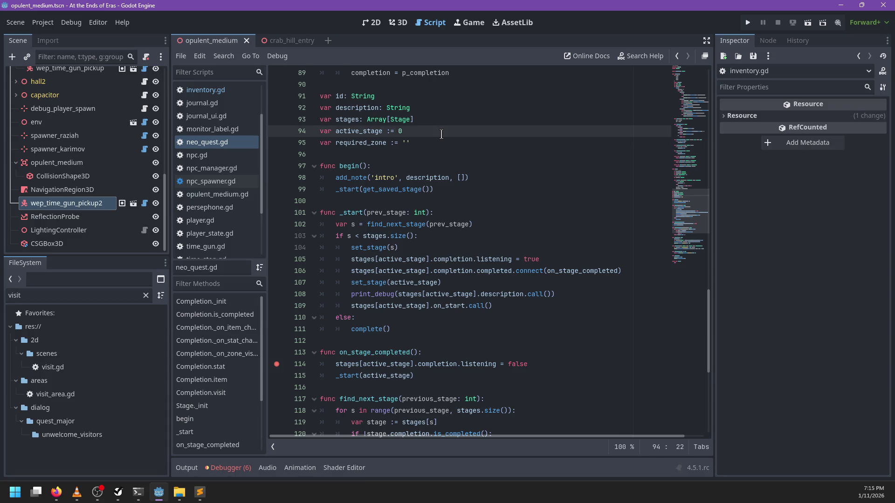
Step: Declare var tags: Array[String] below required_zone and pass tags instead of [] in begin()
key("Down")
key("End")
key("Return")
type("v")
type("ags")
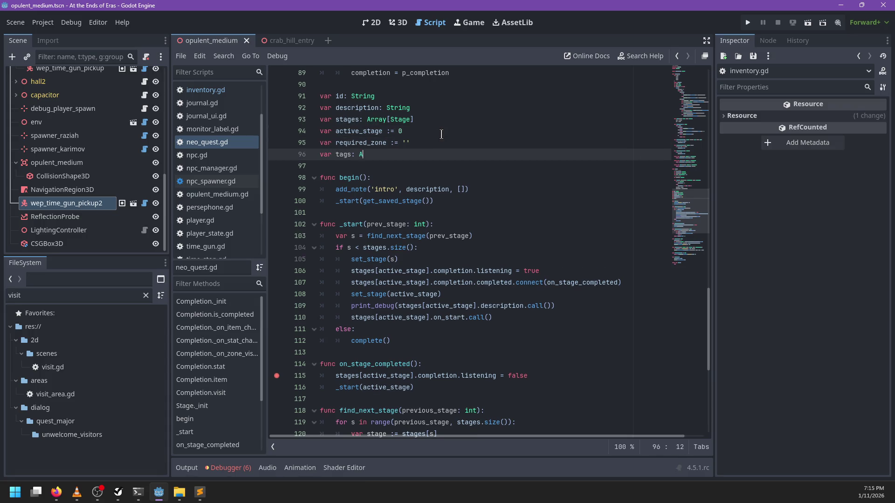
type("tring]")
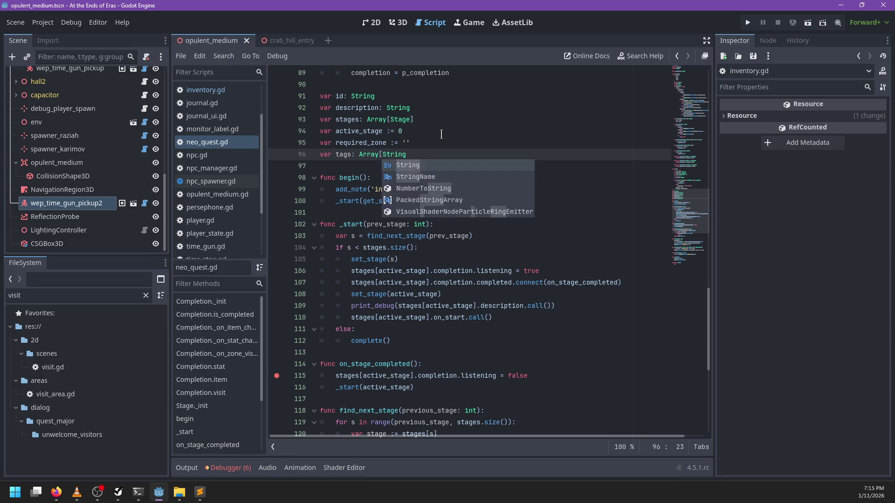
left_click(462, 189)
key("BackSpace")
type("tags")
key("ctrl+s")
left_click(445, 199)
scroll(513, 200, "down", 4)
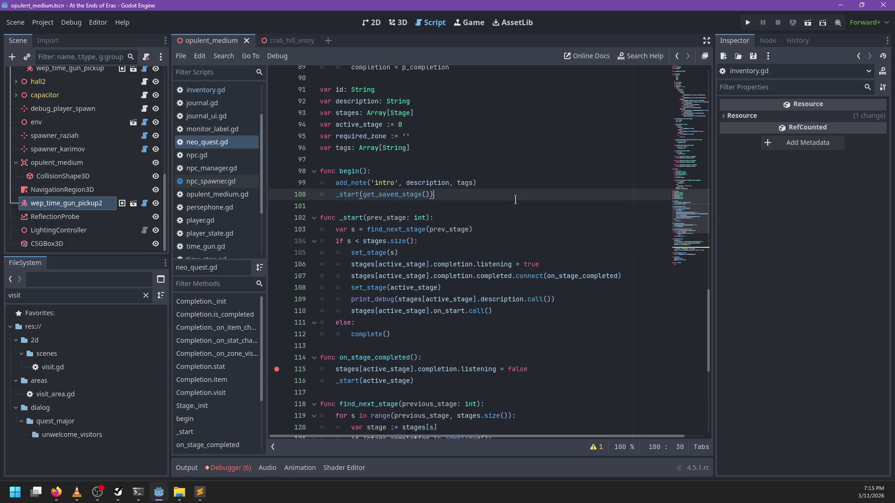
scroll(513, 199, "up", 3)
scroll(513, 200, "up", 1)
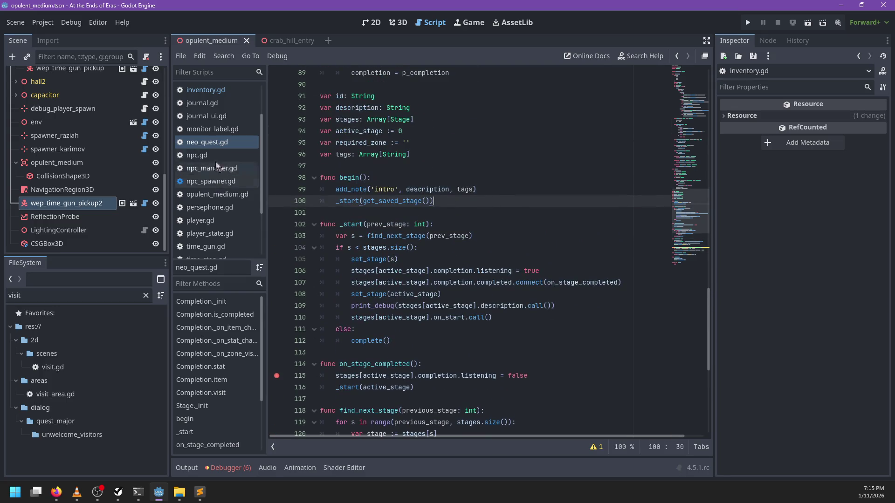
scroll(239, 210, "down", 2)
scroll(239, 211, "up", 4)
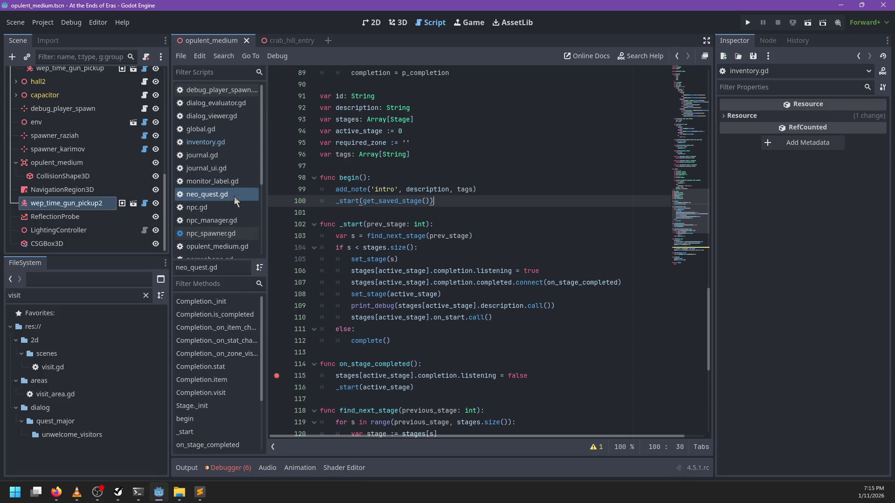
scroll(555, 286, "down", 6)
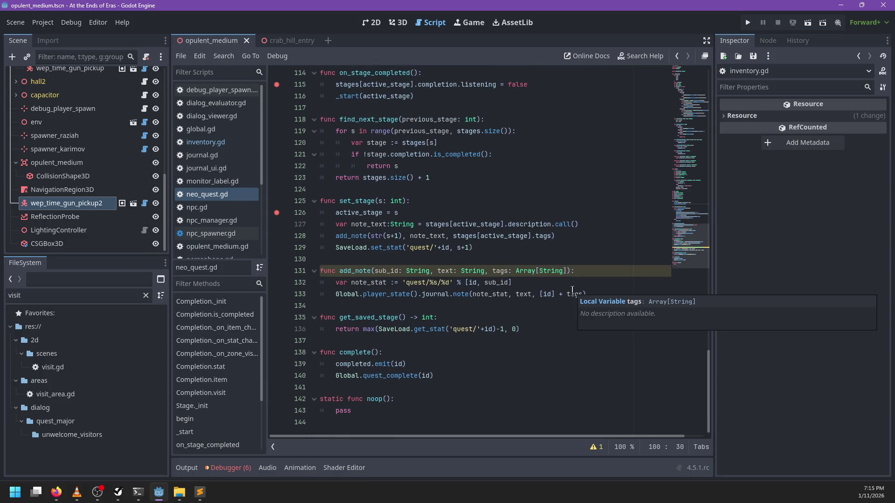
Step: Rename add_note's parameter to p_tags and append + tags to the journal.note tag list
left_click(491, 271)
type("p_")
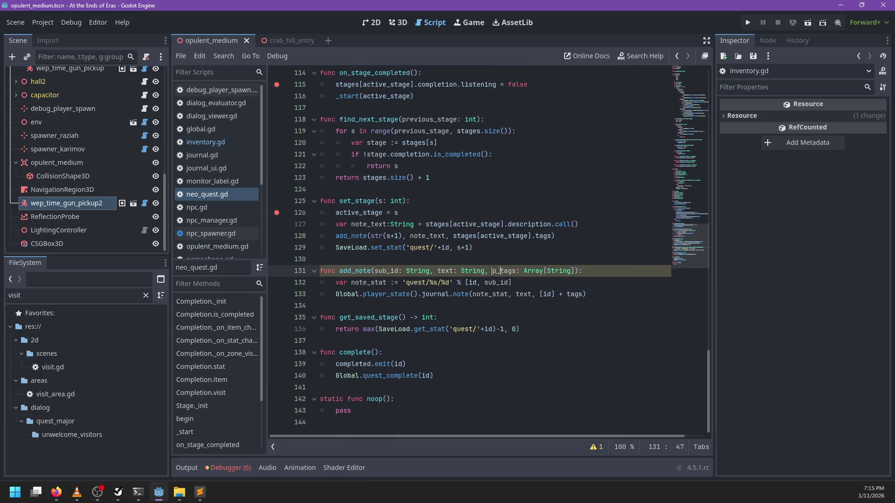
left_click(585, 293)
type("+ p_tags")
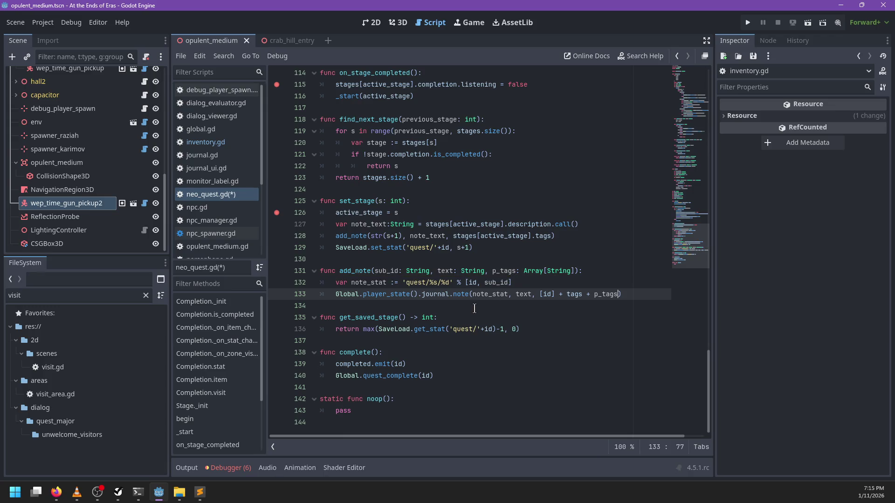
scroll(474, 308, "up", 15)
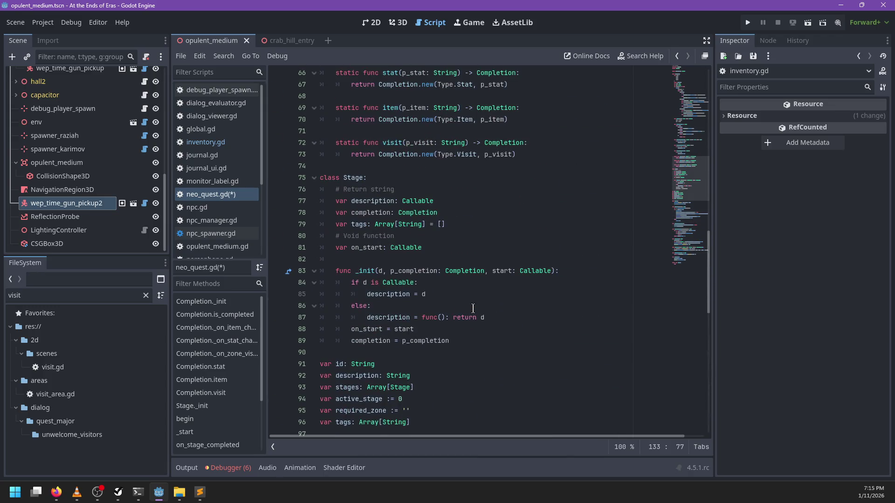
scroll(473, 309, "up", 20)
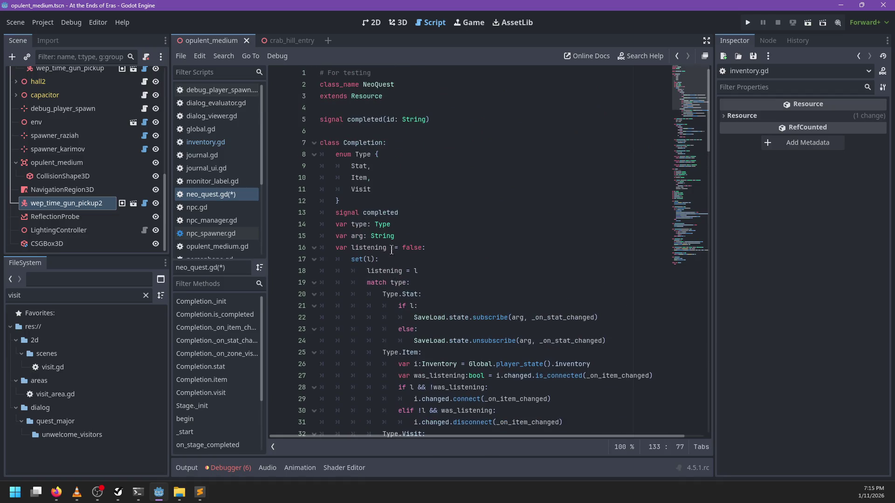
scroll(388, 246, "down", 20)
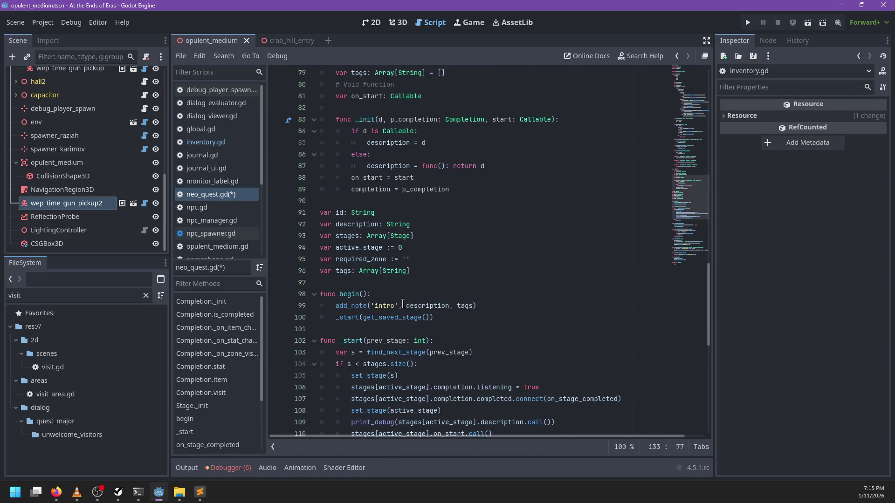
Step: Add an explanatory comment above the tags declaration and save neo_quest.gd
left_click(436, 259)
key("Return")
type("# Default tags")
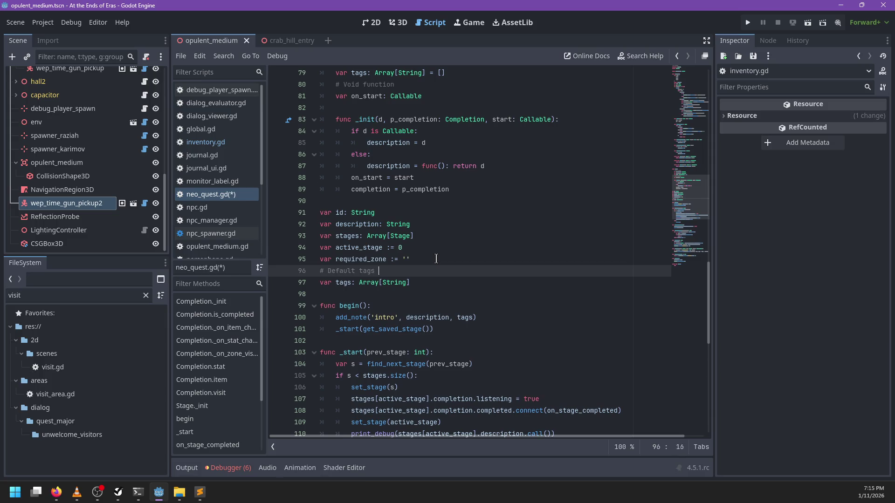
type("ed to every instance")
key("ctrl+BackSpace")
key("ctrl+s")
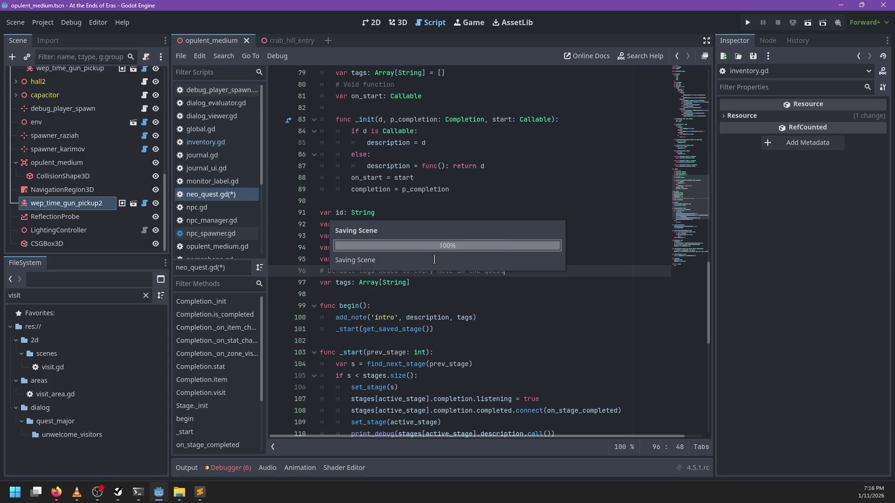
scroll(235, 211, "down", 2)
scroll(235, 211, "down", 3)
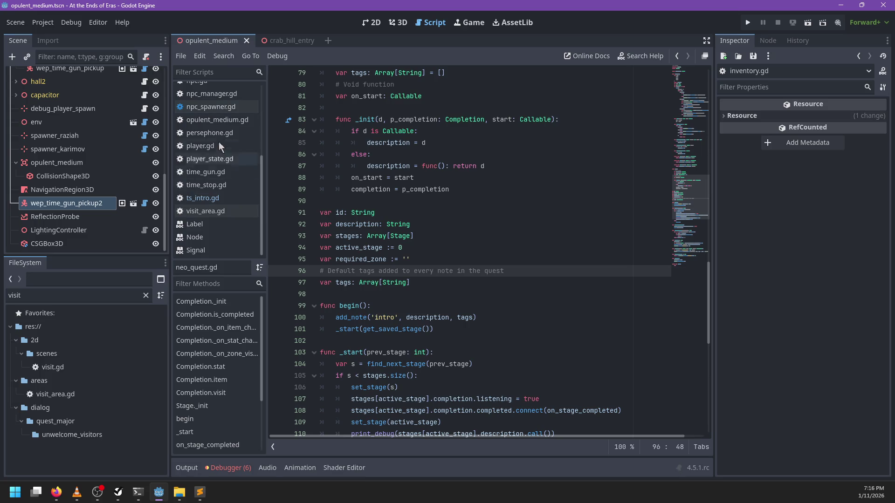
Step: Add tags = ['raziah'] below the description in opulent_medium.gd and save it
left_click(217, 119)
left_click(411, 135)
key("End")
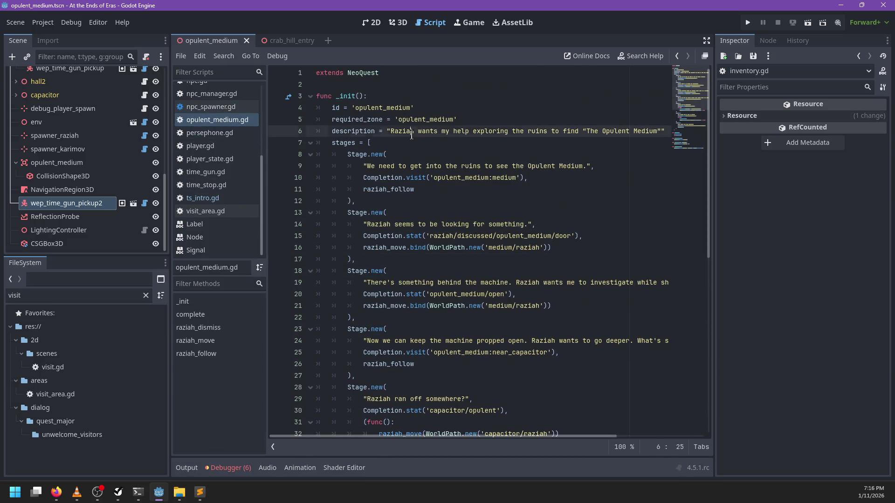
key("Return")
type("tags = '")
key("BackSpace")
type("['\\")
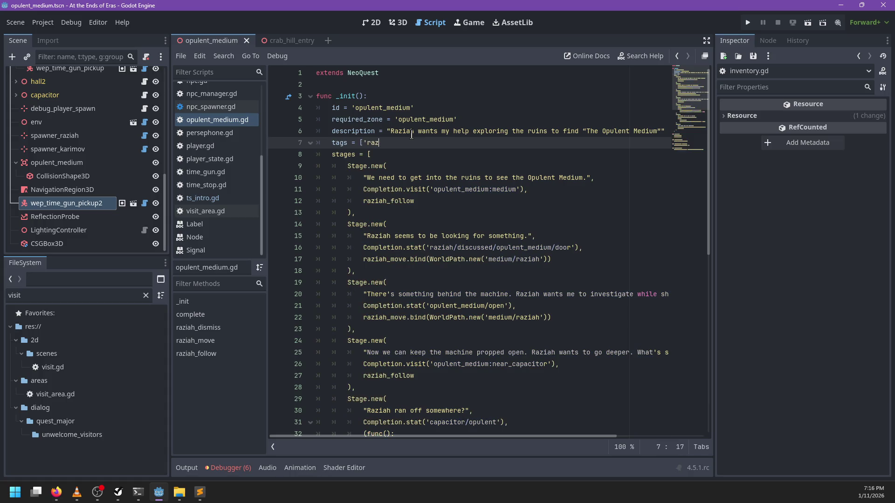
type("']")
key("ctrl+s")
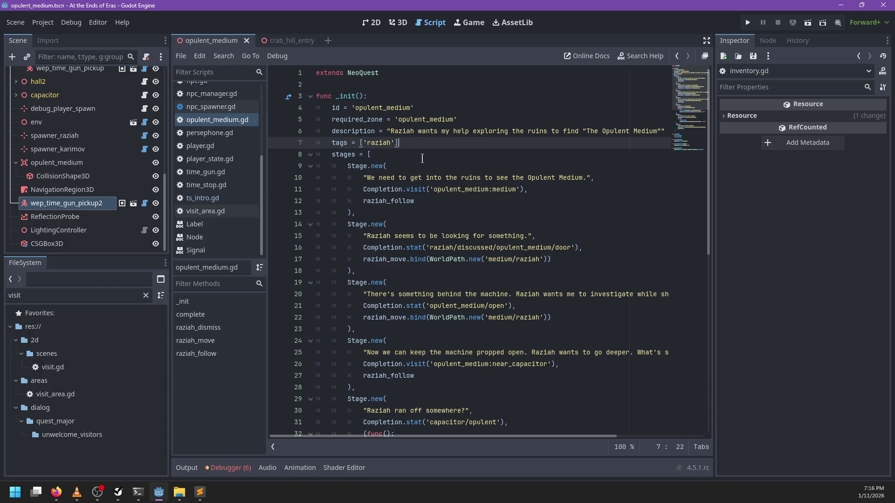
left_click(432, 154)
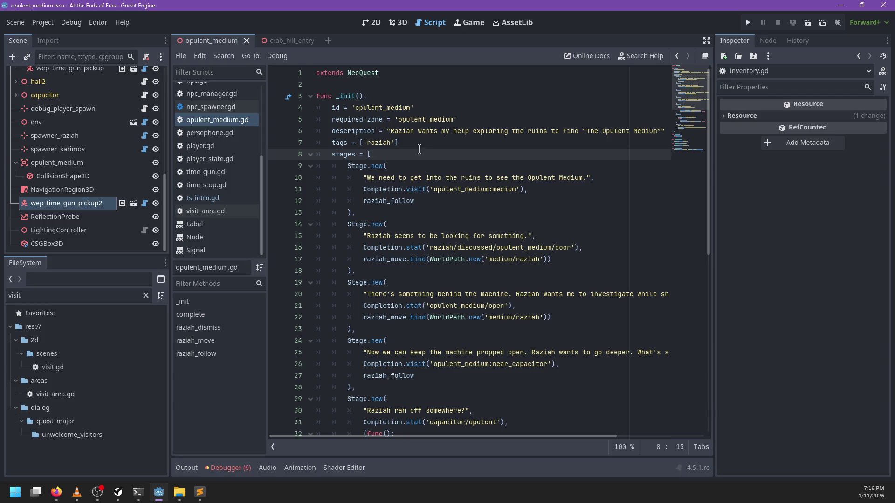
scroll(219, 154, "up", 3)
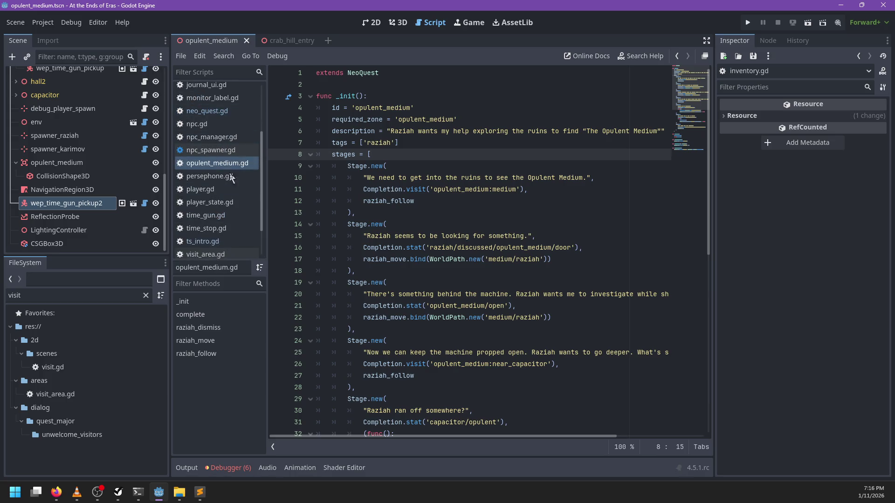
scroll(229, 169, "down", 2)
Step: Add tags = ['ts_scientist'] below the description in ts_intro.gd, then run the game with F5
left_click(202, 219)
left_click(413, 120)
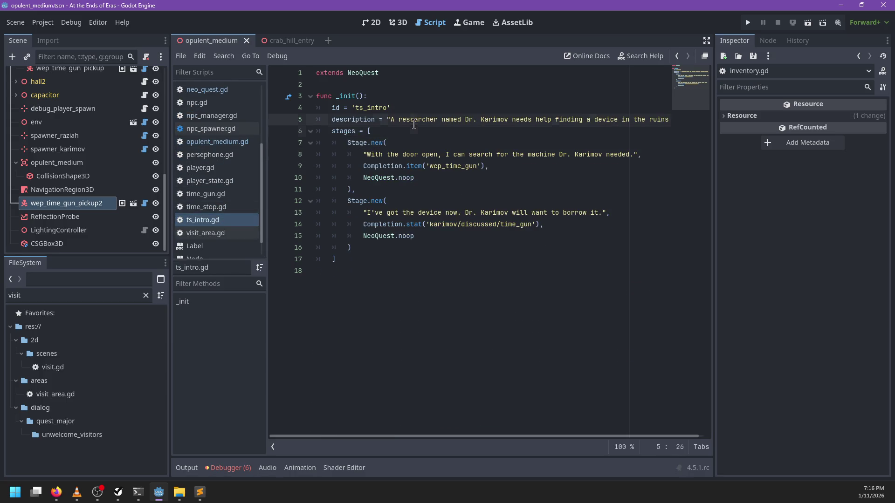
key("End")
key("Return")
type("tags = ['ts_s")
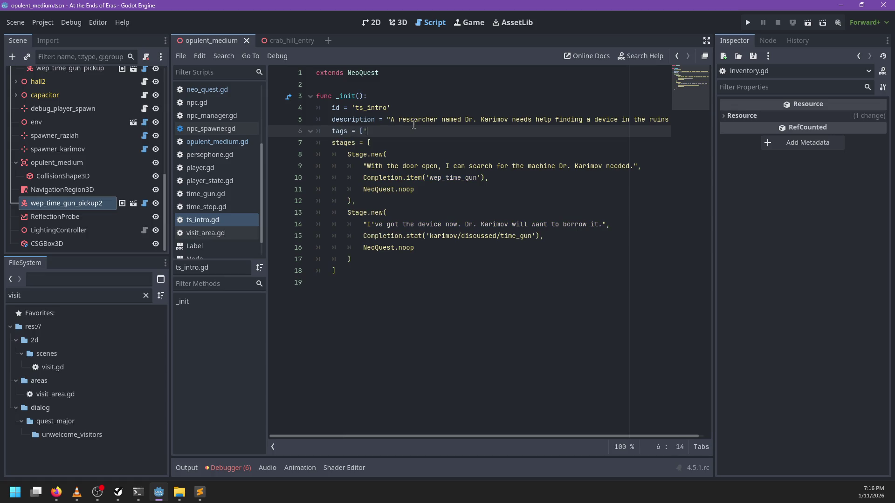
type("cien")
type("tist")
key("BackSpace")
type("'")
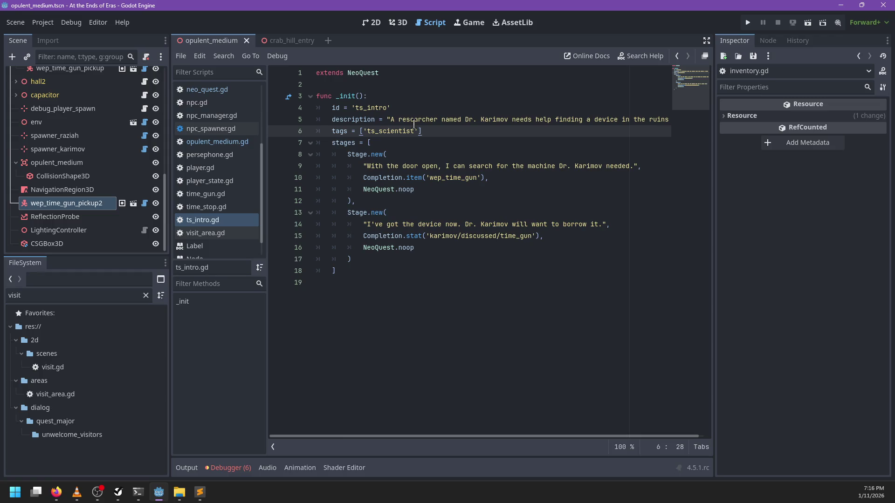
key("F5")
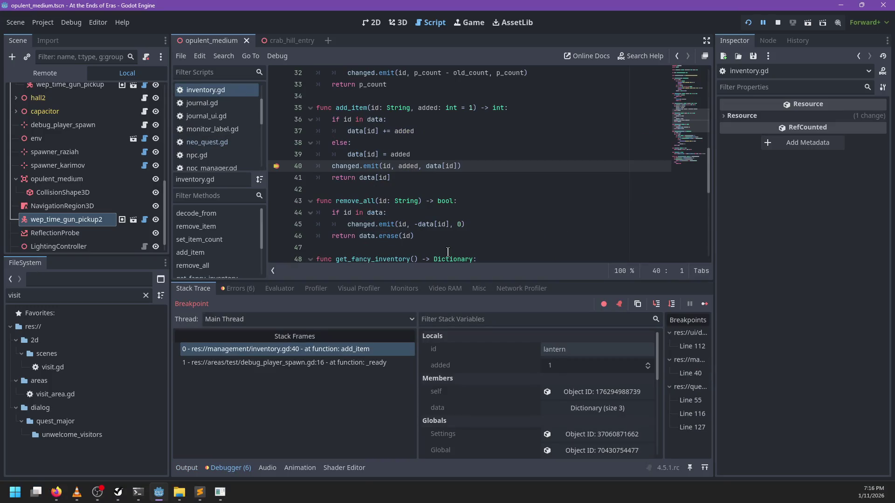
Step: Clear the line-40 breakpoint in inventory.gd and switch to ts_scientist.dialog in Sublime Text
left_click(289, 163)
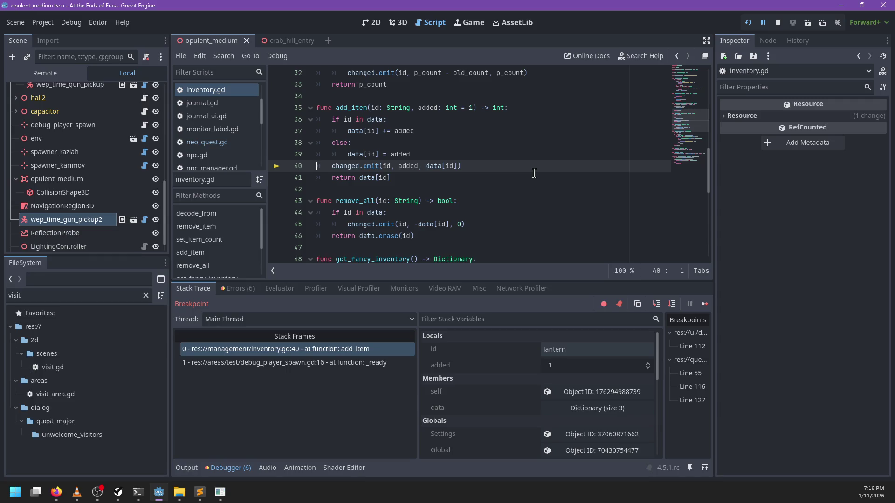
key("alt+Tab")
scroll(404, 225, "up", 4)
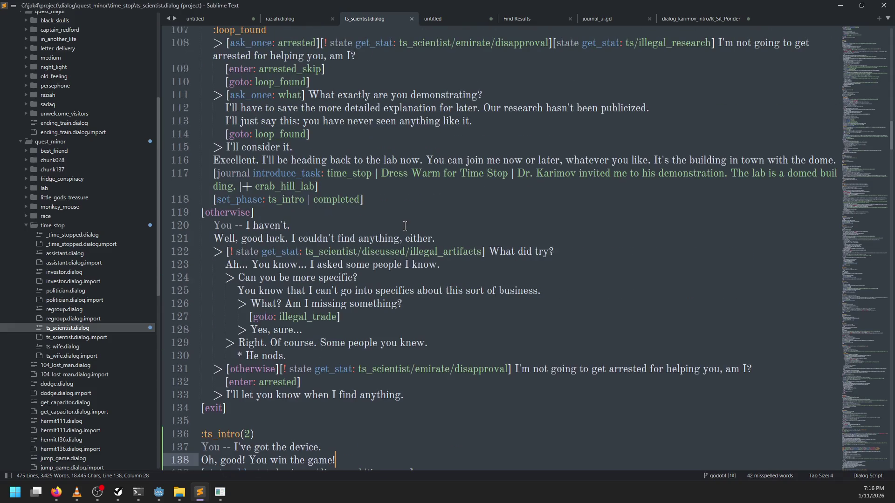
Step: Delete the next_phase line from ts_scientist.dialog and save
scroll(404, 226, "up", 4)
double_click(301, 330)
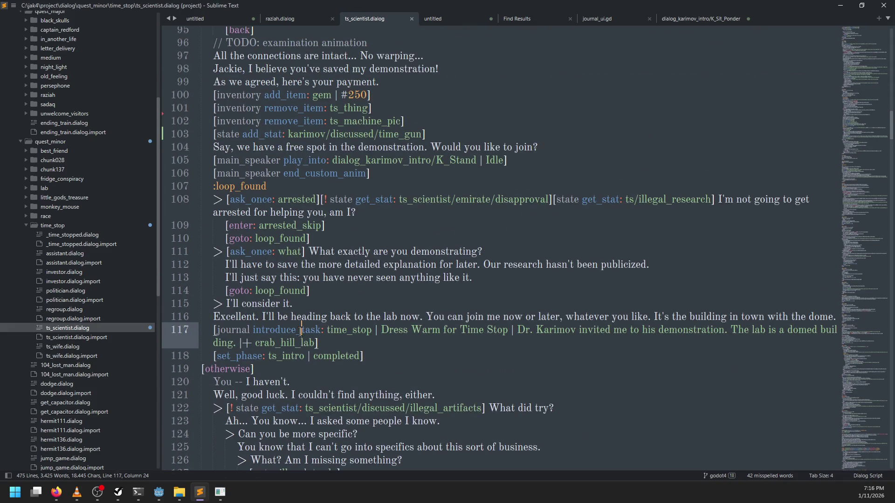
scroll(350, 322, "down", 5)
scroll(355, 316, "up", 16)
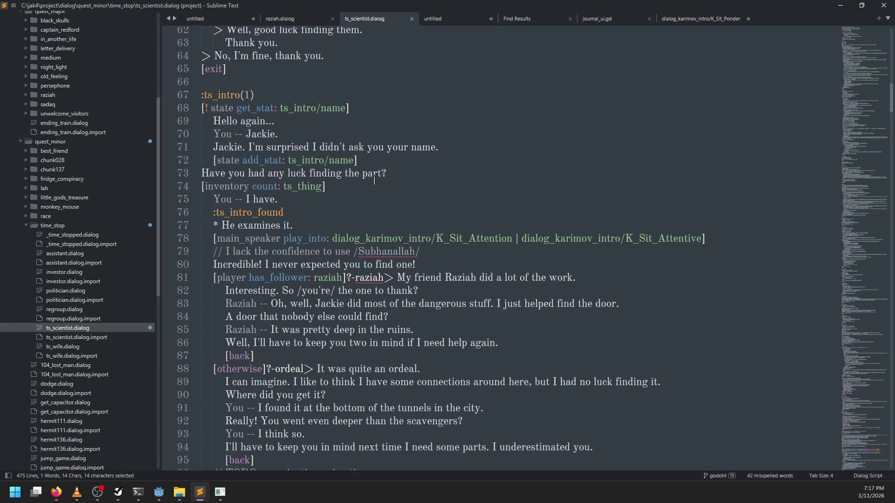
scroll(376, 181, "up", 15)
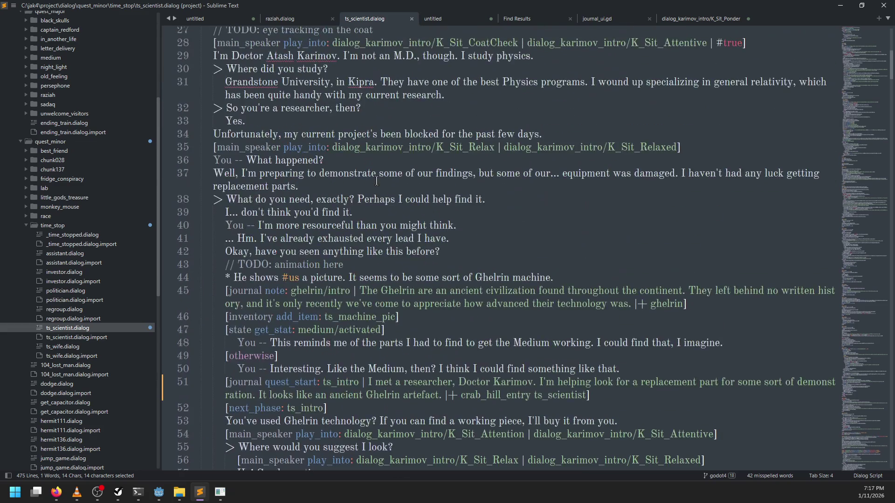
scroll(376, 181, "down", 10)
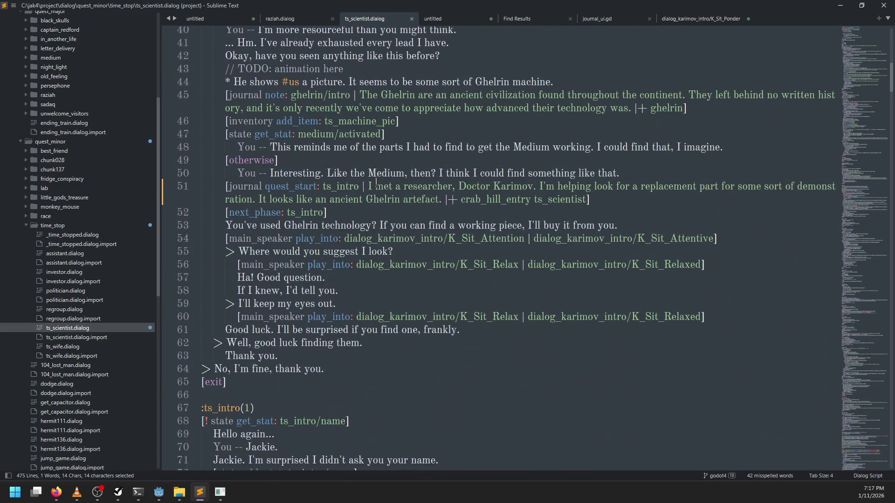
scroll(322, 333, "up", 2)
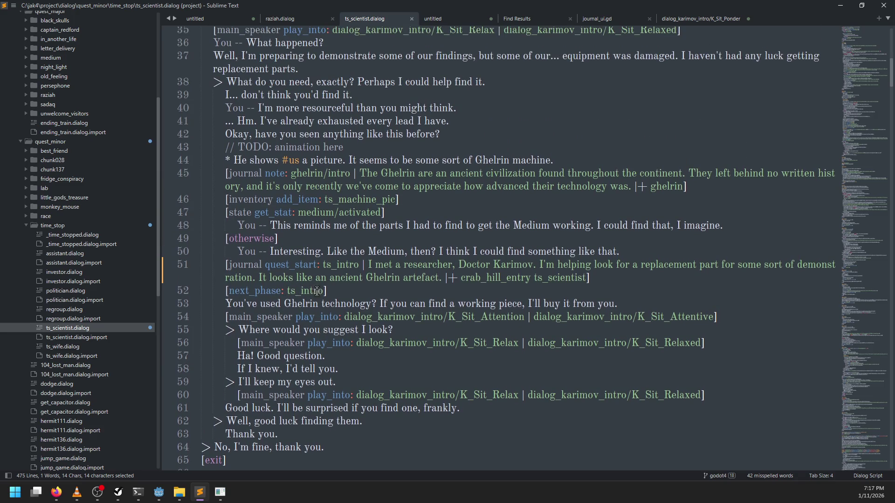
left_click_drag(327, 290, 266, 288)
key("shift+Home")
key("BackSpace")
key("BackSpace")
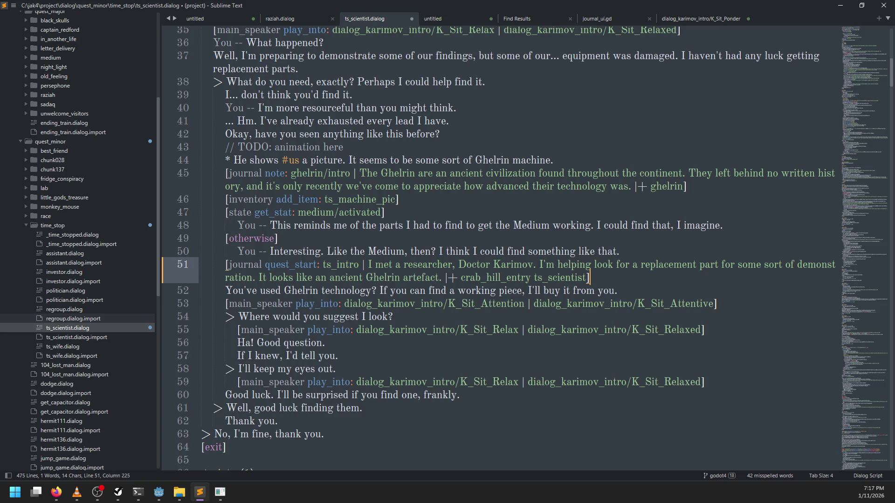
key("ctrl+s")
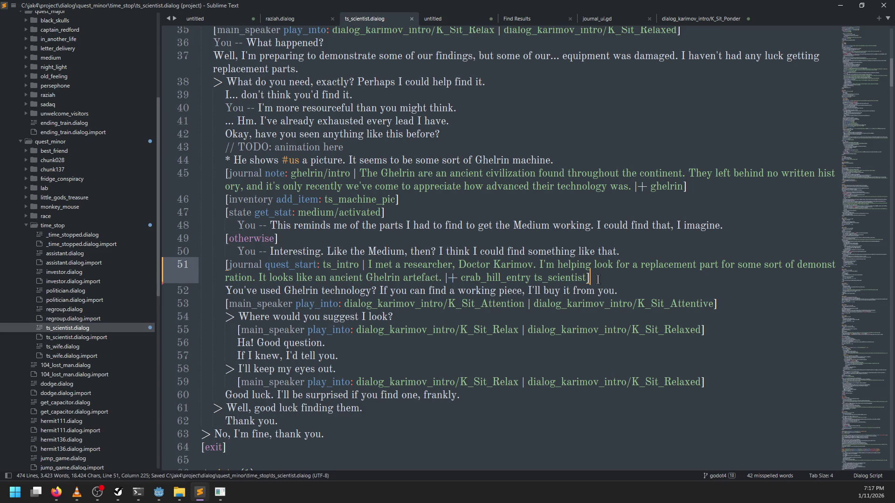
Step: Change journal to global on line 51 and strip the journal text after ts_intro, then save
double_click(276, 266)
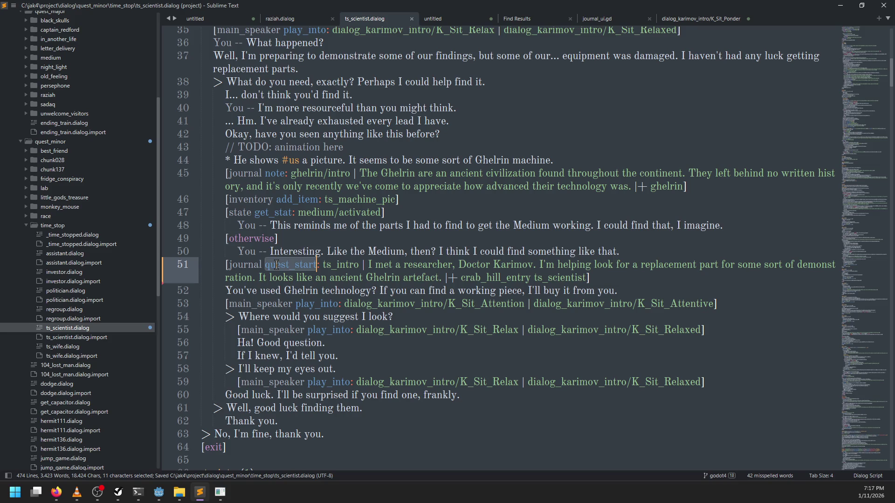
key("Left")
key("ctrl+BackSpace")
type("global")
key("ctrl+Right")
key("Right")
mouse_move(355, 264)
left_mouse_down()
mouse_move(397, 278)
mouse_move(585, 277)
left_mouse_up()
key("BackSpace")
key("ctrl+s")
Step: Redo the removal of the journal entry text after ts_intro and save the dialog file again
key("alt+Tab")
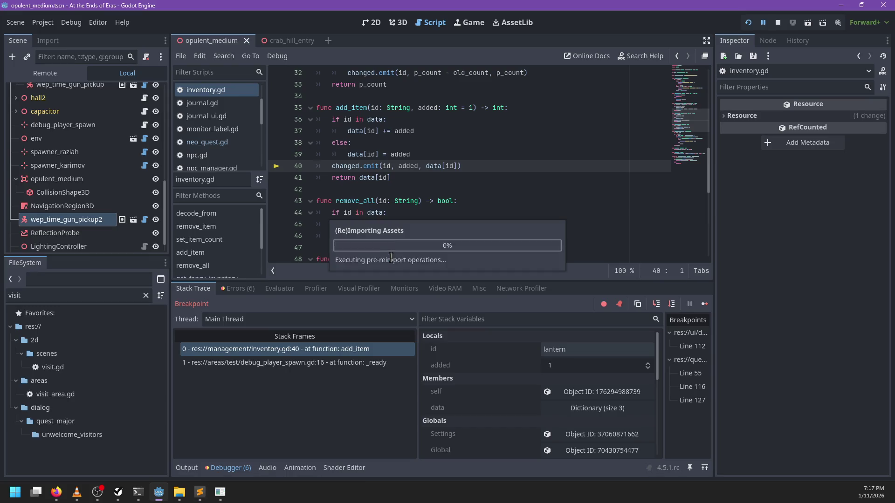
key("alt+Tab")
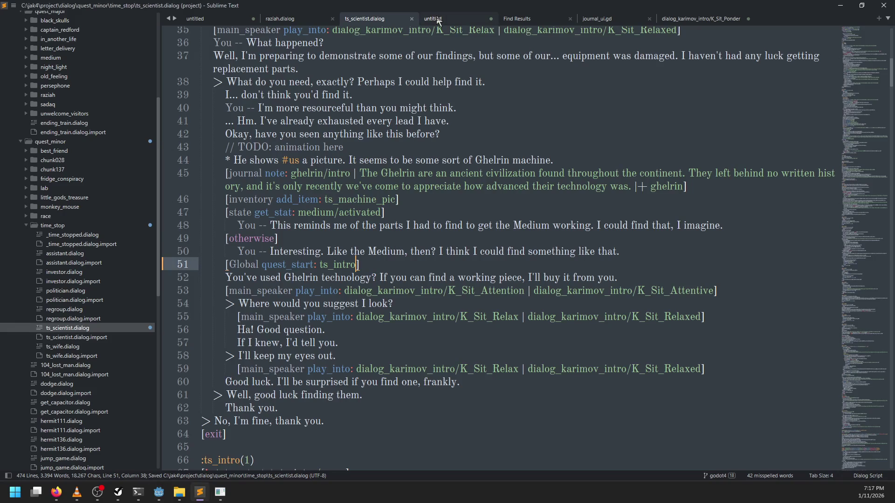
key("ctrl+z")
left_click(419, 264)
mouse_move(365, 264)
left_mouse_down()
mouse_move(424, 278)
mouse_move(581, 279)
left_mouse_up()
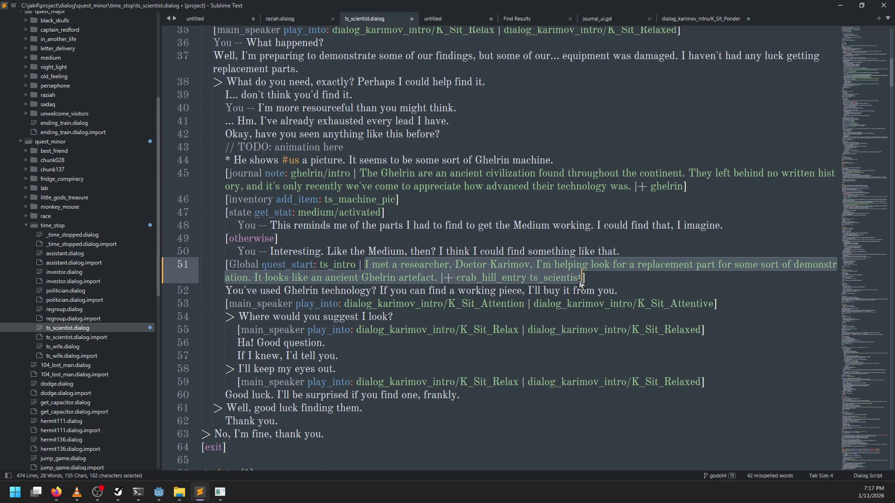
key("BackSpace")
key("BackSpace")
key("BackSpace")
key("ctrl+s")
Step: Back in Godot, open global.gd and search it for quest_start
key("alt+Tab")
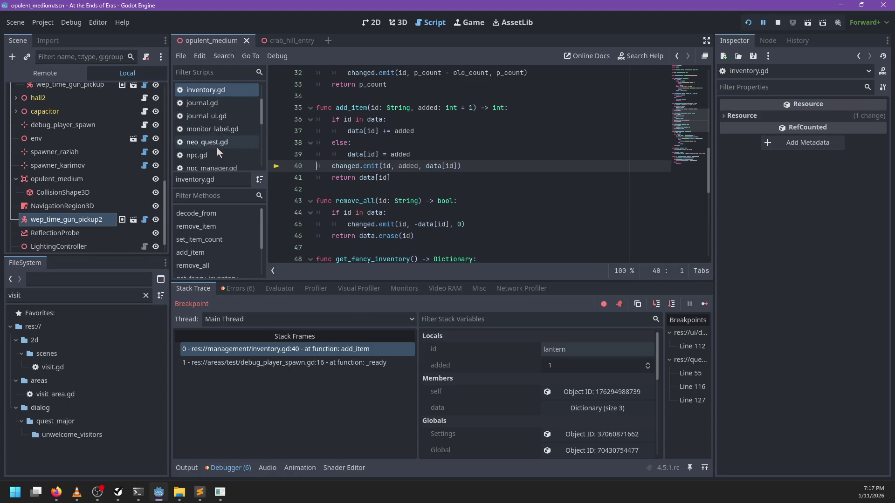
scroll(218, 121, "down", 1)
scroll(218, 126, "down", 10)
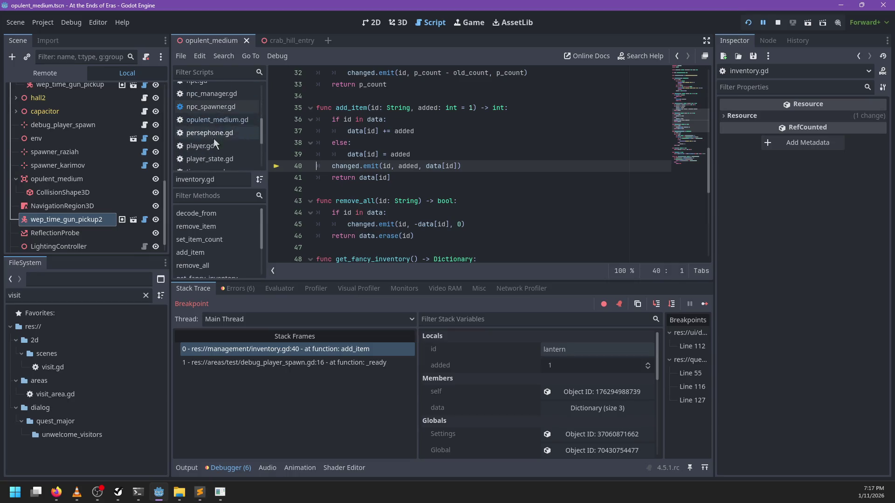
scroll(219, 148, "up", 9)
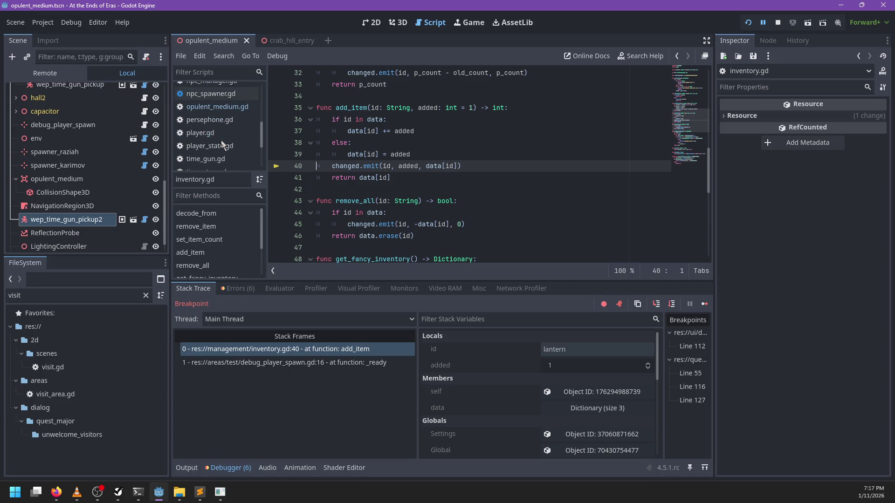
scroll(244, 135, "up", 3)
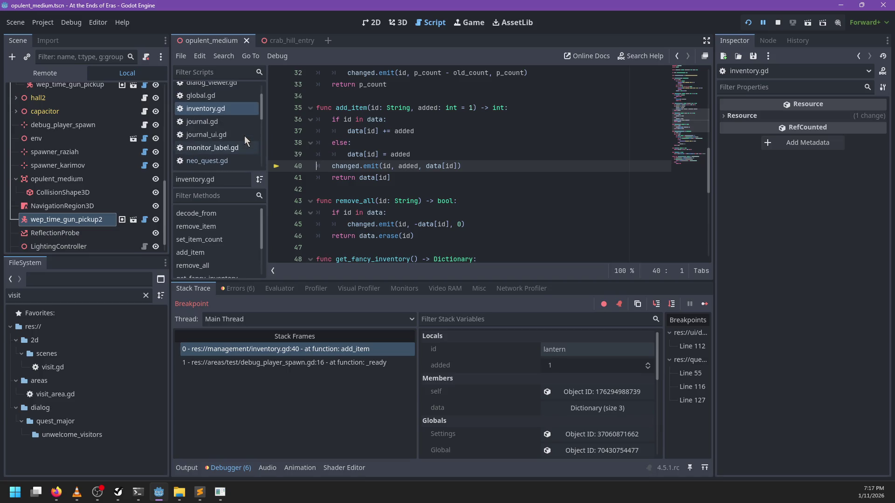
left_click(228, 107)
scroll(498, 149, "down", 4)
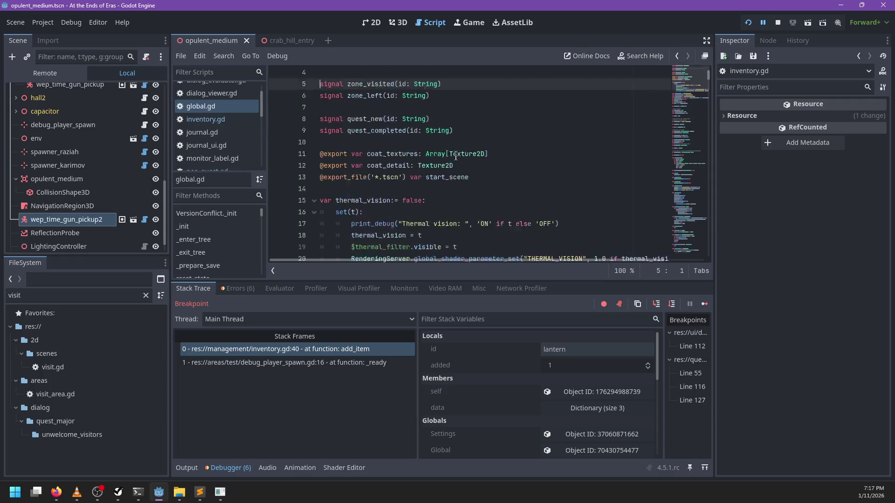
key("ctrl+f")
type("quest_start")
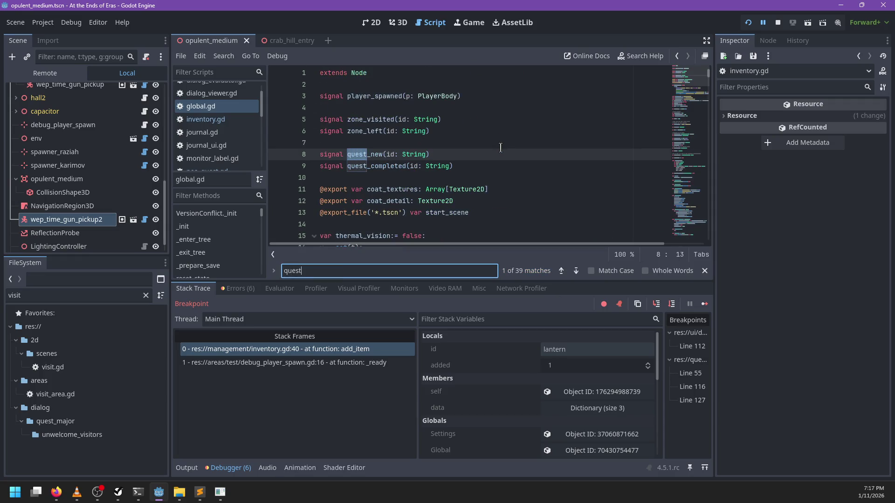
key("Escape")
Step: Save the ts_scientist dialog file and return to the Godot editor
key("alt+Tab")
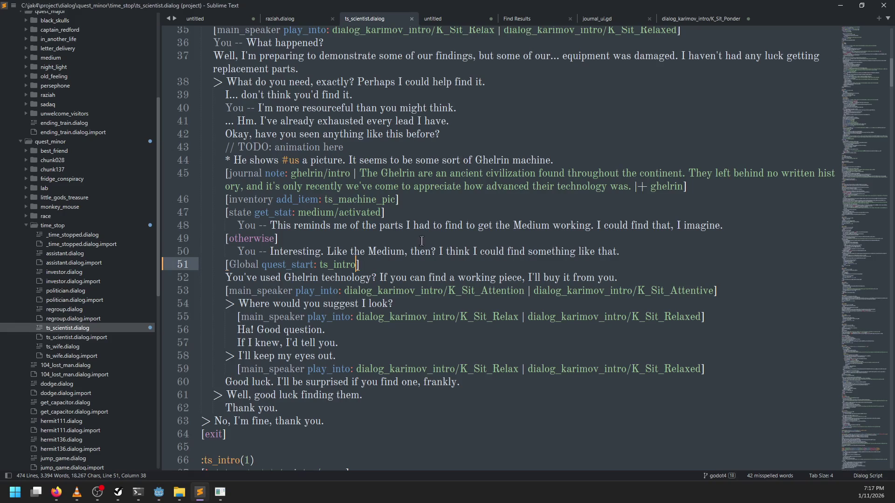
key("ctrl+s")
key("alt+Tab")
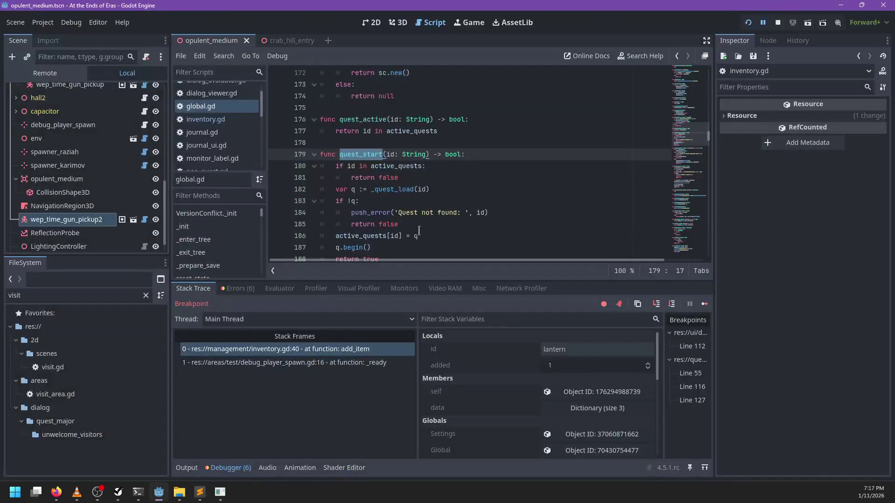
Step: Run the game past the set_stage breakpoint, close it, and open the user-data folder
key("F5")
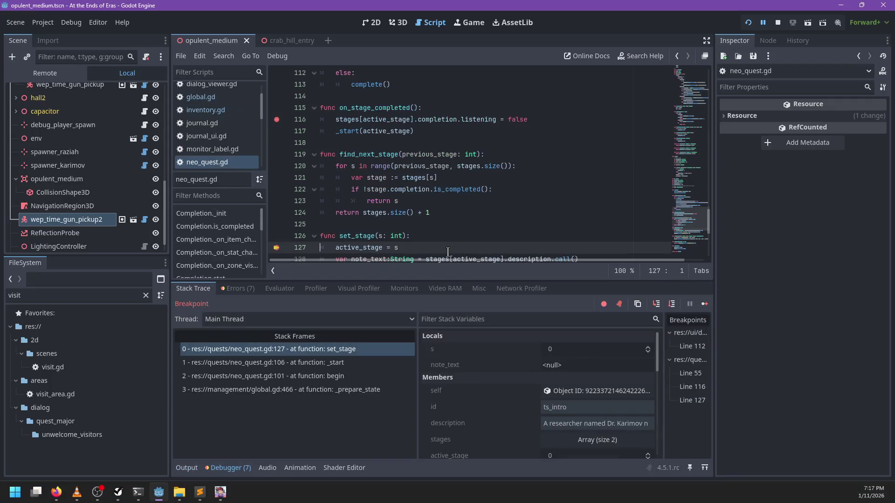
scroll(329, 186, "down", 2)
left_click(704, 304)
key("Return")
key("Escape")
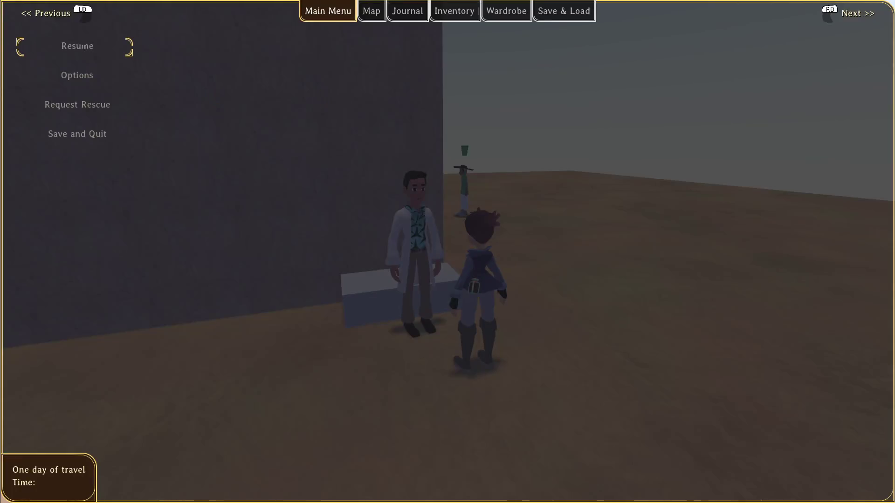
key("alt+F4")
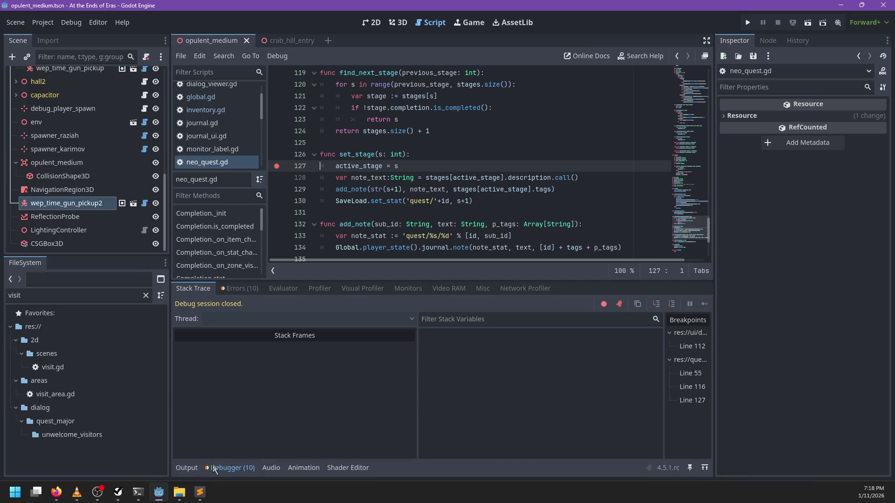
left_click(179, 492)
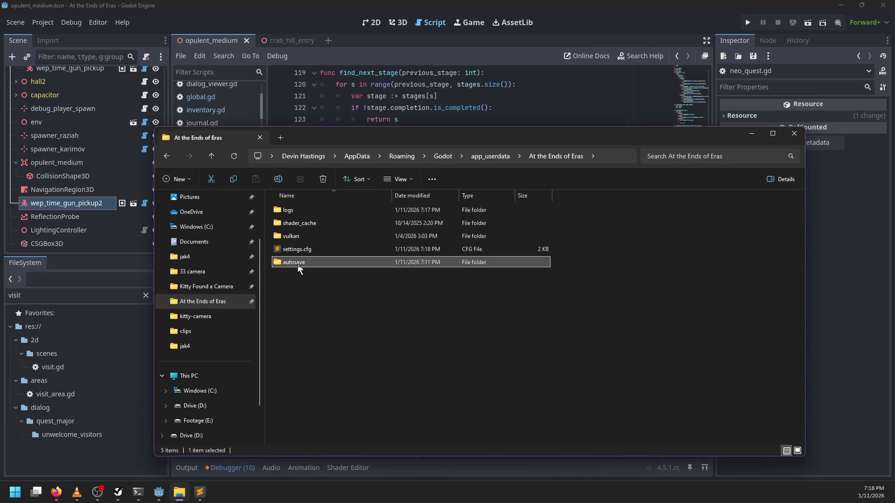
Step: Relaunch the game from Godot to reach the At the Ends of Eras title menu
key("alt+Tab")
key("F5")
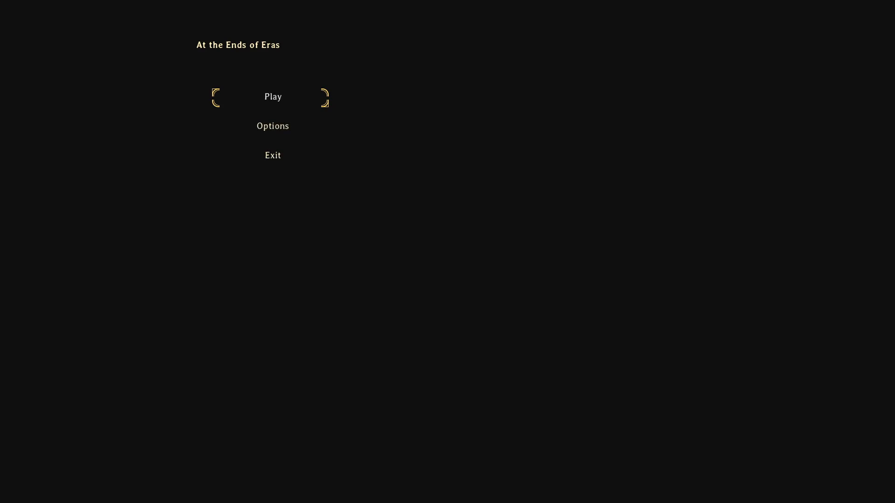
Step: Walk to the scientist and ask about his lab coat, his research, and his needs
key("Return")
key("w")
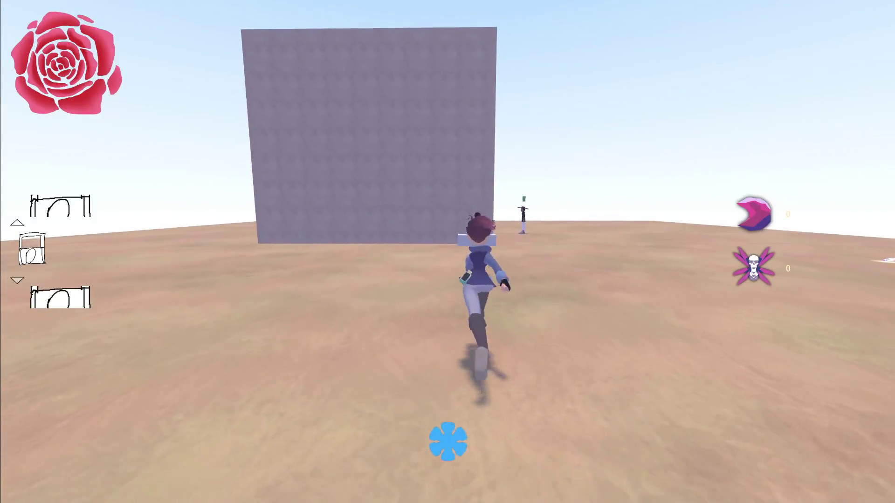
key("e")
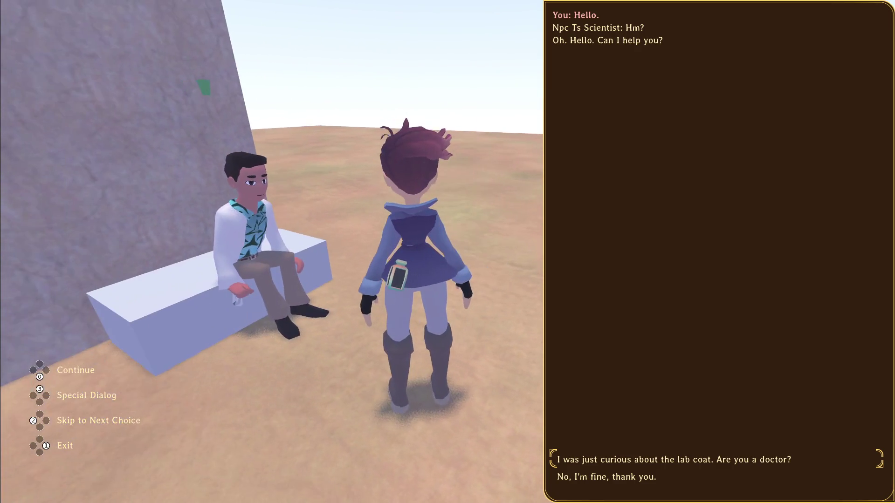
key("Return")
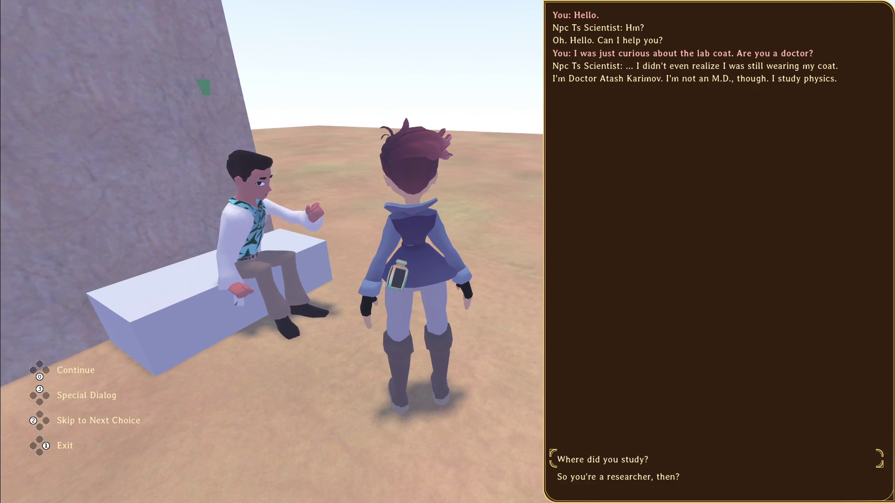
key("Down")
key("Up")
key("Down")
key("Return")
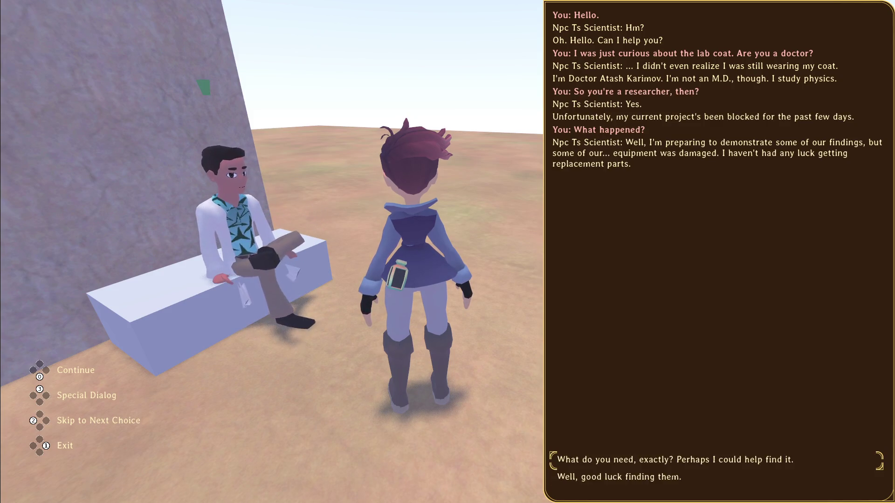
key("Return")
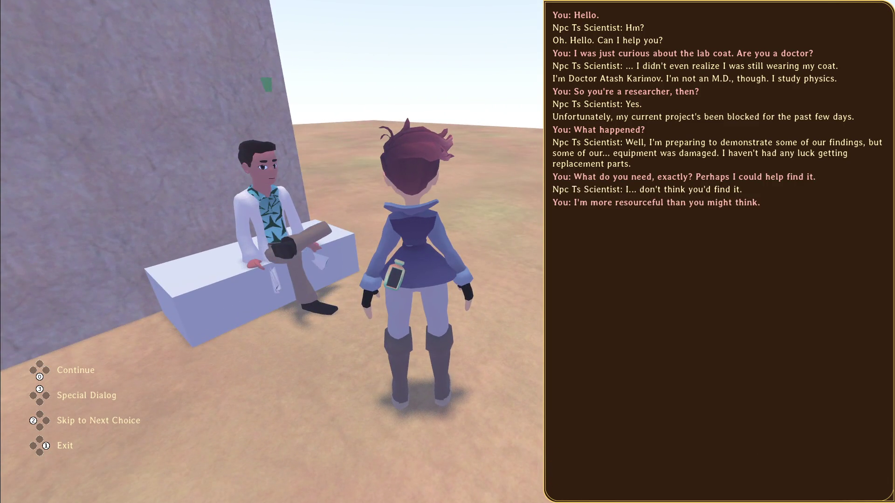
key("Return")
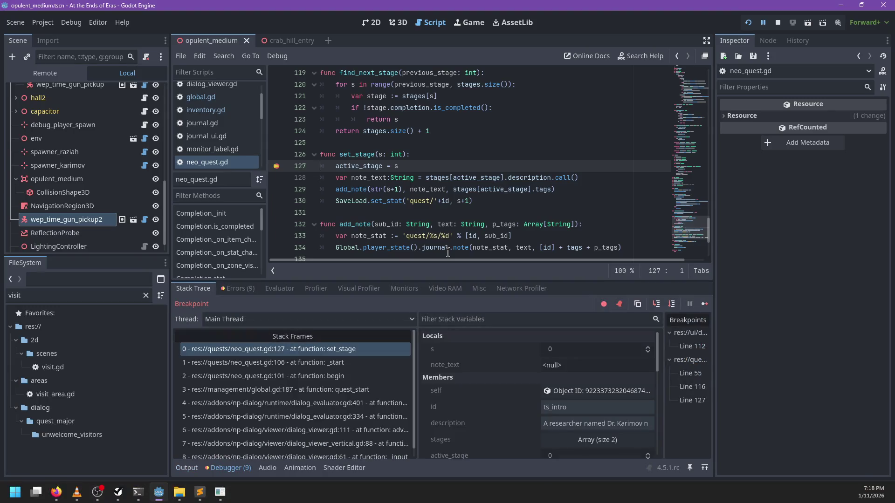
Step: Resume past both breakpoints and end the talk with the "I'll keep my eyes out" reply
key("F12")
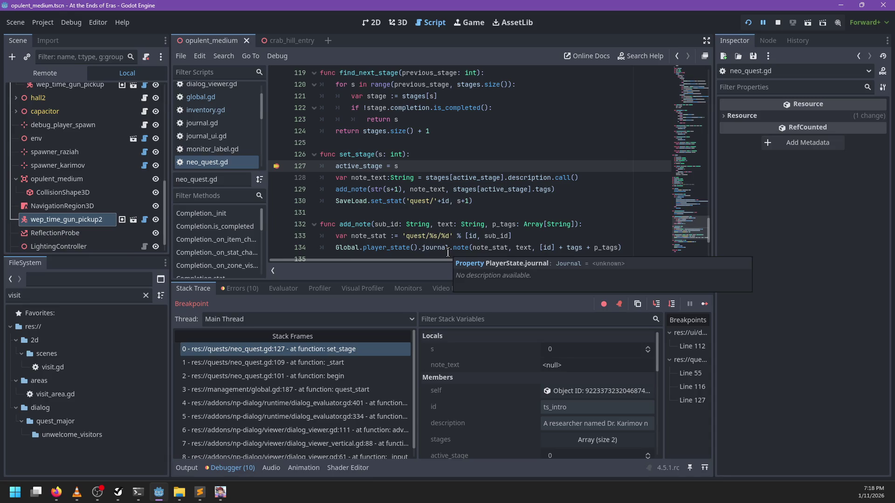
key("F12")
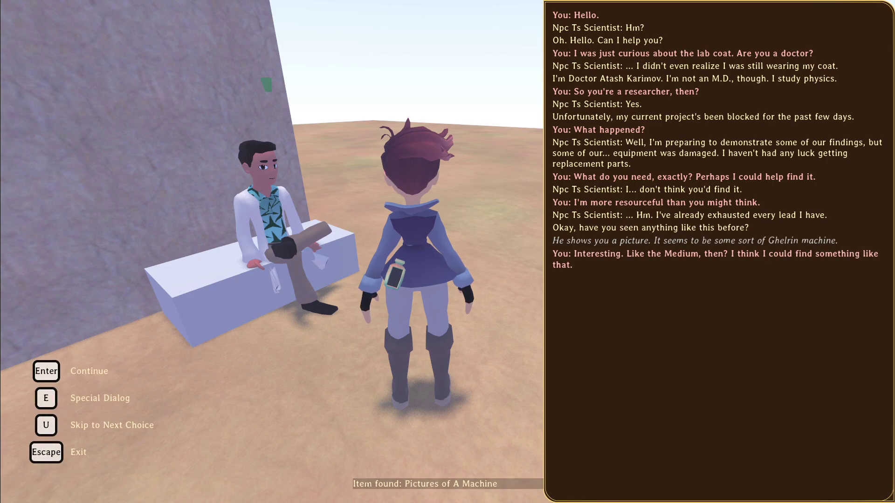
key("Return")
key("Down")
key("Return")
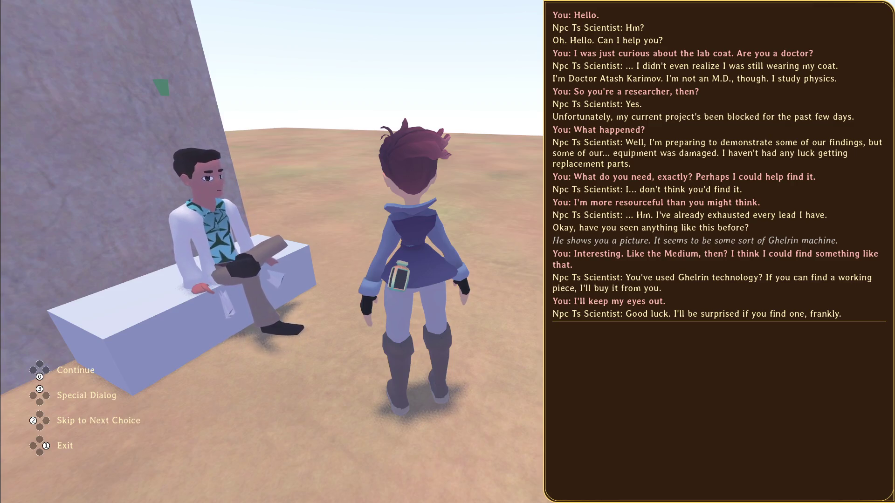
key("Return")
Step: Check the ts_intro task in the journal, then open the debug console and enter SaveLoad.state.data
key("d")
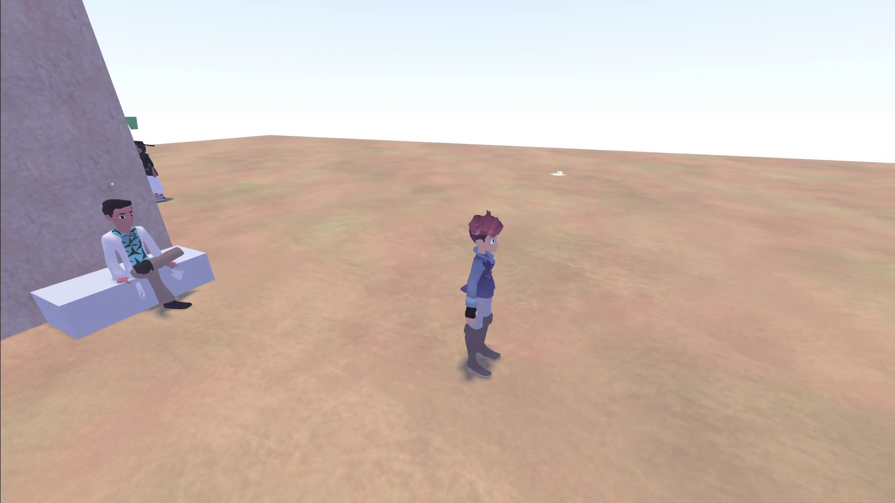
key("Escape")
key("e")
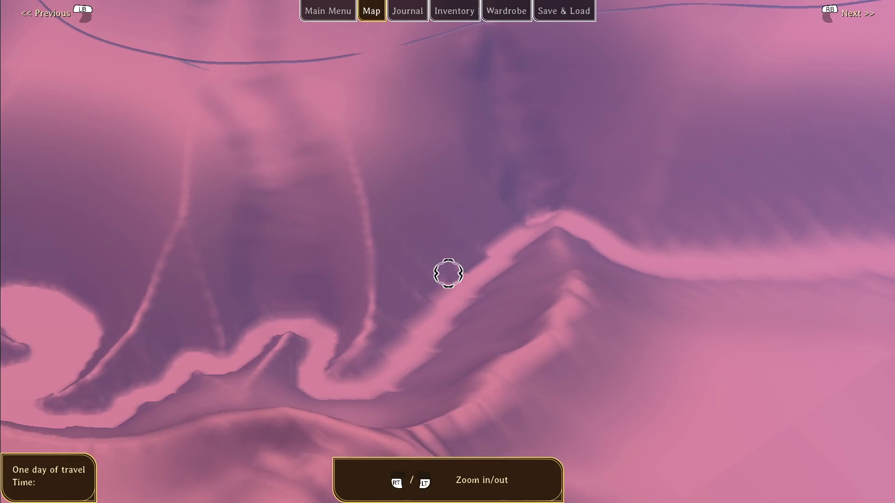
key("e")
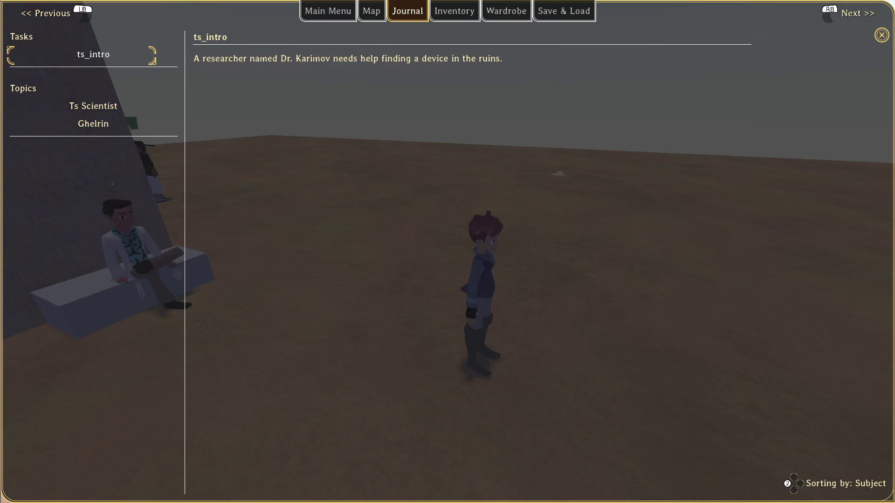
key("Escape")
key("j")
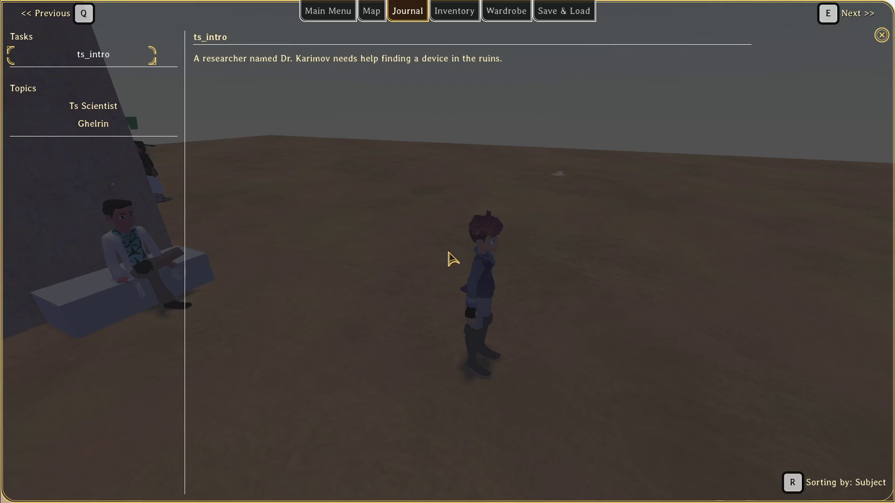
key("Escape")
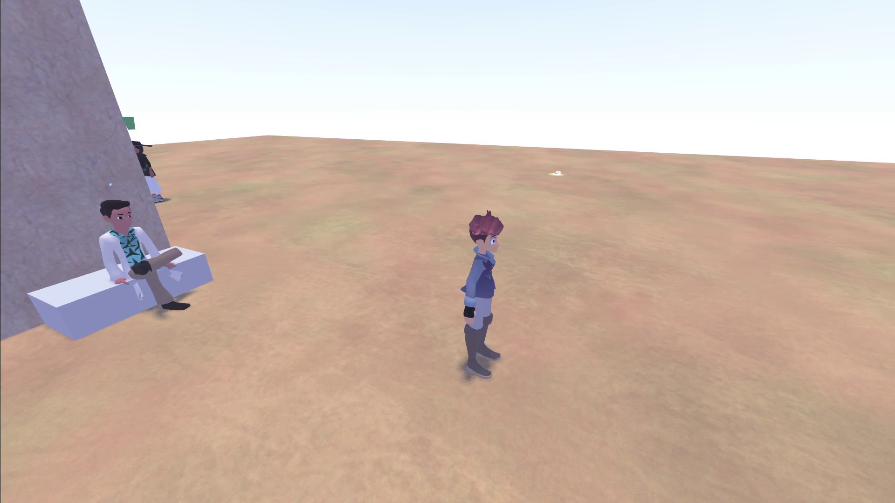
key("grave")
type("SaveLoad")
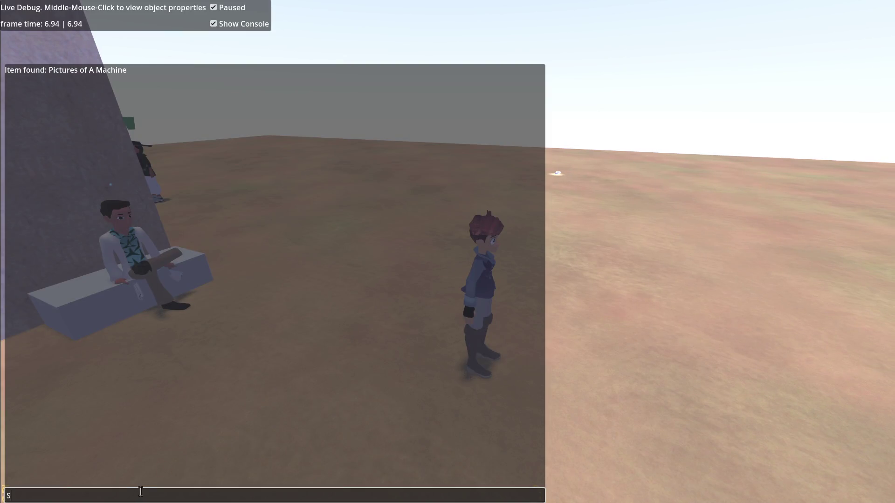
type(".state.data")
Step: Run the SaveLoad.state.data query, expand its quest node showing ts_intro at 1, then return to Godot
key("Return")
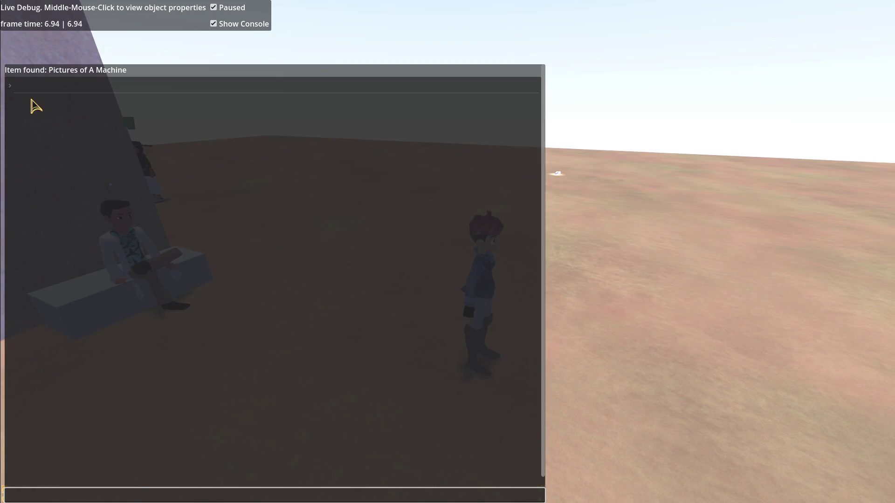
left_click(10, 87)
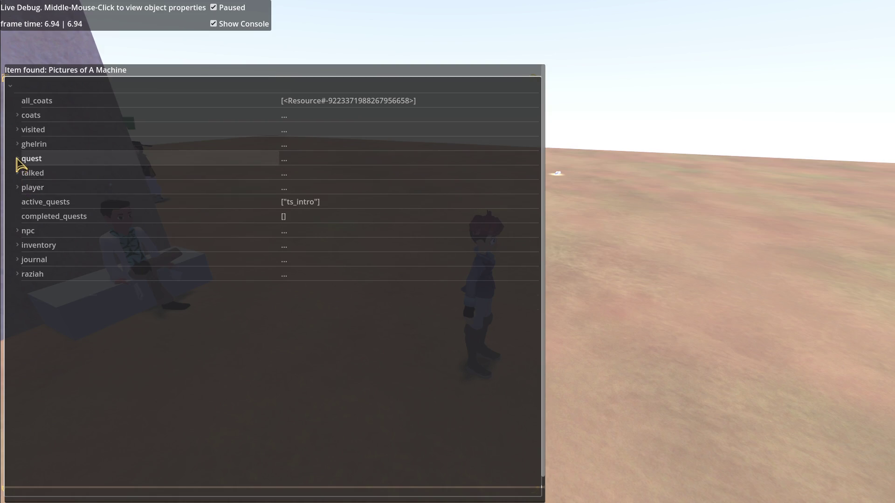
left_click(18, 159)
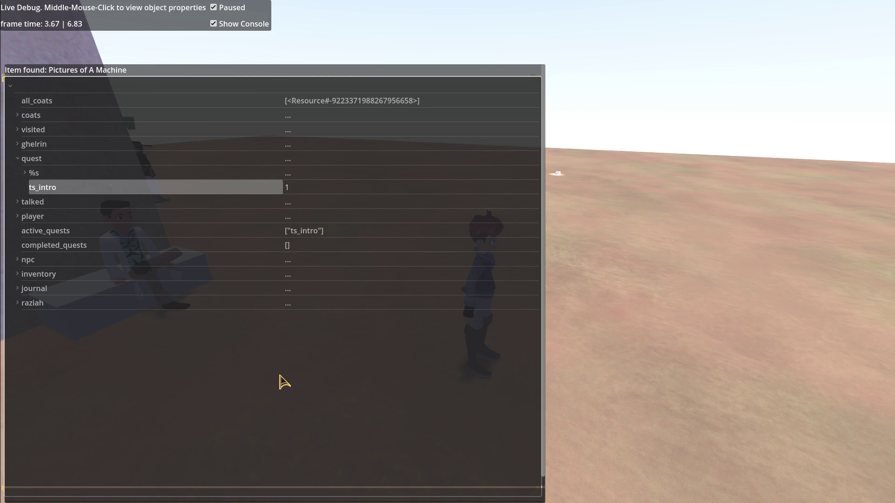
key("alt+Tab")
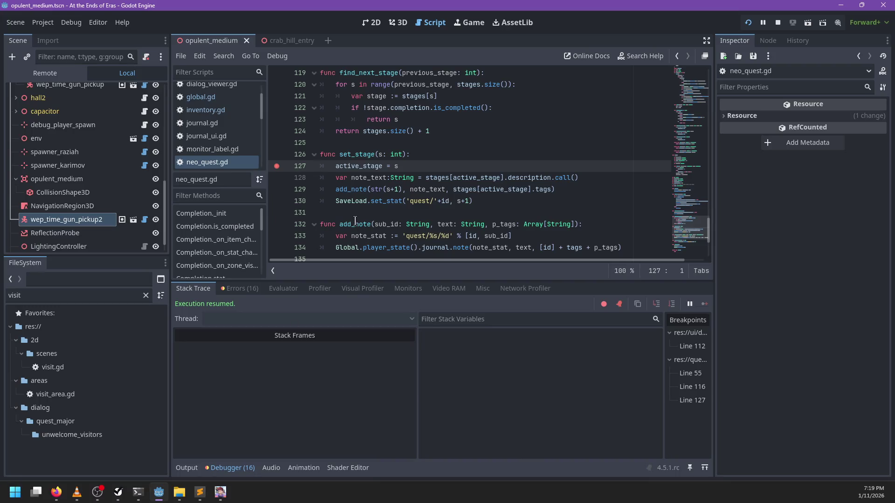
Step: Remove the line 127 breakpoint and inspect the add_note call on line 129
double_click(358, 189)
left_click(284, 166)
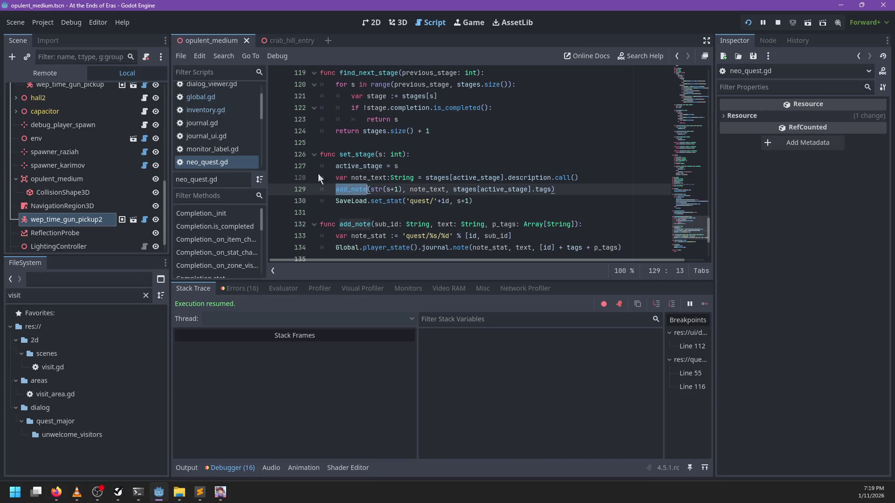
scroll(402, 171, "down", 1)
double_click(377, 154)
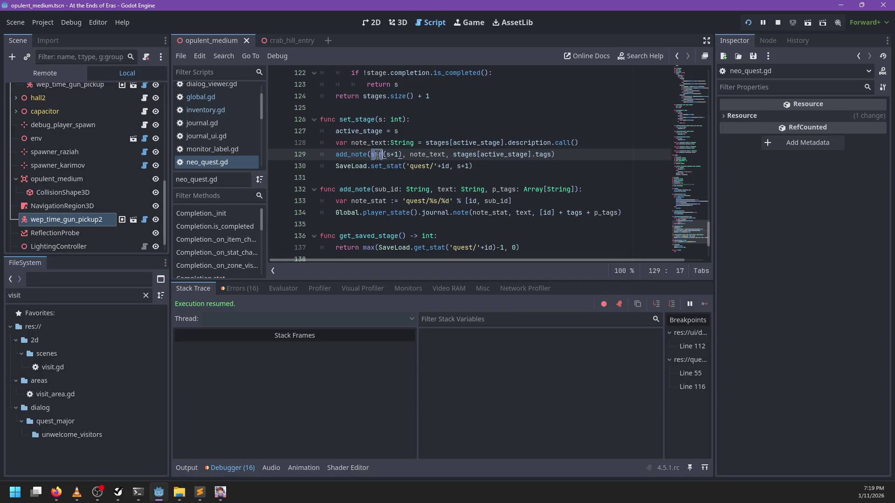
scroll(465, 187, "down", 1)
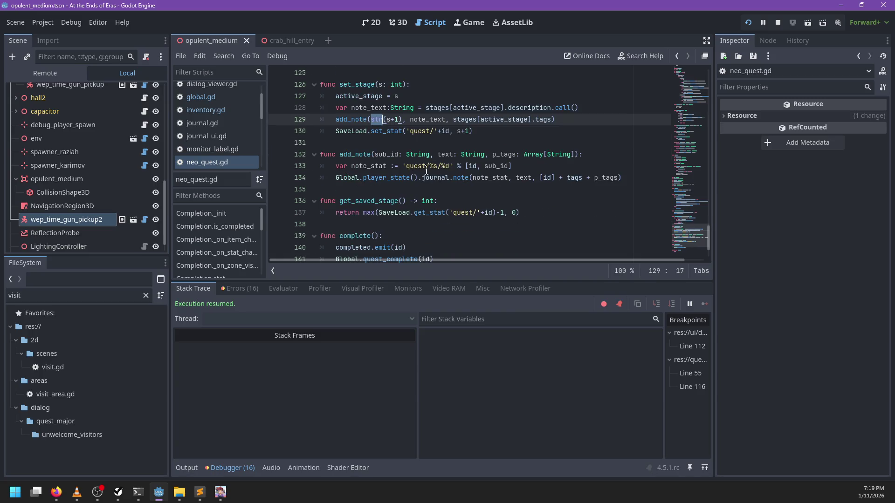
Step: Change the line 133 note_stat format from 'quest/%s/%d' to 'quest/%s/%s' and save
left_click(470, 165)
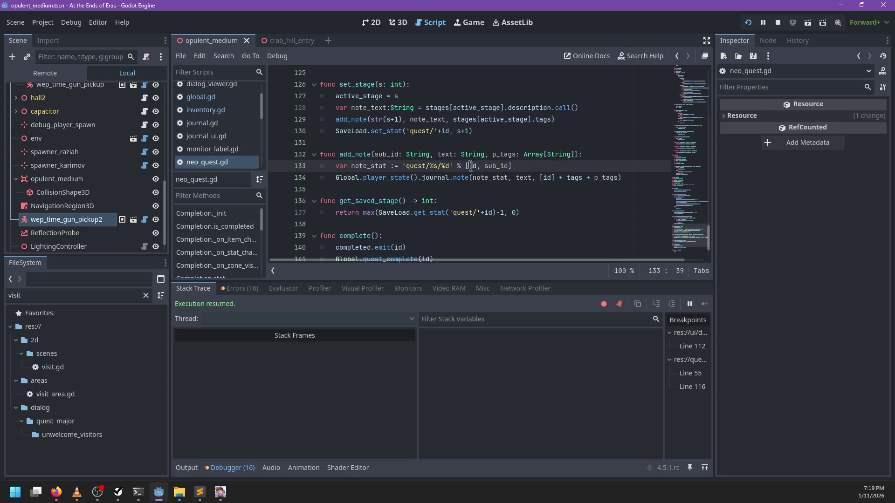
double_click(472, 166)
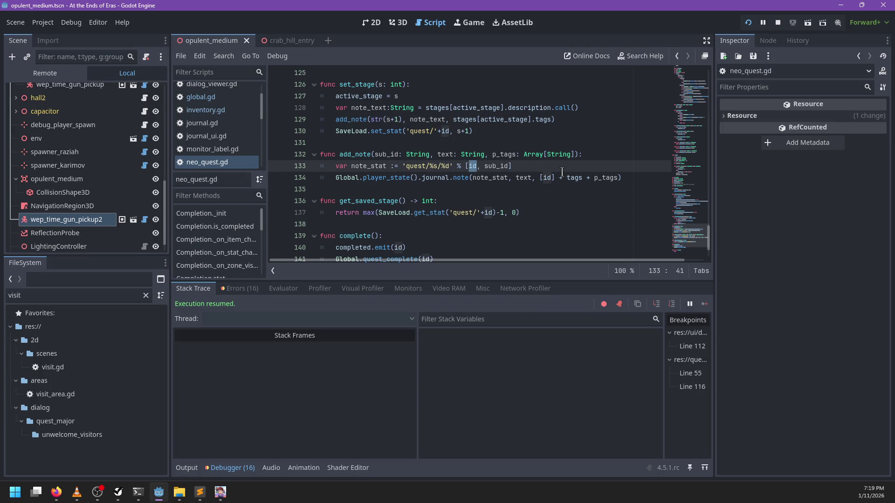
scroll(561, 172, "down", 1)
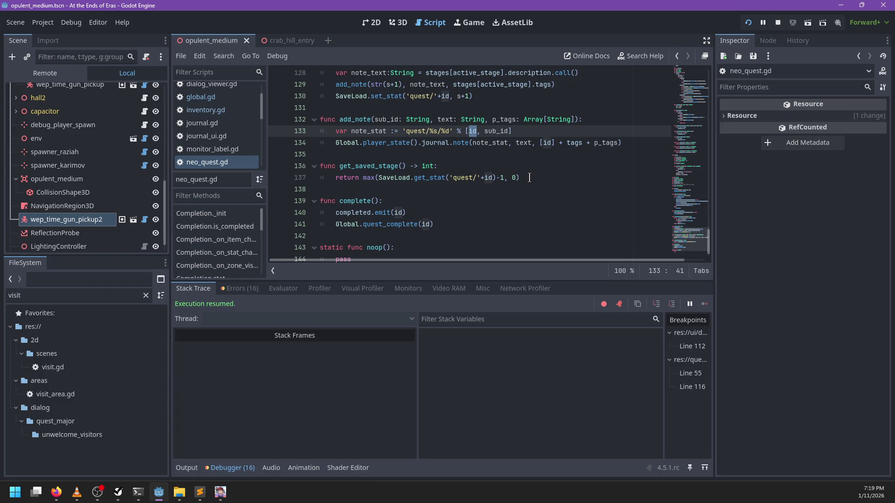
left_click(451, 131)
key("BackSpace")
type("s")
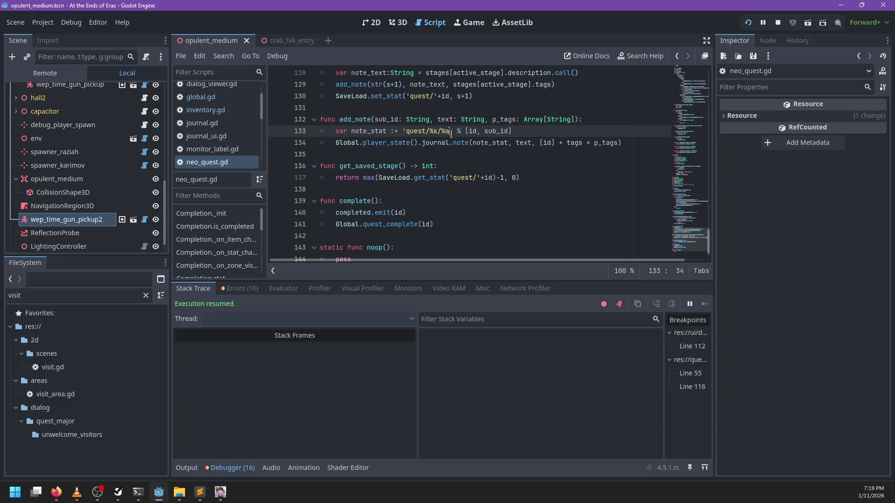
key("ctrl+s")
left_click(246, 471)
left_click(233, 468)
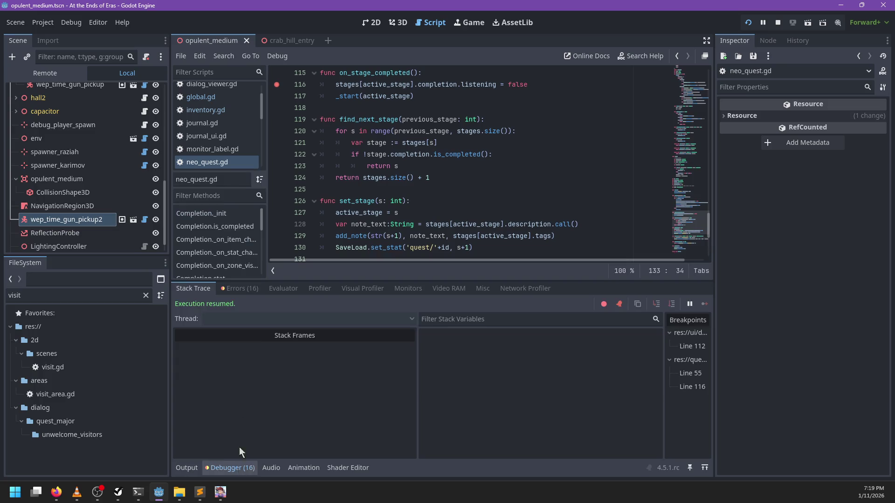
Step: Open global.gd from the Errors list and delete its set_stat and add_stat wrapper functions
left_click(239, 288)
scroll(357, 355, "down", 5)
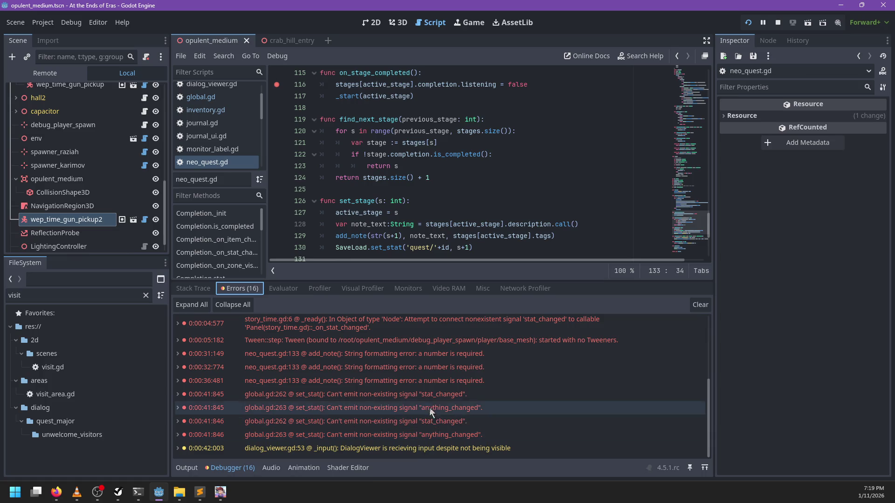
left_click(429, 394)
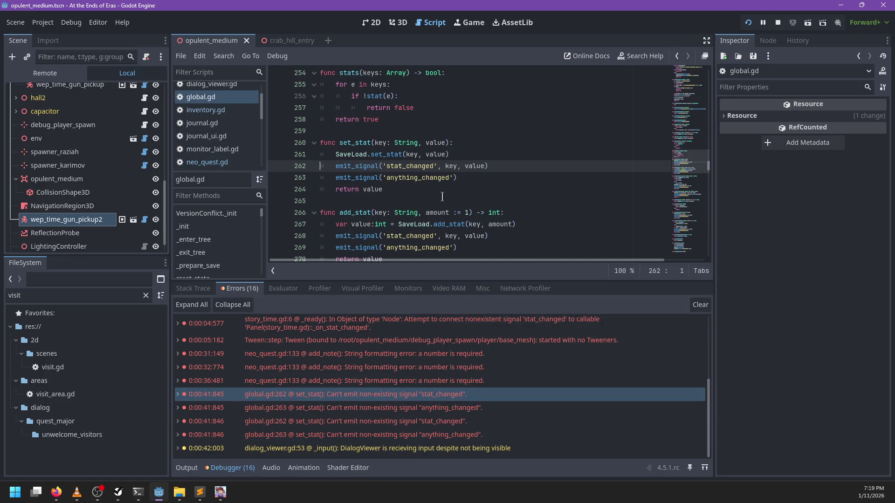
scroll(442, 196, "up", 1)
left_click_drag(473, 213, 476, 196)
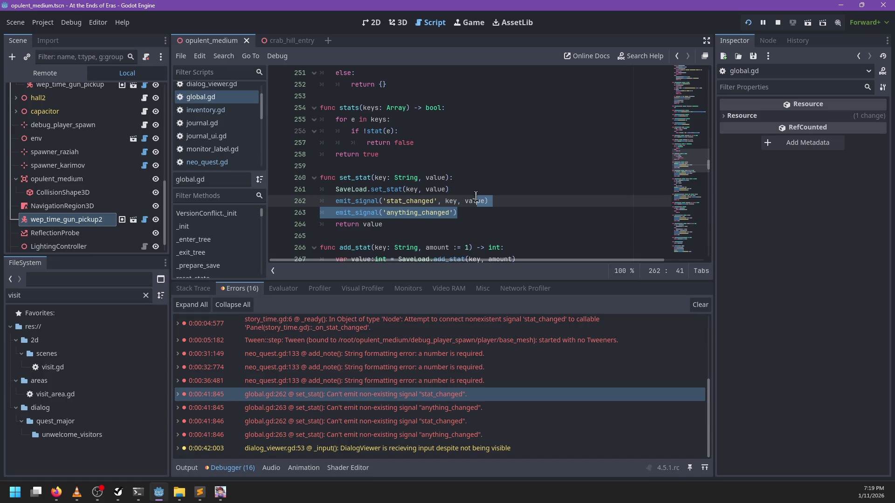
scroll(433, 227, "down", 2)
left_click_drag(432, 227, 497, 94)
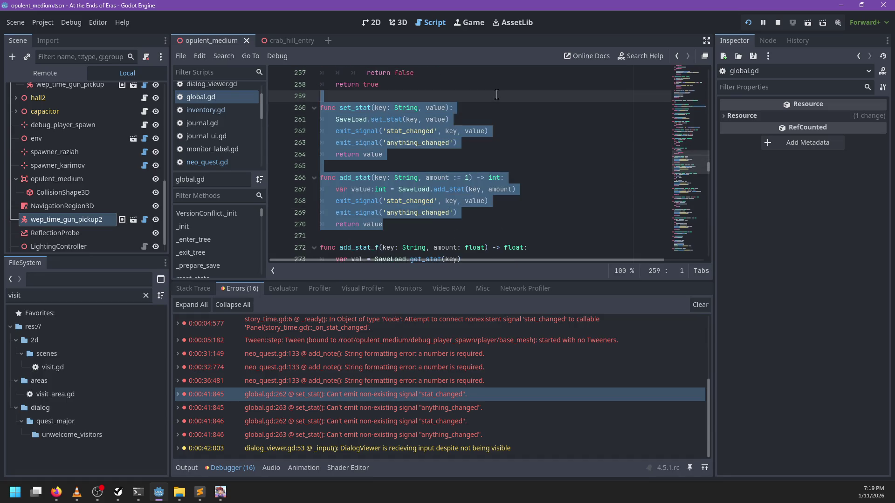
key("BackSpace")
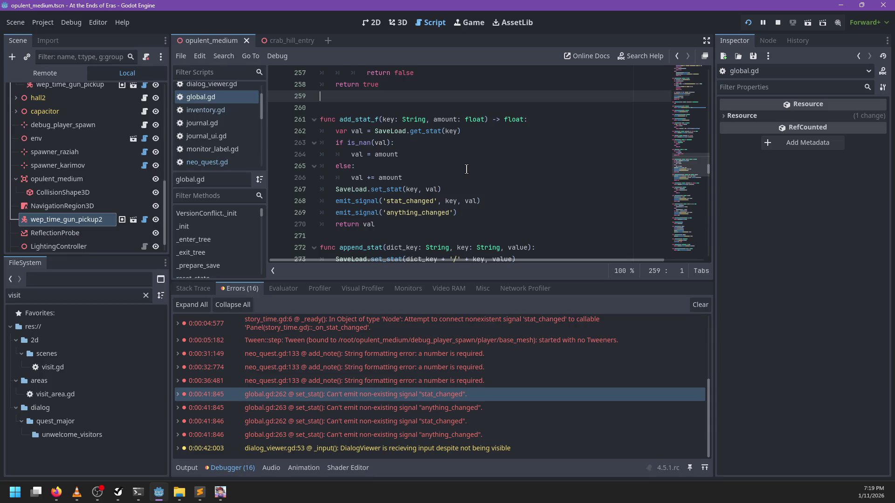
key("BackSpace")
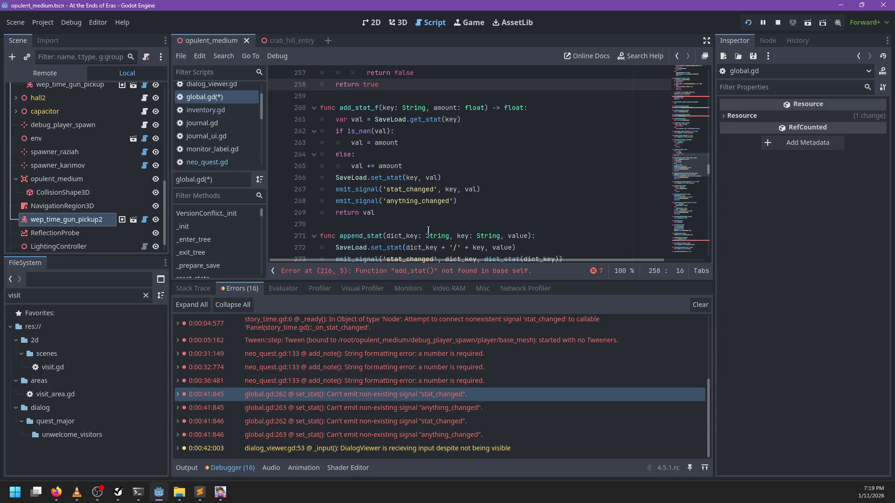
Step: Prefix the set_stat call on line 224 with 'SaveLoad.'
left_click(416, 271)
scroll(420, 170, "up", 3)
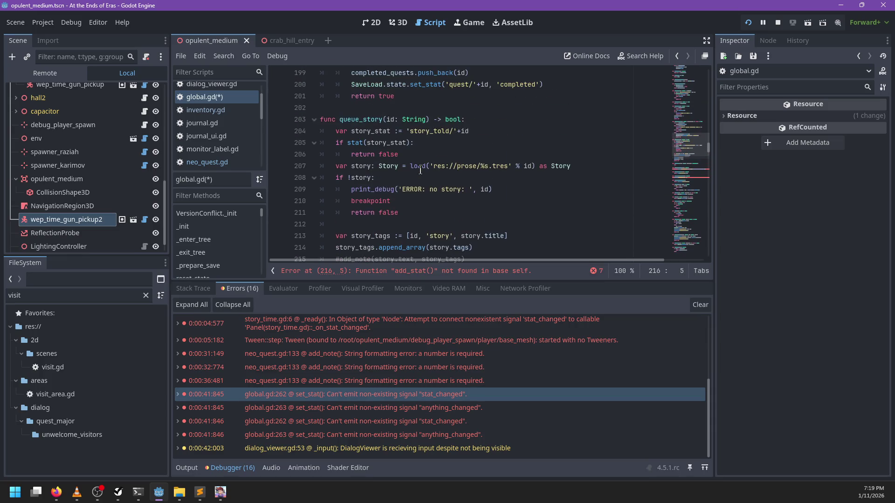
scroll(401, 170, "down", 3)
scroll(396, 190, "down", 3)
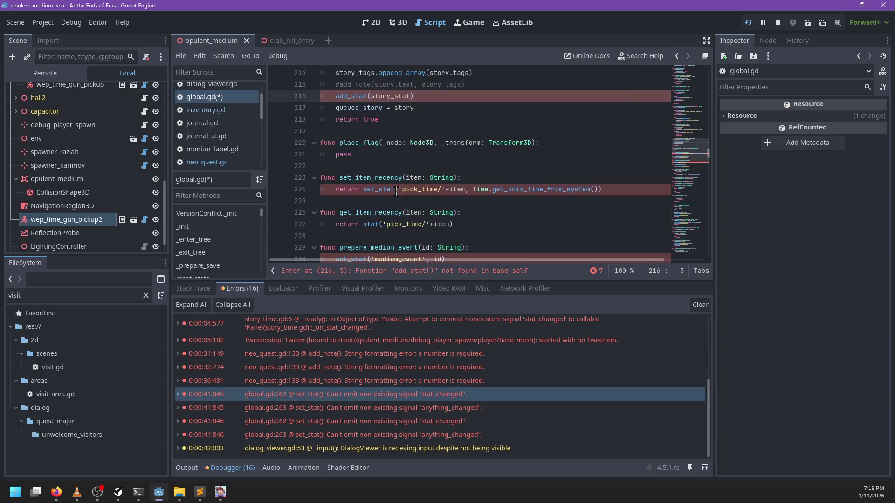
scroll(397, 198, "down", 1)
mouse_move(504, 190)
left_mouse_down()
mouse_move(494, 180)
mouse_move(521, 159)
left_mouse_up()
scroll(350, 173, "up", 1)
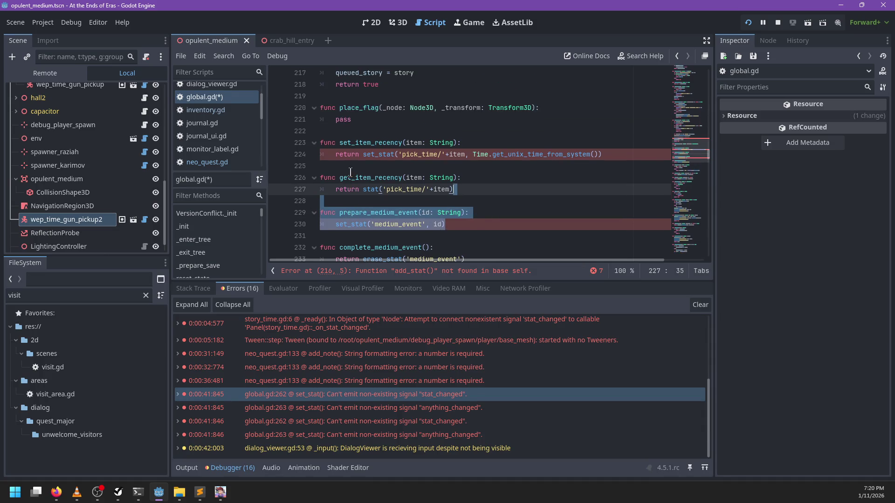
left_click(365, 155)
type("SaveLoad.")
key("Escape")
Step: Copy the 'SaveLoad.' prefix onto the stat calls on lines 230 and 227
left_click_drag(397, 154, 363, 155)
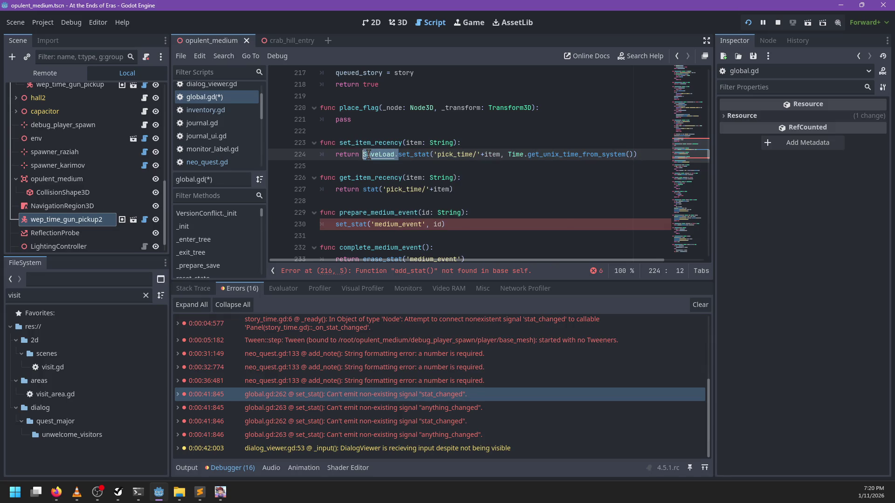
key("ctrl+c")
left_click(334, 225)
key("ctrl+v")
left_click(363, 190)
key("ctrl+v")
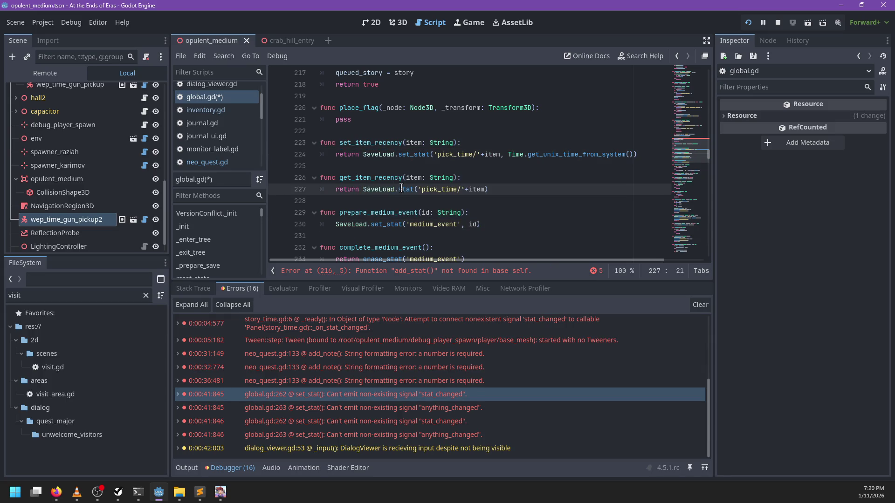
Step: Paste 'SaveLoad.' before the flagged calls on lines 216, 319, 351, 405 and 414
scroll(402, 194, "down", 3)
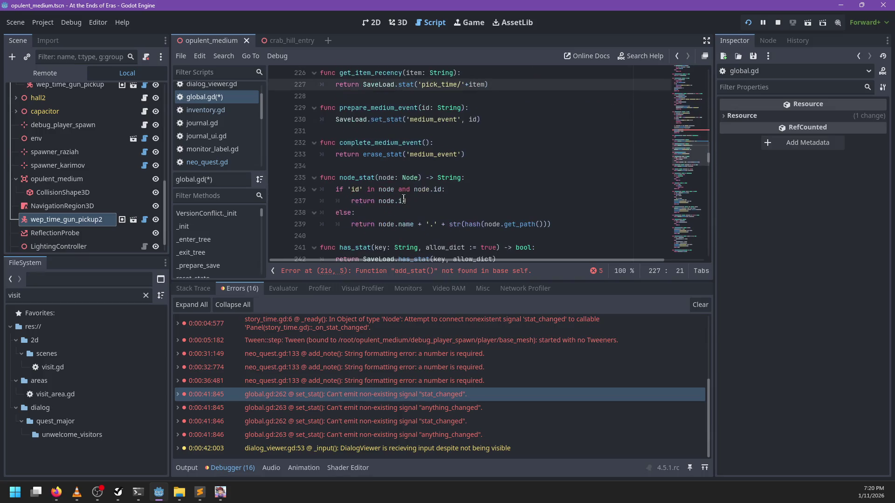
left_click(371, 271)
key("ctrl+v")
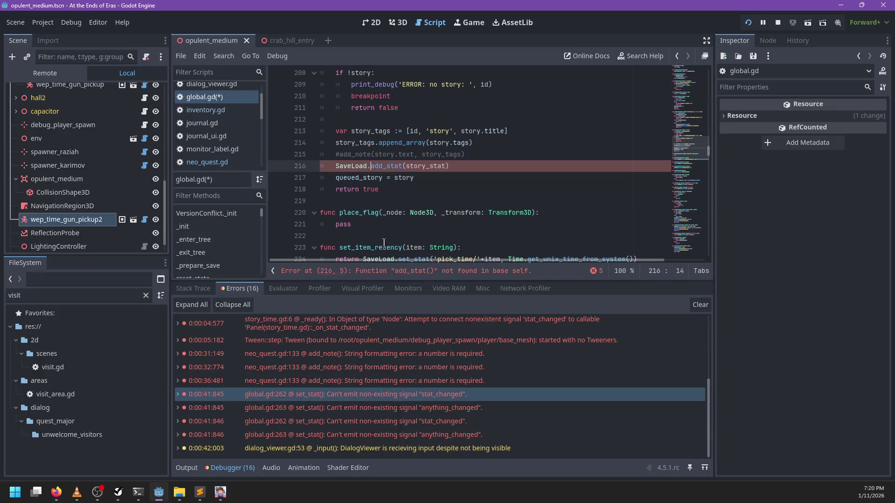
left_click(372, 271)
key("ctrl+v")
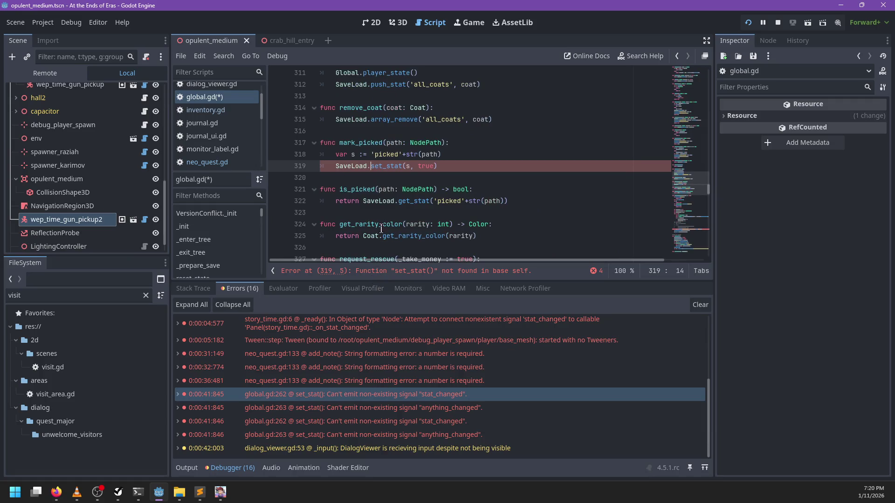
left_click(374, 270)
key("ctrl+v")
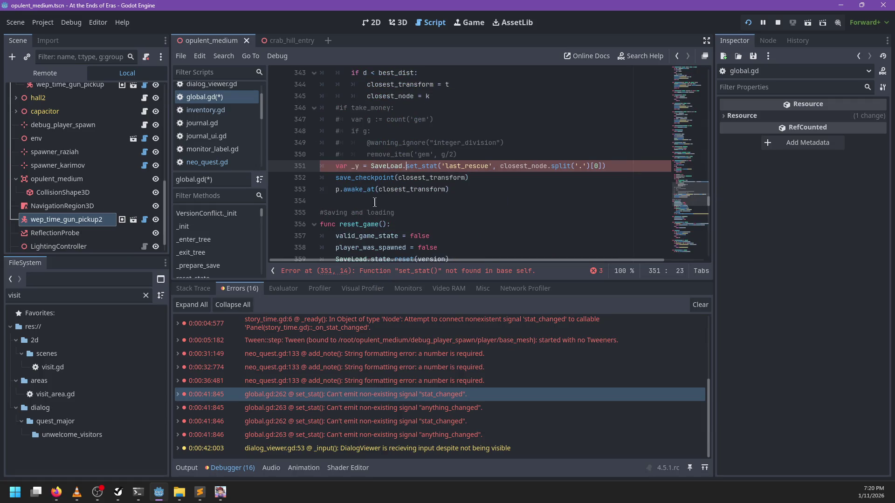
left_click(375, 270)
key("ctrl+v")
left_click(406, 271)
key("ctrl+v")
Step: Delete the stat() wrapper function and prefix the stat() call on line 245 with 'SaveLoad.'
left_click(368, 131, "ctrl")
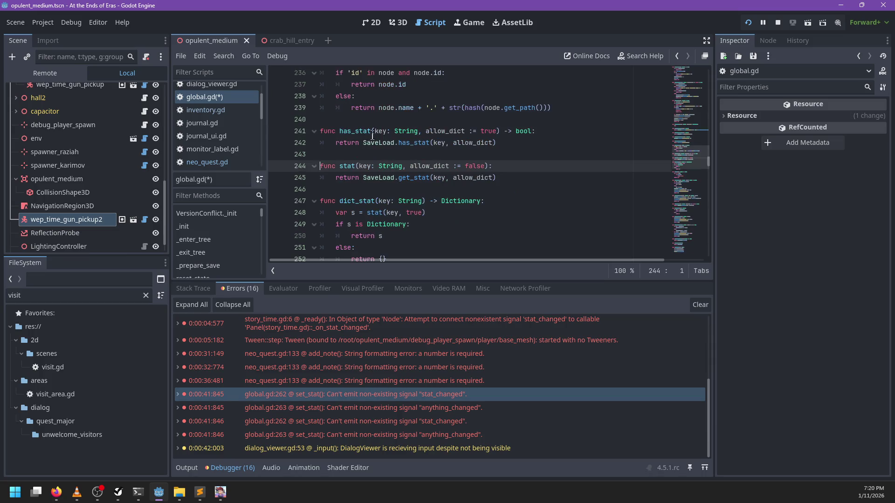
left_click_drag(379, 187, 336, 155)
key("Delete")
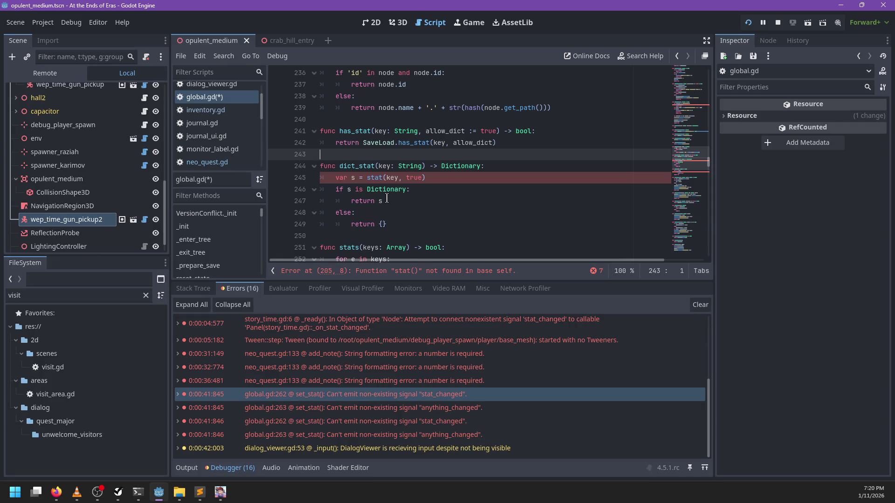
left_click(367, 177)
type("SaveLoad.")
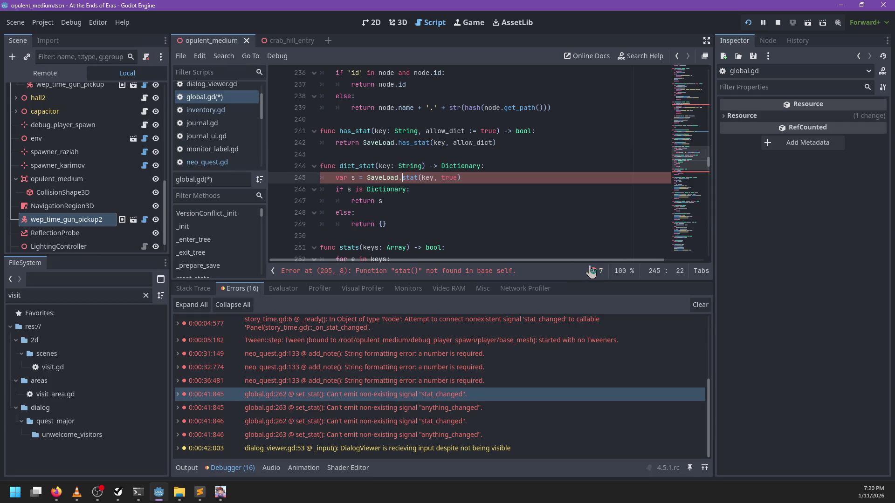
Step: Prefix the stat() calls on lines 205, 253 and 397 with 'SaveLoad.'
left_click(596, 271)
left_click(279, 242)
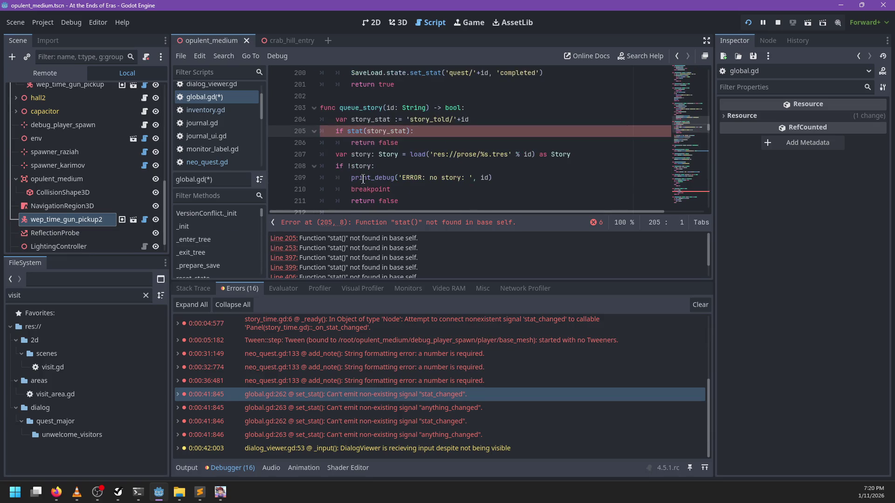
left_click(347, 130)
type("SaveLoad.")
left_click(283, 238)
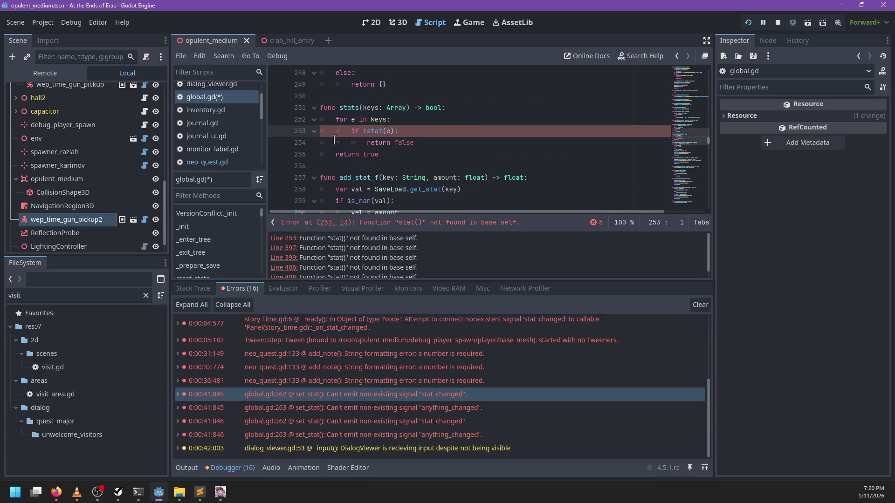
type("SaveLoad.")
left_click(307, 247)
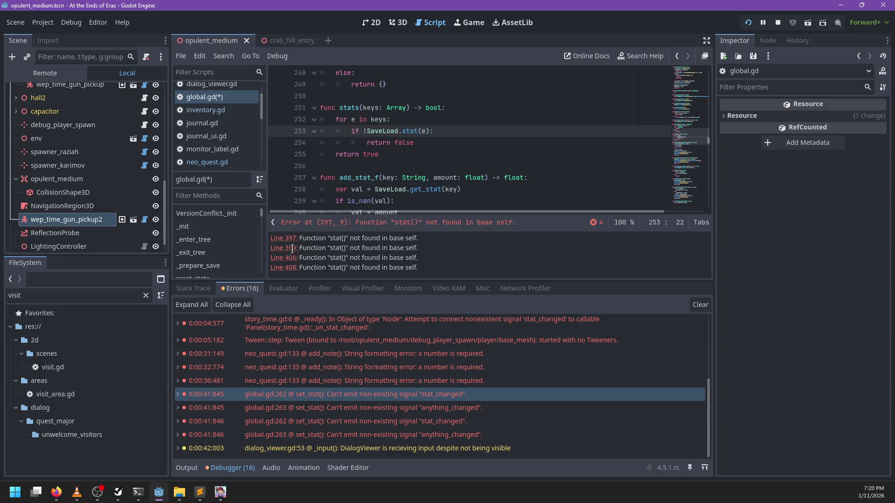
left_click(351, 108)
type("SaveLoad.stat(s):")
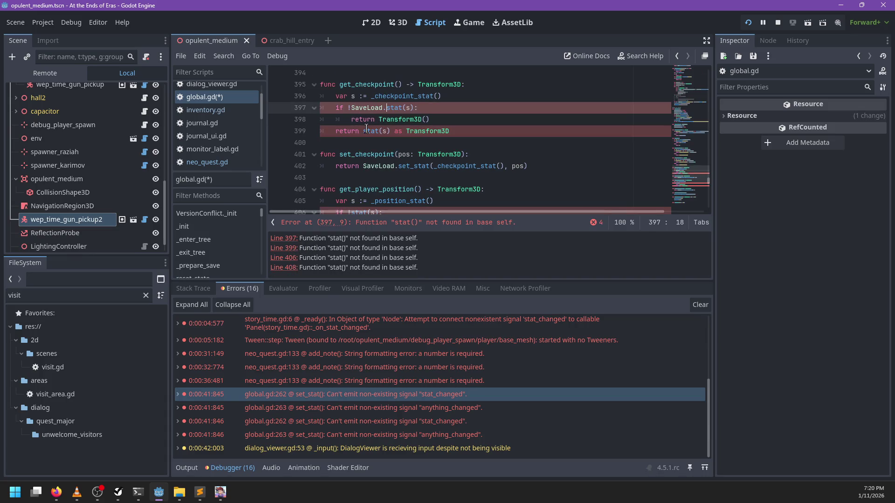
Step: Prefix the stat() calls on lines 399, 406 and 408 with 'SaveLoad.' and save global.gd
left_click(363, 130)
type("SaveLoad.")
left_click(293, 238)
left_click(351, 131)
type("SaveLoad.")
left_click(363, 154)
type("SaveLoad.")
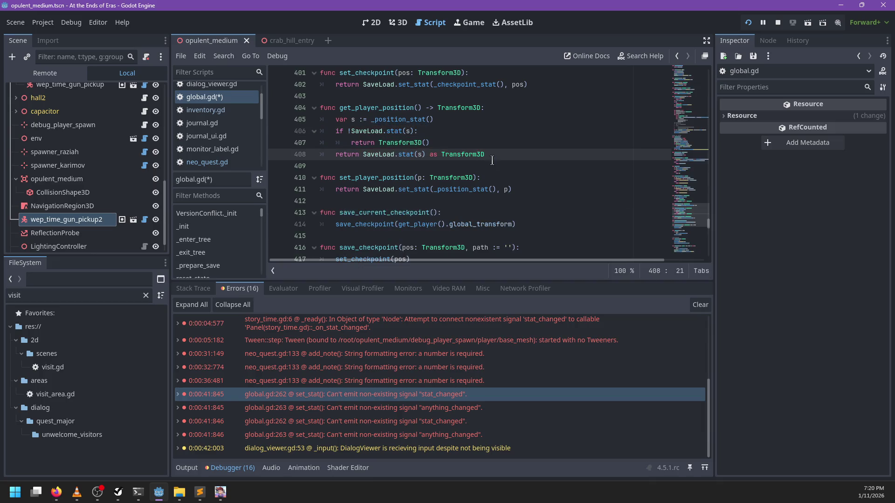
key("ctrl+s")
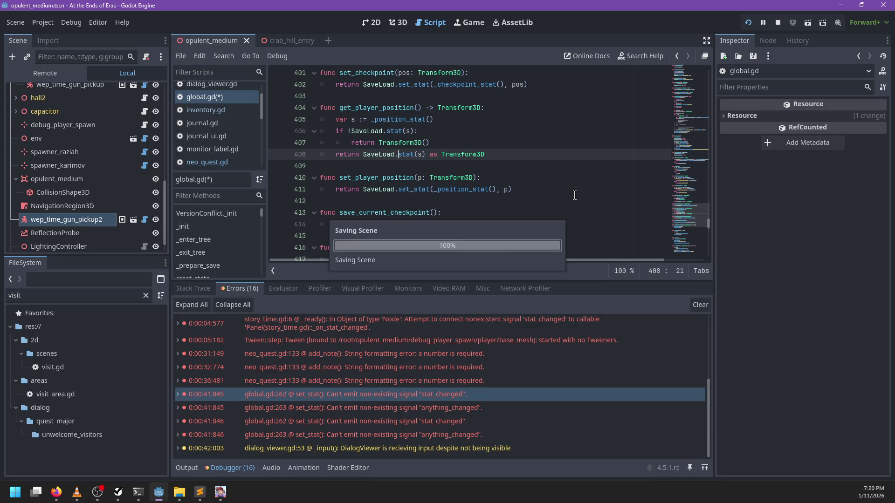
Step: Find emit_signal in global.gd, delete the add_stat_f and append_stat functions, and save
scroll(689, 215, "up", 6)
left_click_drag(689, 216, 676, 60)
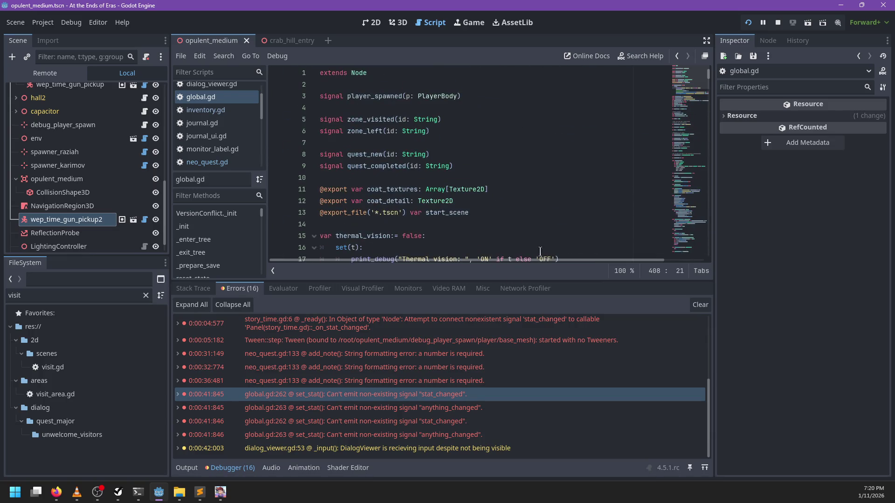
left_click(216, 469)
left_click(468, 212)
scroll(529, 257, "down", 5)
key("ctrl+f")
type("emit_signal")
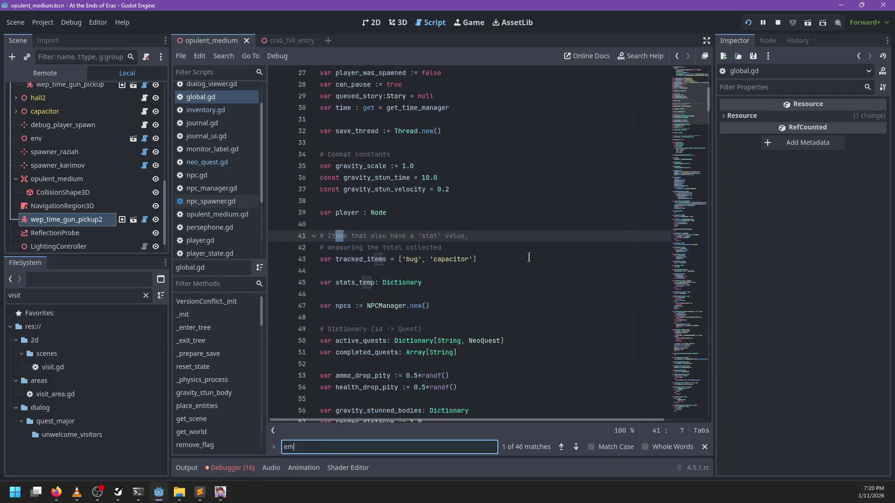
key("Escape")
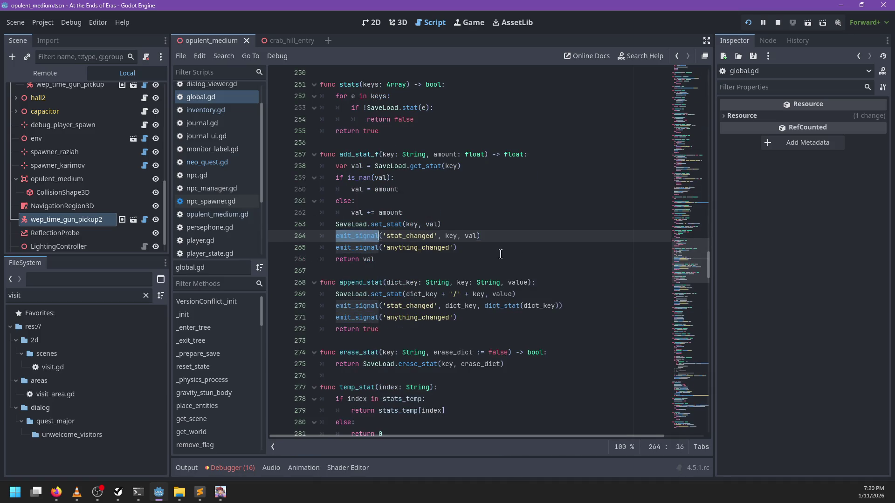
mouse_move(408, 343)
left_mouse_down()
mouse_move(474, 128)
mouse_move(473, 141)
left_mouse_up()
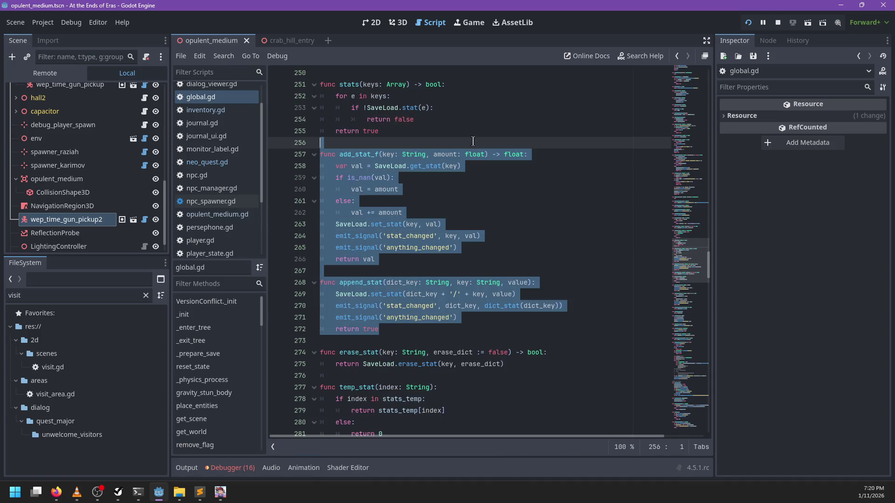
key("BackSpace")
key("BackSpace")
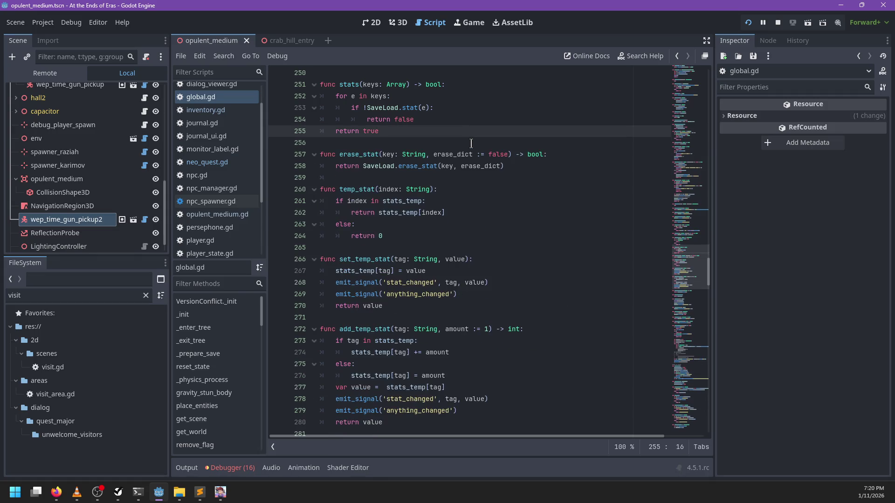
key("ctrl+s")
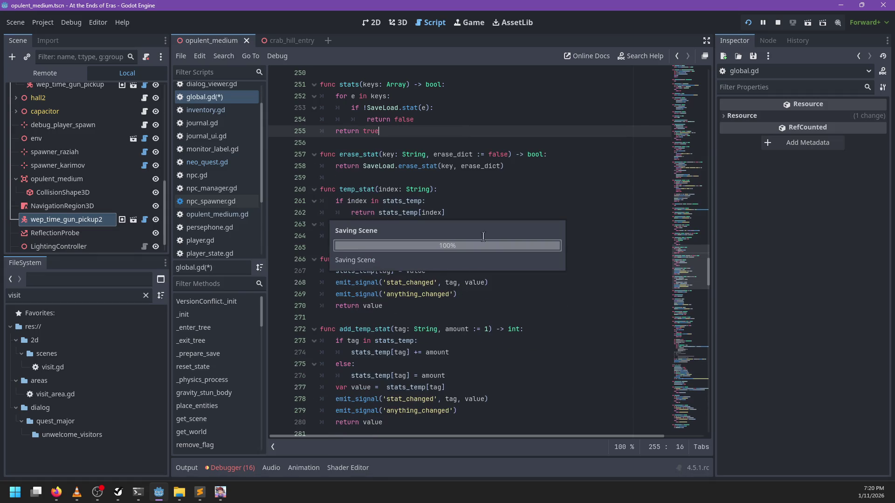
Step: Convert the emit_signal("name", ...) calls into name.emit(...) using multiple carets
double_click(415, 281)
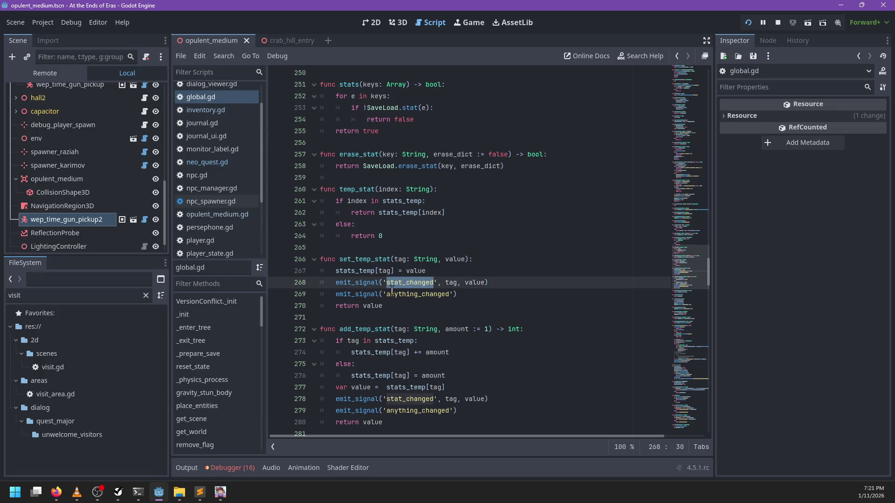
double_click(378, 282)
key("ctrl+d")
key("ctrl+d")
key("ctrl+d")
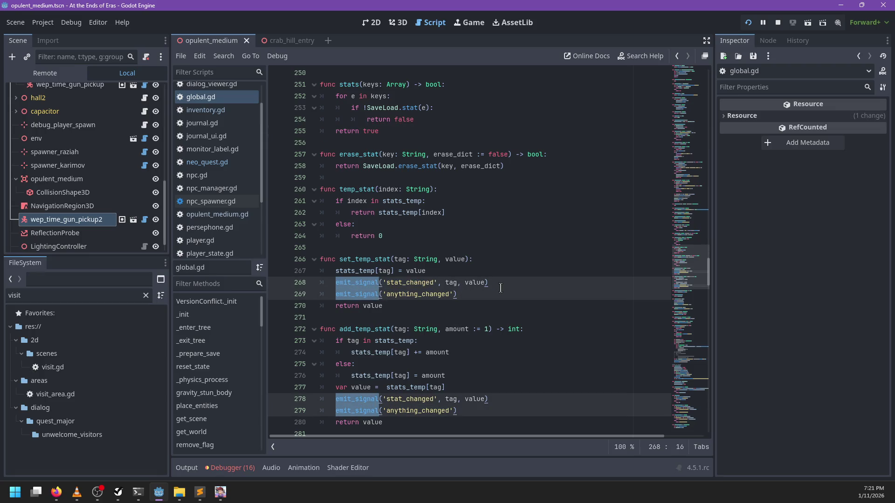
key("Right")
key("ctrl+shift+Right")
key("BackSpace")
key("Right")
key("BackSpace")
key("BackSpace")
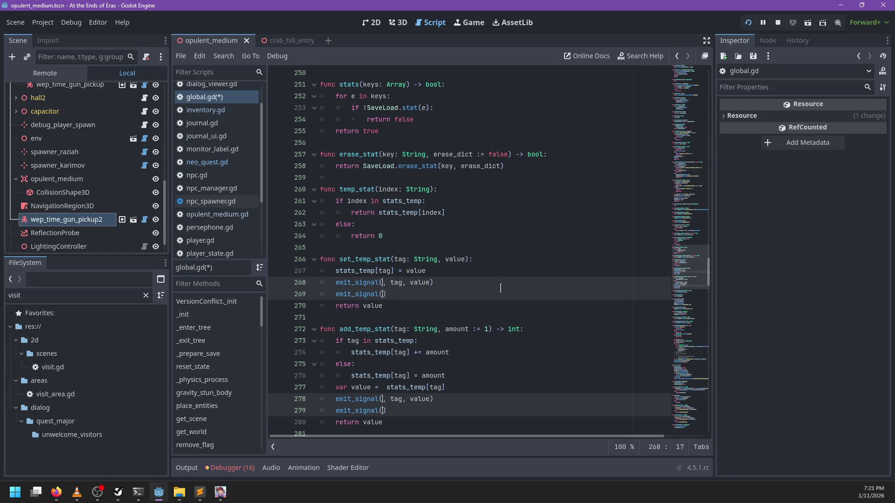
key("Home")
key("ctrl+v")
type(".")
key("ctrl+shift+Right")
type("emit")
Step: Clean up the leftover comma on line 268 and the extra space on line 278
left_click(501, 288)
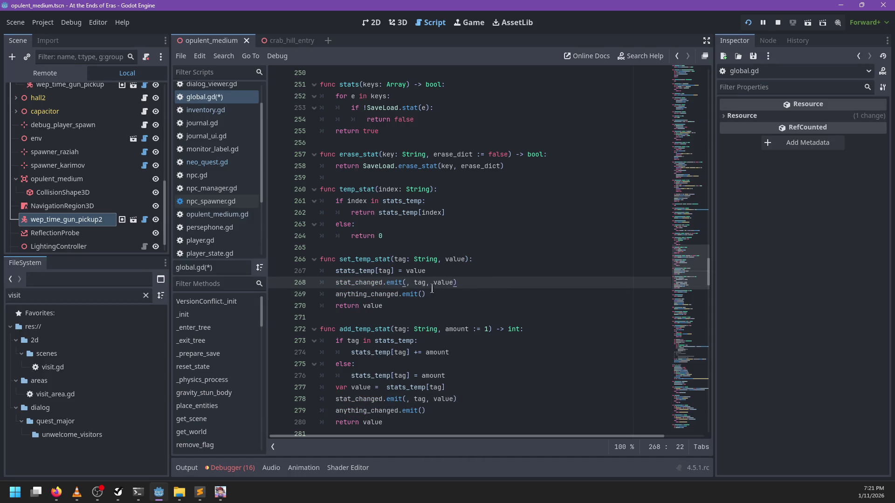
left_click(413, 283)
key("BackSpace")
key("BackSpace")
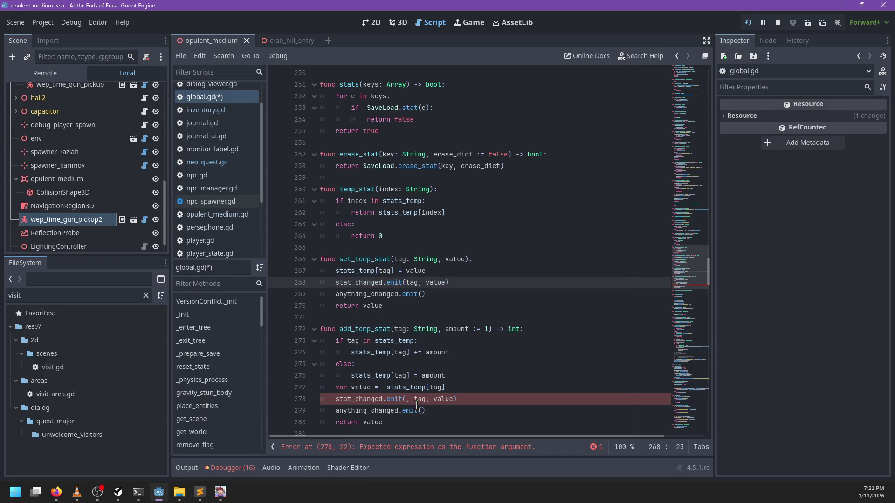
left_click(414, 399)
key("BackSpace")
Step: Remove the stray comma on line 278 and delete the set_temp_stat and add_temp_stat functions
key("BackSpace")
left_click(451, 408)
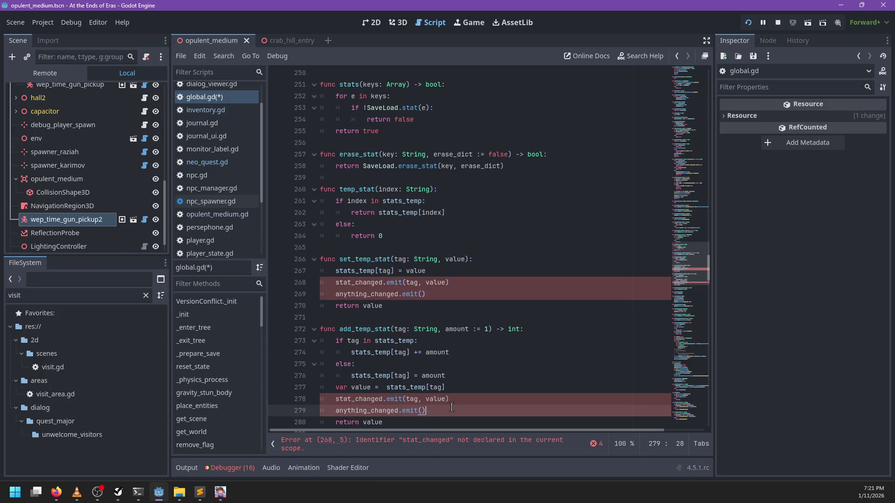
scroll(433, 389, "down", 2)
mouse_move(410, 361)
left_mouse_down()
mouse_move(468, 160)
mouse_move(468, 170)
left_mouse_up()
key("BackSpace")
key("Return")
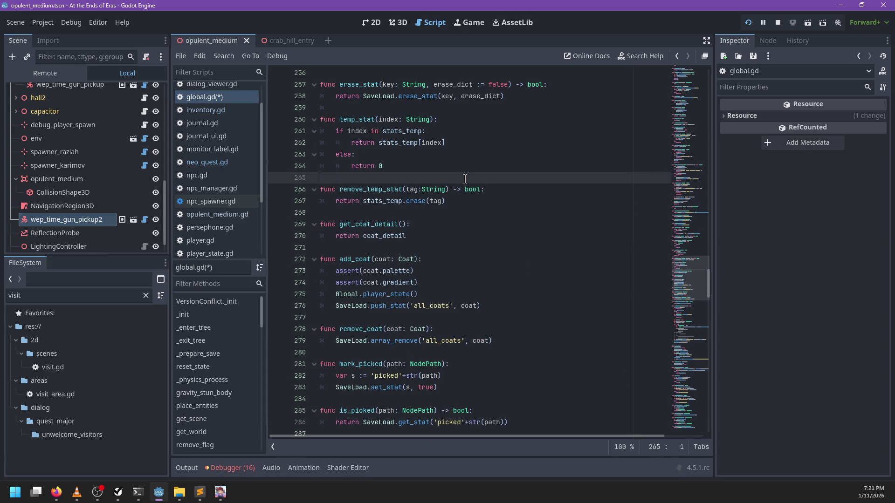
Step: Delete the remove_temp_stat, temp_stat, stats, erase_stat, has_stat and dict_stat wrapper functions
left_click_drag(376, 212, 418, 113)
key("Delete")
key("Delete")
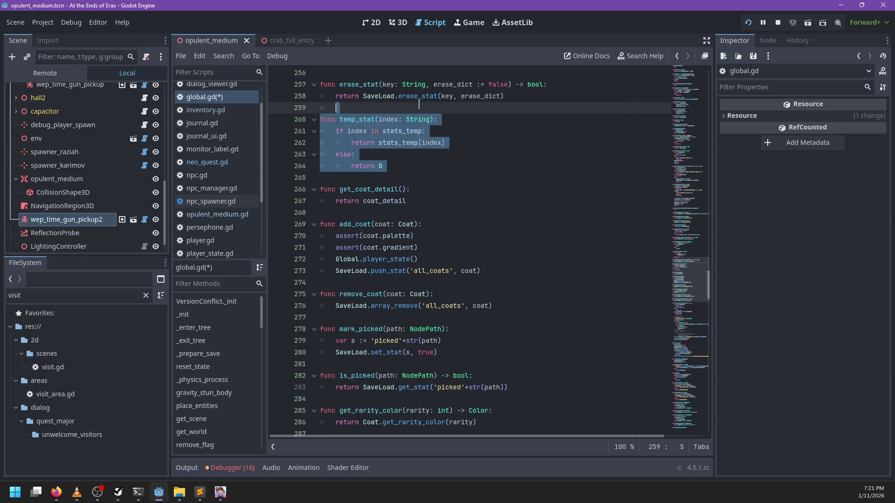
key("Delete")
scroll(418, 104, "up", 4)
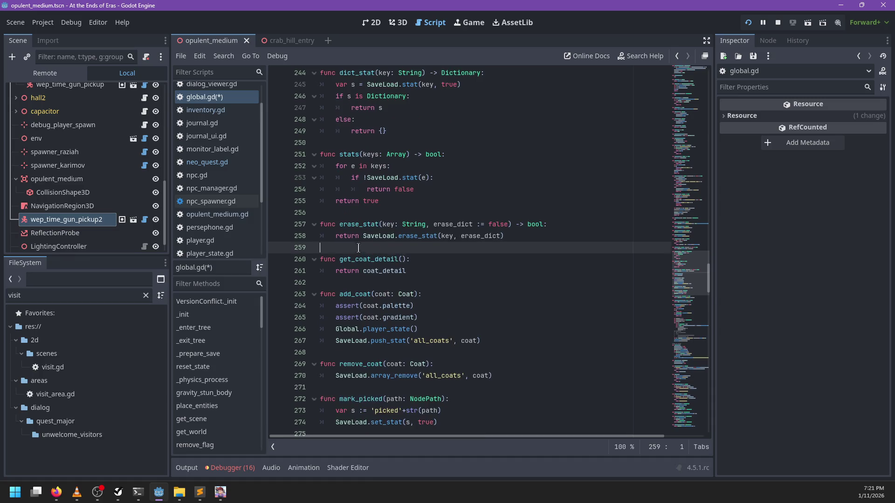
mouse_move(358, 243)
left_mouse_down()
mouse_move(464, 133)
mouse_move(463, 143)
left_mouse_up()
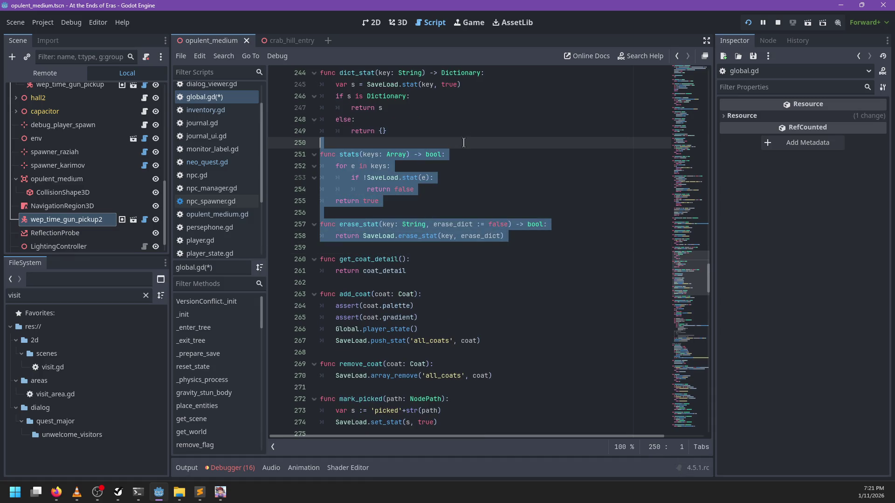
key("Delete")
scroll(462, 142, "up", 5)
left_click(461, 143, "shift")
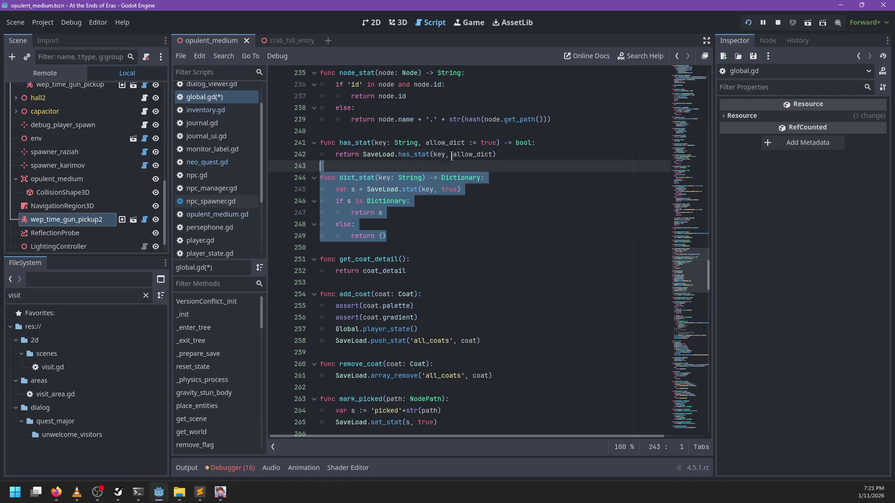
scroll(462, 142, "up", 1)
left_click(477, 179, "shift")
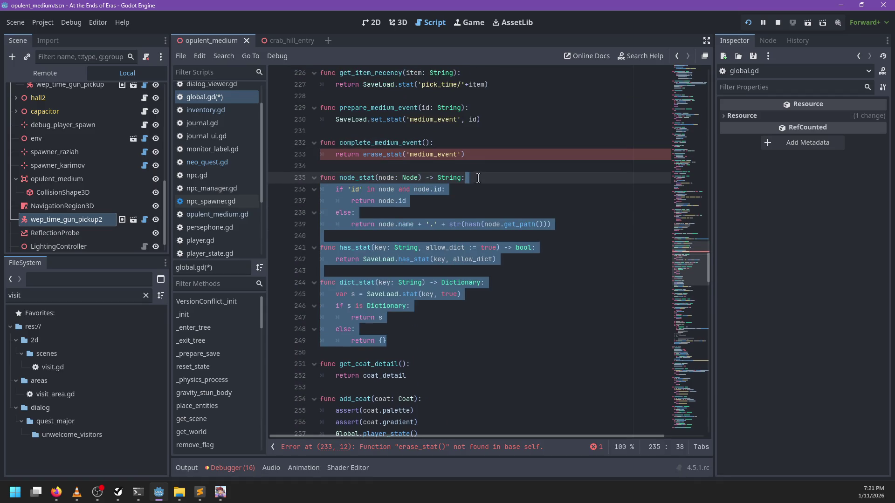
left_click(452, 236, "shift")
key("Delete")
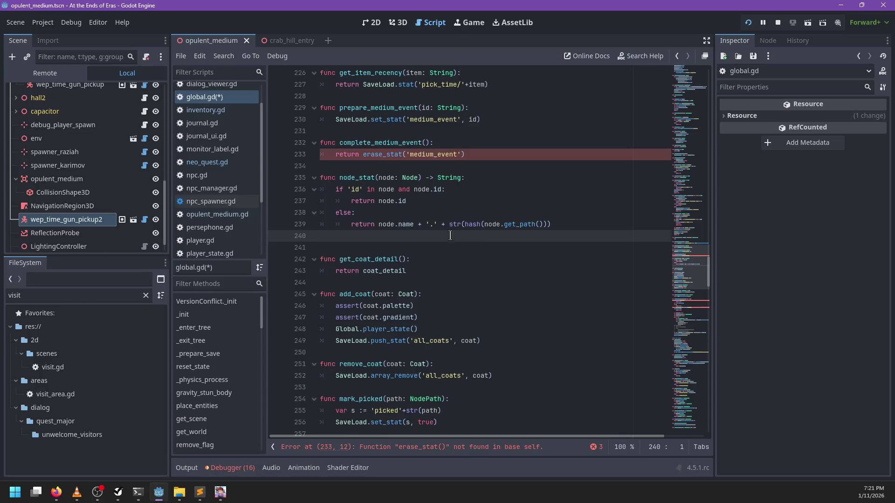
Step: Prefix the erroring erase_stat, has_stat and dict_stat calls with 'SaveLoad.'
scroll(451, 236, "up", 3)
left_click(364, 260)
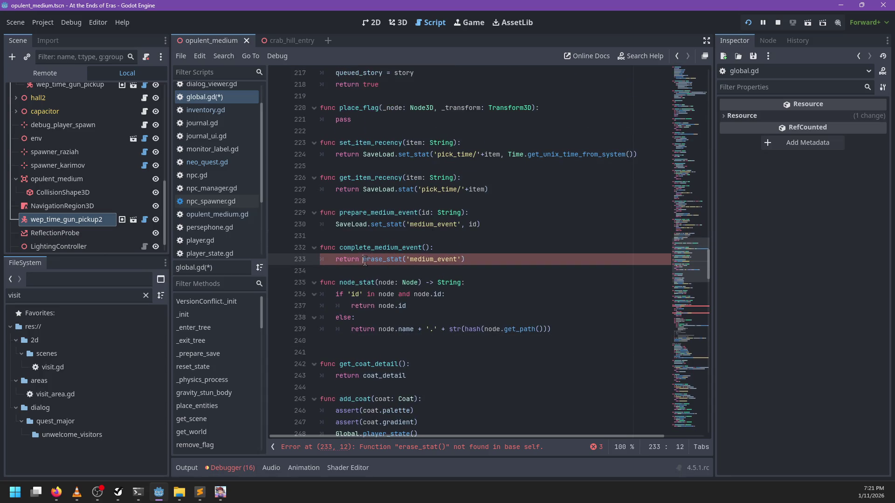
type("SaveLoad.")
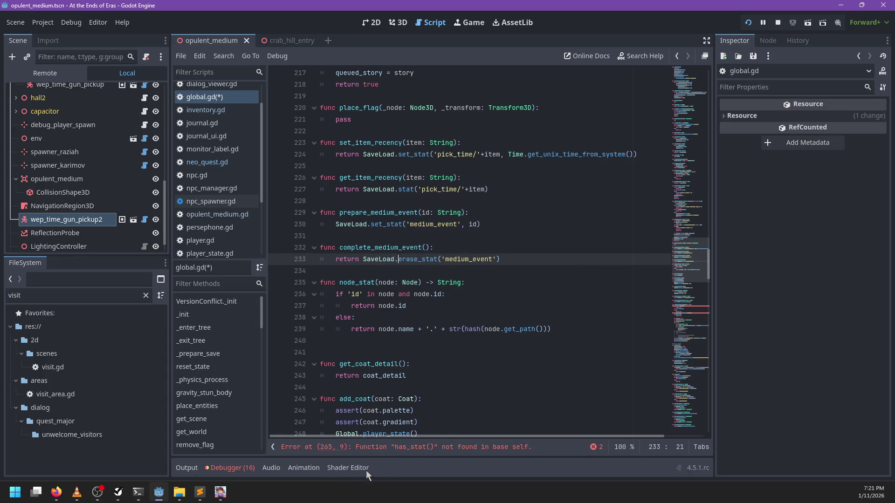
left_click(389, 447)
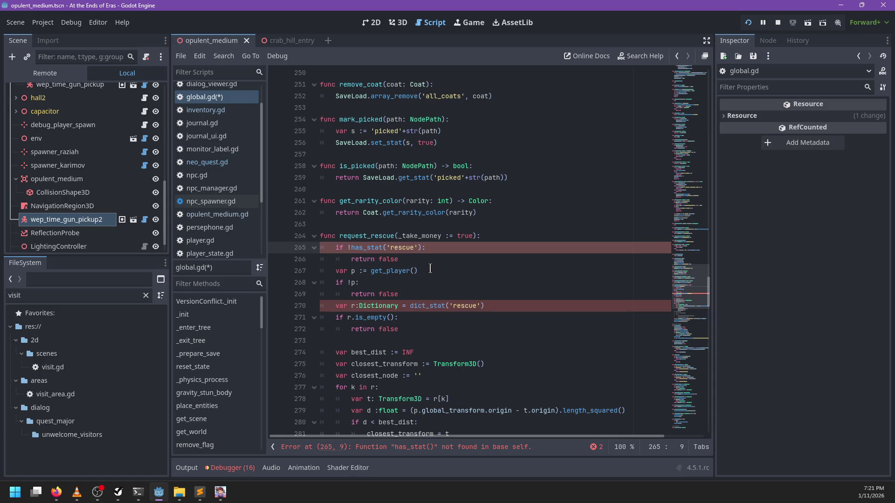
type("SaveLoad.")
left_click(402, 226)
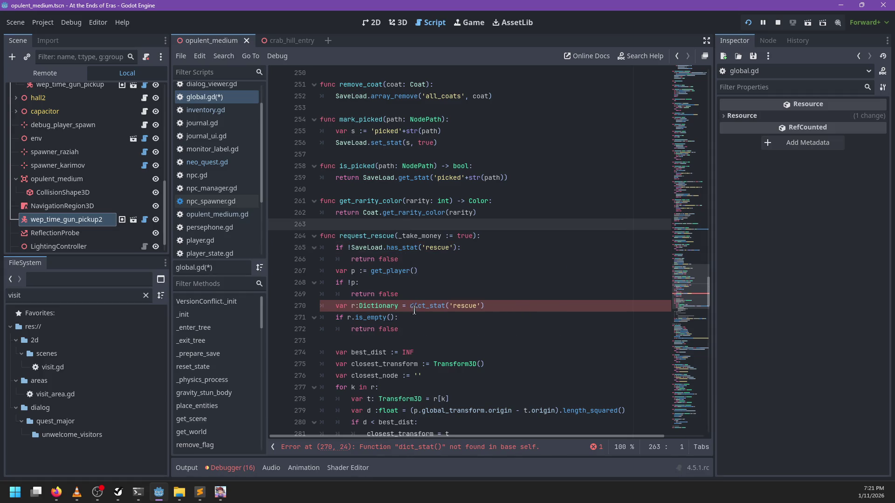
left_click(410, 306)
type("SaveLoad.")
left_click(426, 319)
Step: Save the fixed global.gd and run the game with F5
key("ctrl+s")
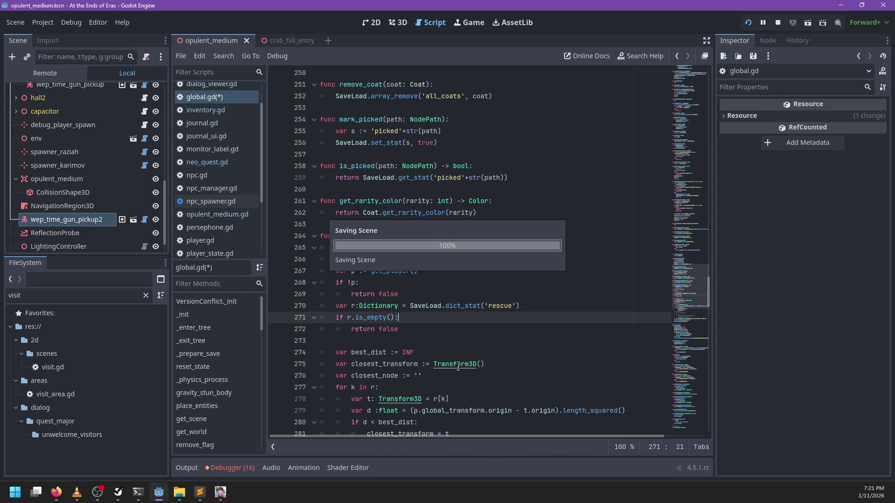
left_click_drag(703, 289, 703, 84)
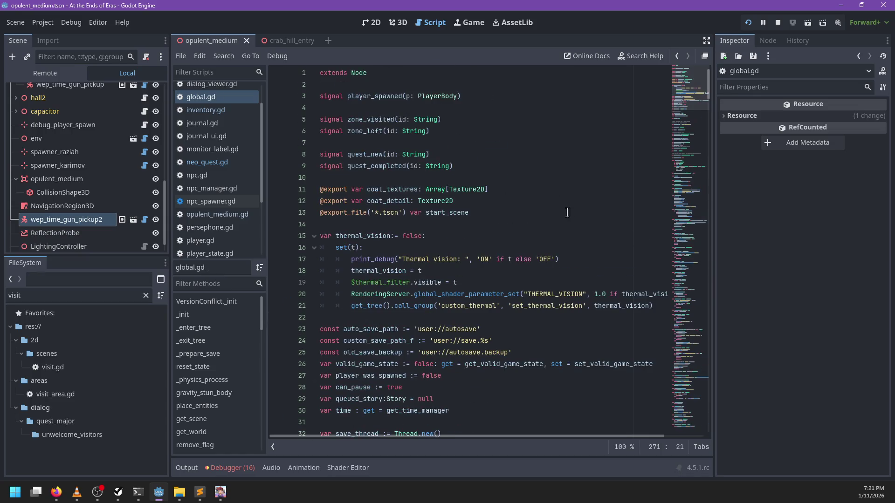
left_click(566, 201)
key("F5")
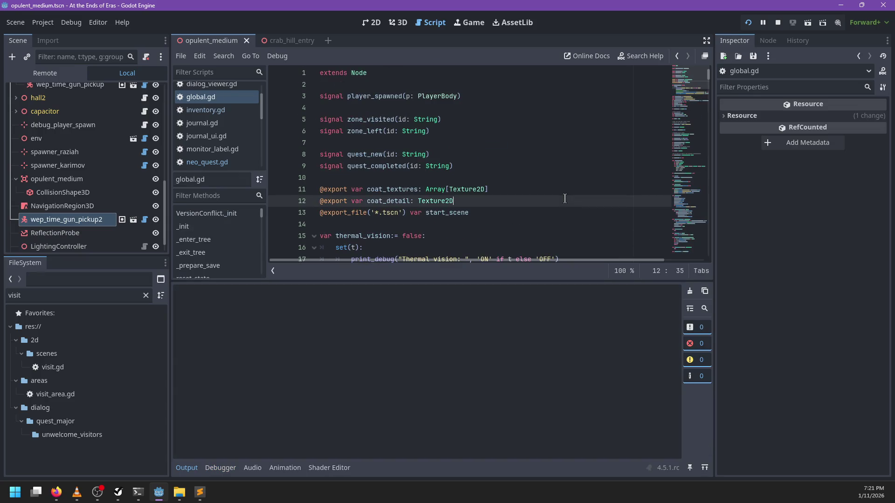
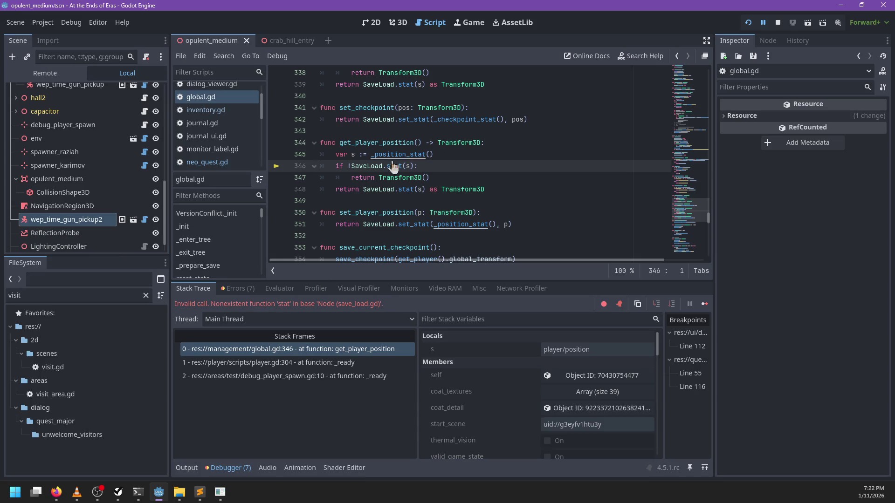
Step: Change both SaveLoad.stat calls in global.gd to SaveLoad.get_stat, save, and rerun the game with F5
left_click_drag(353, 166, 403, 167)
scroll(517, 180, "up", 5)
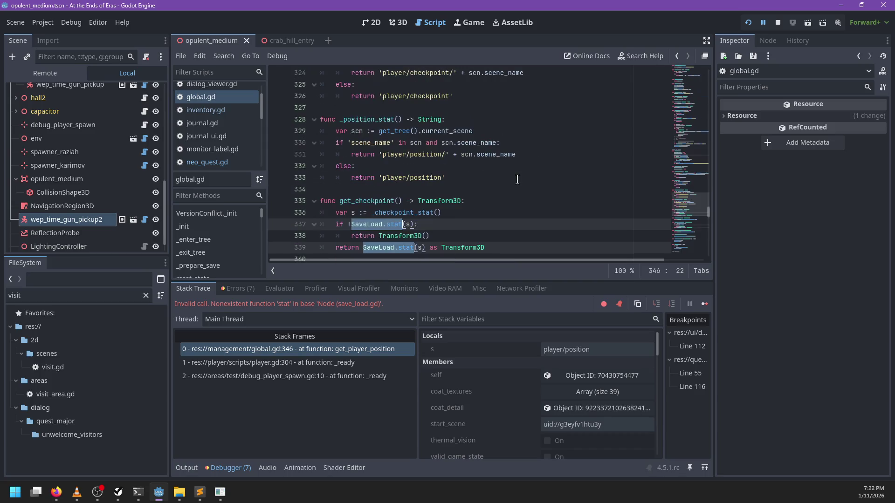
key("ctrl+Left")
key("ctrl+Left")
type("get_")
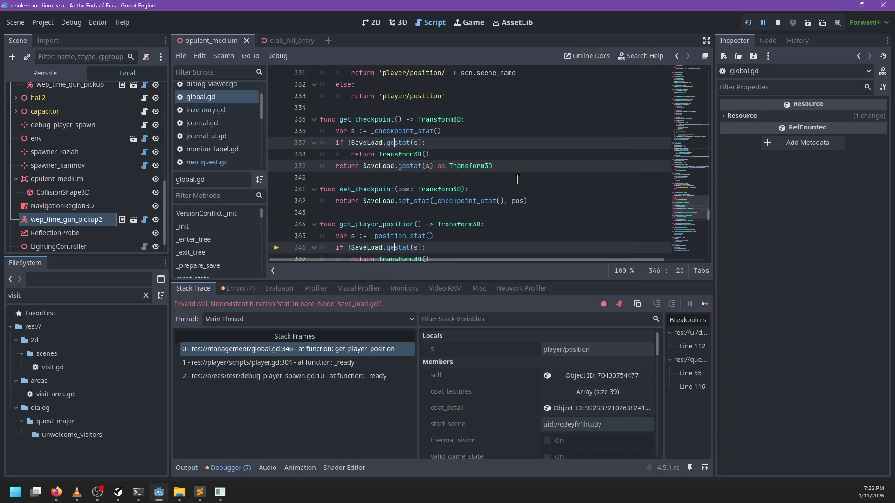
key("Escape")
key("ctrl+s")
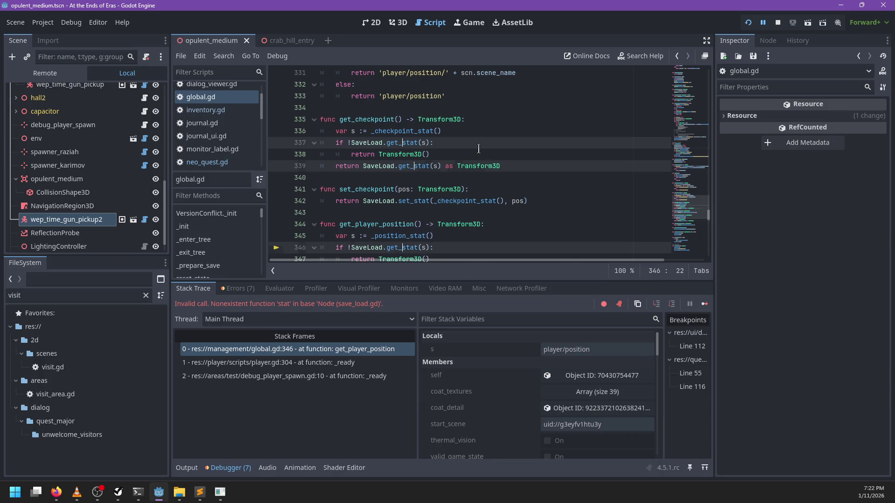
key("F5")
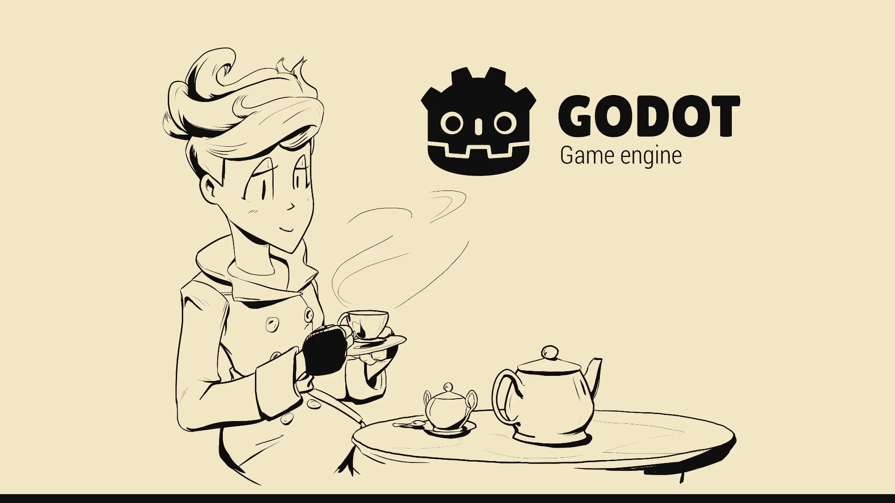
Step: Start the game, walk to Dr. Karimov, and talk through his dialogue by picking replies
key("Return")
key("a")
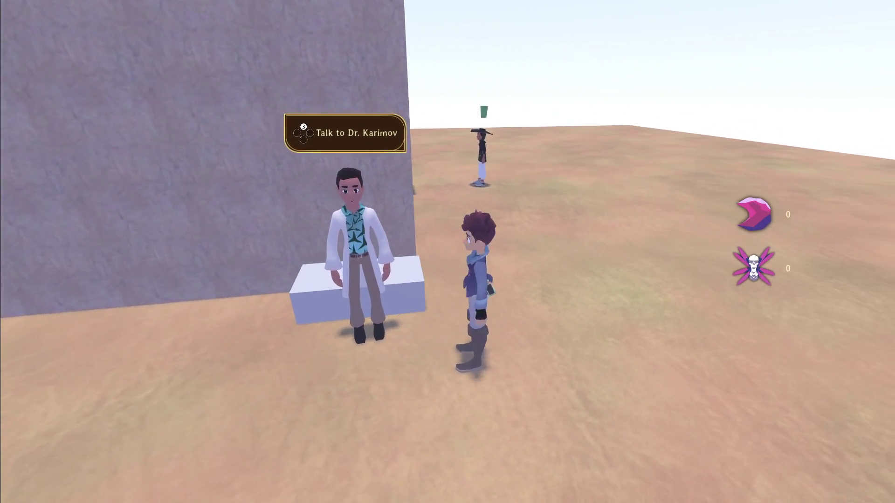
key("w")
key("a")
key("e")
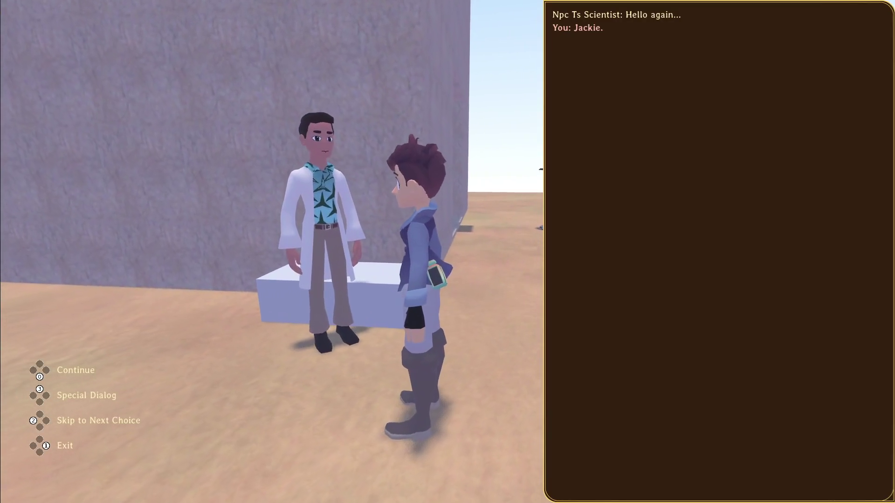
key("2")
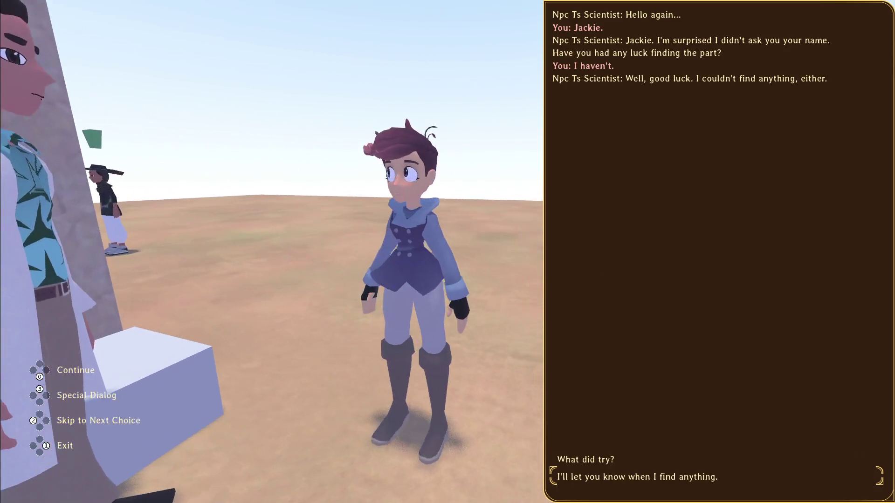
key("1")
key("w")
Step: Check the ts_intro notes in the pause menu's Journal, then return to the Godot output log
key("Escape")
key("Up")
key("Up")
key("j")
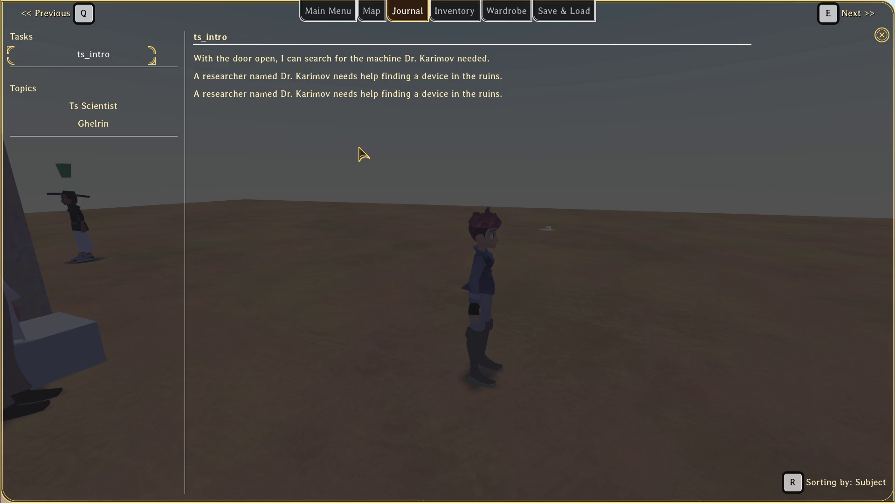
key("alt+Tab")
scroll(421, 183, "down", 5)
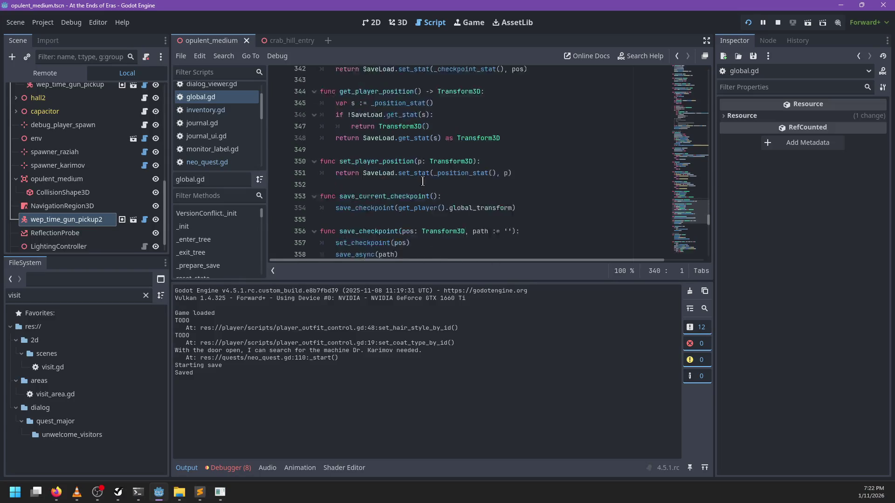
Step: Find and select the add_note call in global.gd
key("ctrl+f")
type("add_note")
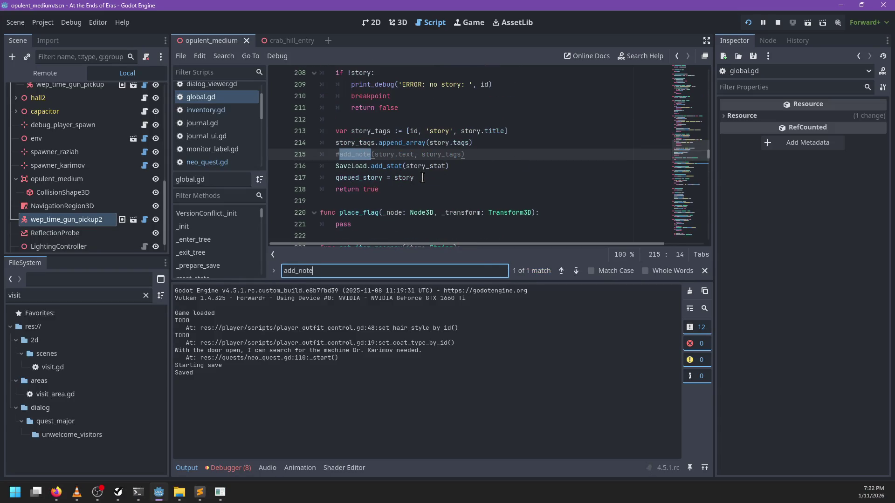
key("Escape")
key("ctrl+shift+Right")
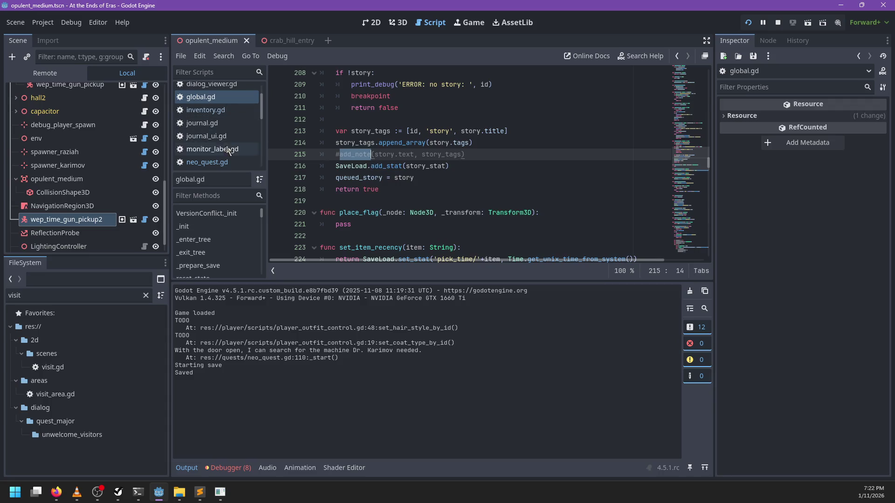
left_click(208, 112)
scroll(226, 147, "down", 1)
Step: Locate the add_note call in neo_quest.gd and the line building the note id
left_click(225, 144)
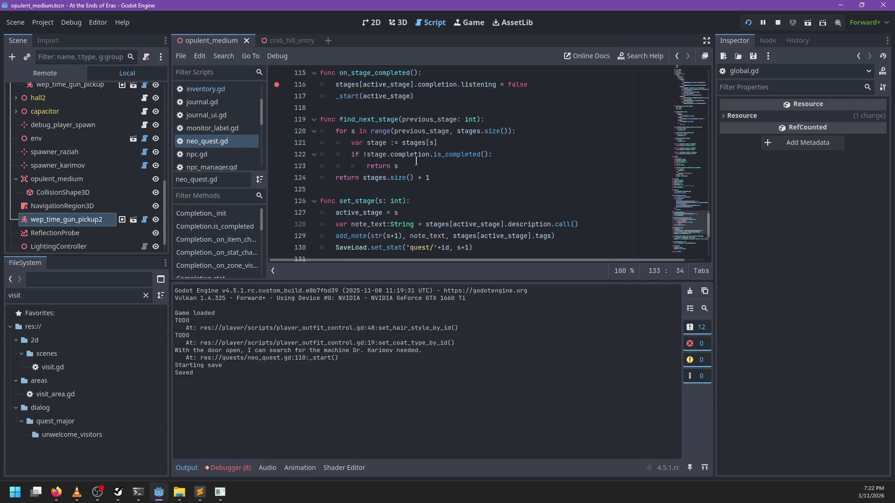
scroll(446, 160, "up", 3)
key("ctrl+f")
type("add_note")
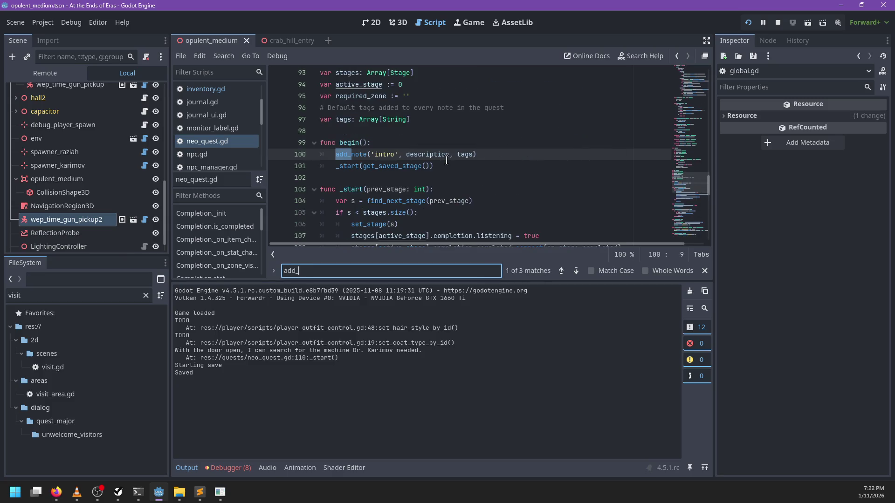
key("Return")
key("Escape")
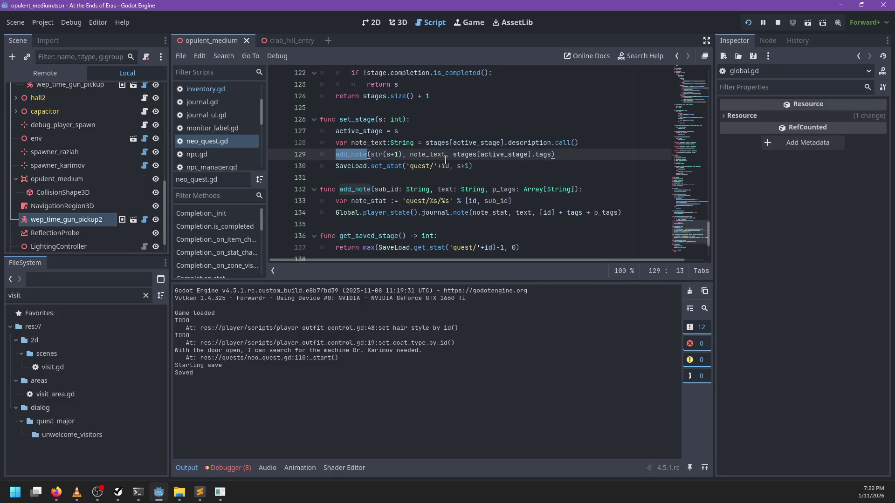
double_click(358, 189)
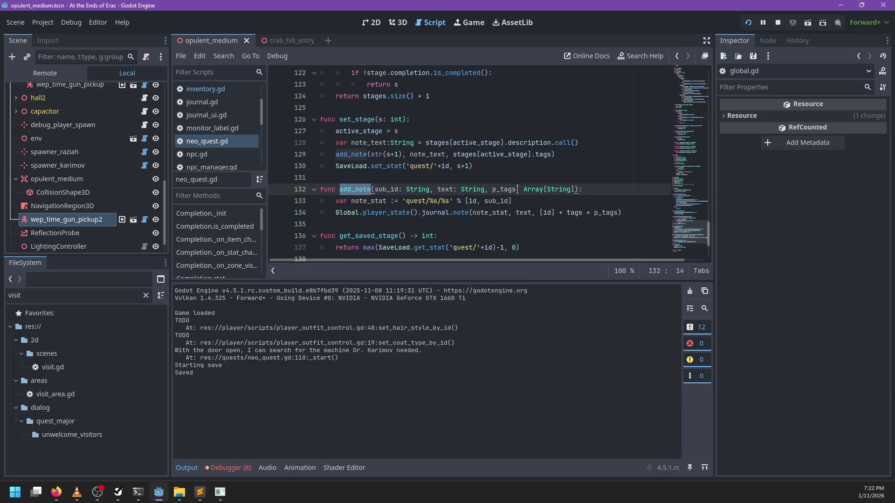
left_click(531, 201)
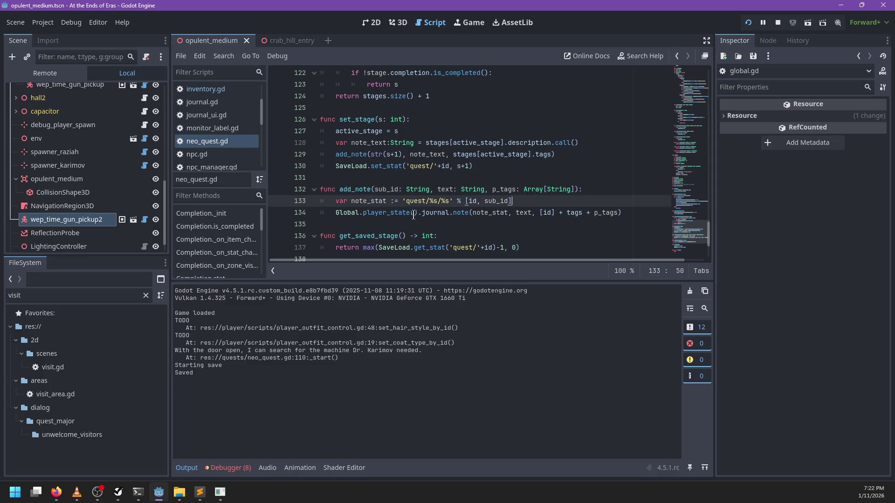
Step: Inspect the journal's note function in journal.gd, then return to line 133 of neo_quest.gd
left_click(461, 213, "ctrl")
double_click(409, 177)
double_click(368, 177)
double_click(430, 177)
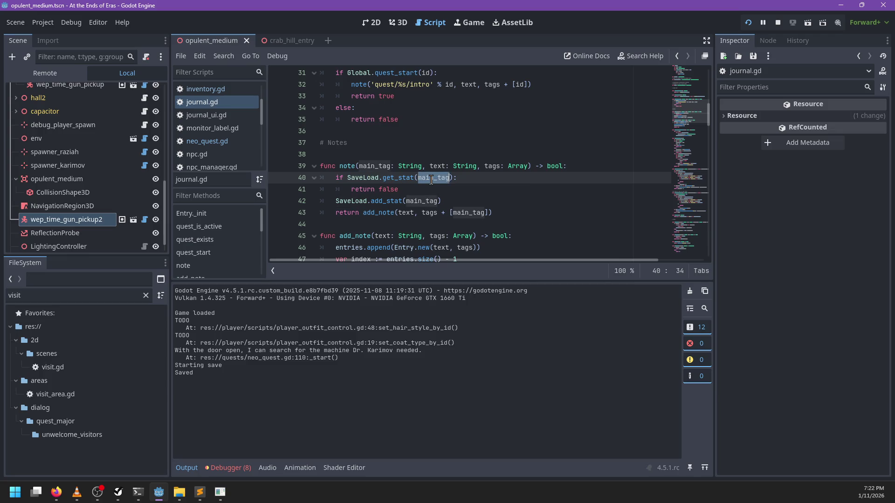
left_click(391, 188)
left_click(222, 141)
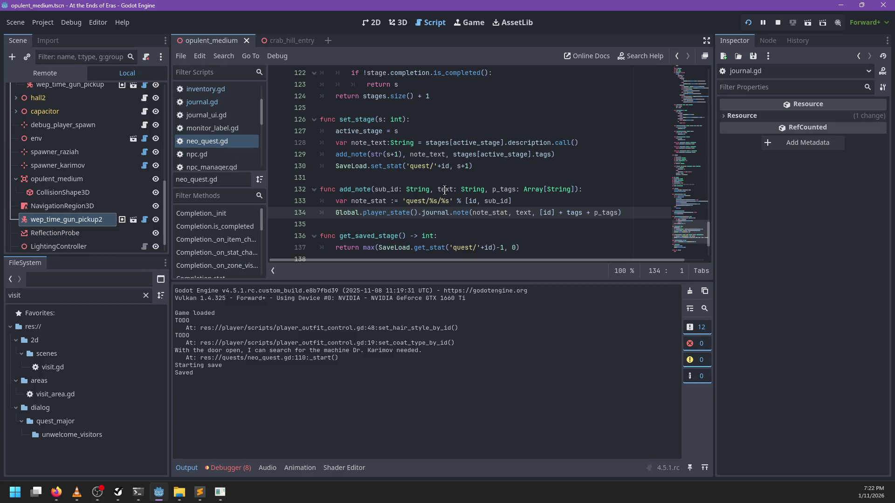
left_click(529, 201)
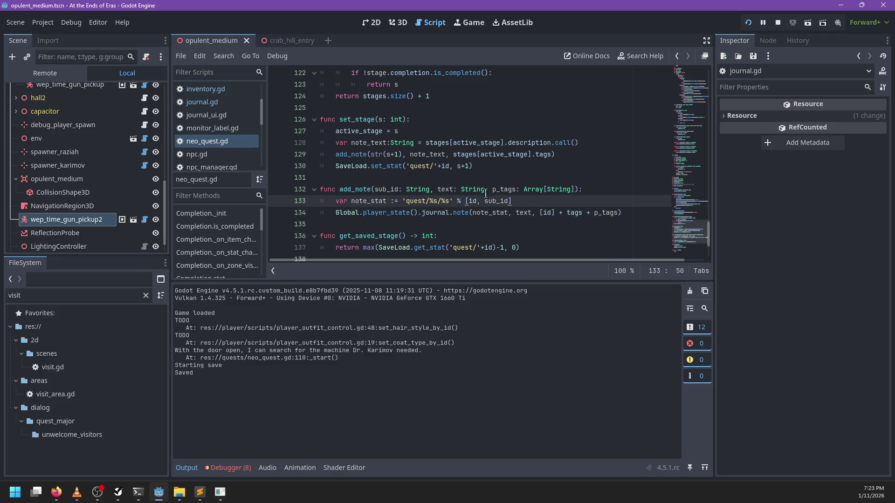
Step: Close the in-game journal and talk to the scientist to trigger the on_stage_completed breakpoint
key("alt+Tab")
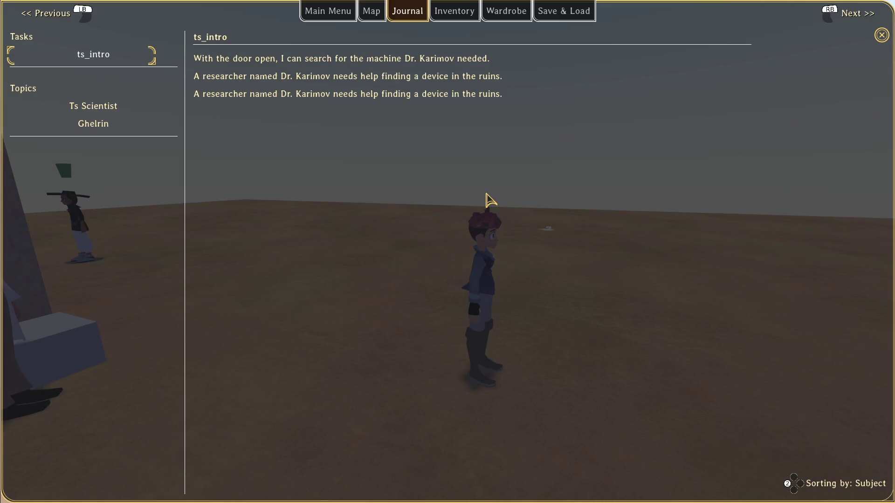
key("Escape")
key("Return")
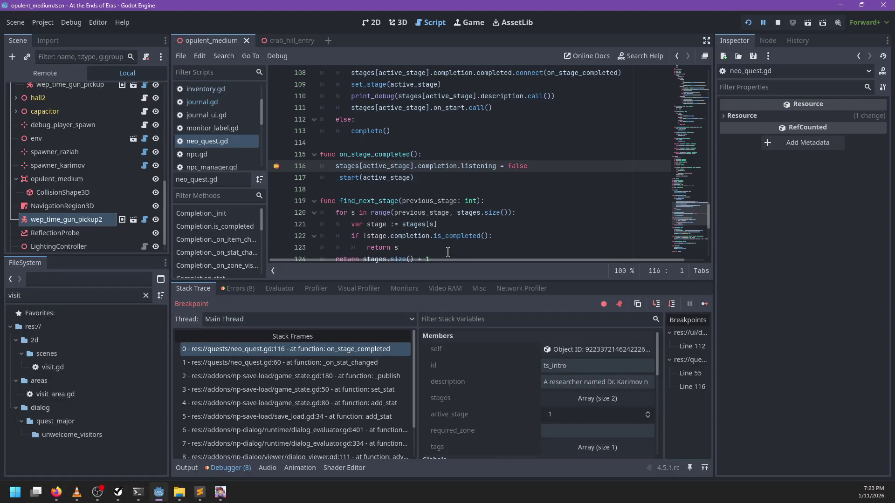
Step: Resume past the breakpoint, delete get_state from line 200 so it calls SaveLoad.set_stat, save, and stop debugging
key("F10")
key("F10")
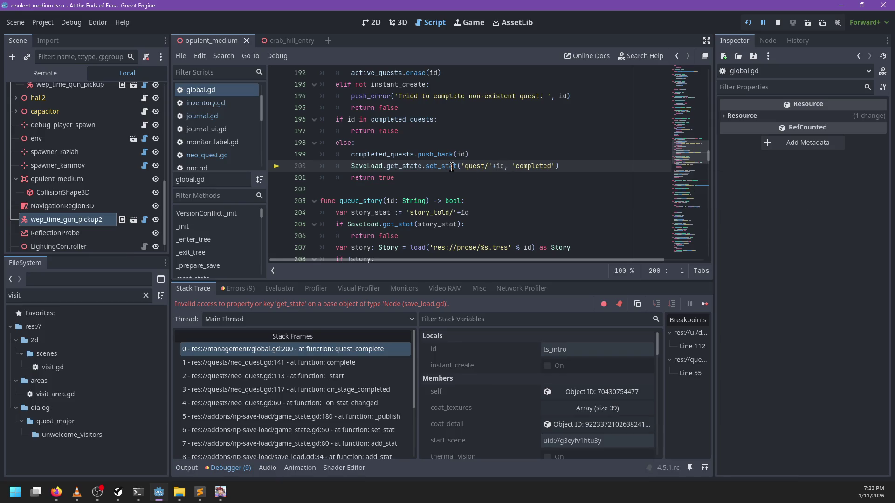
scroll(465, 168, "up", 2)
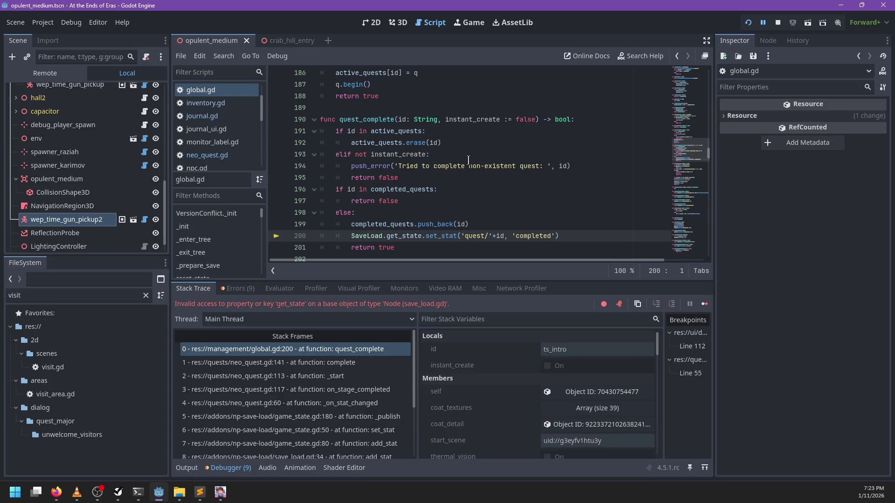
scroll(469, 159, "down", 2)
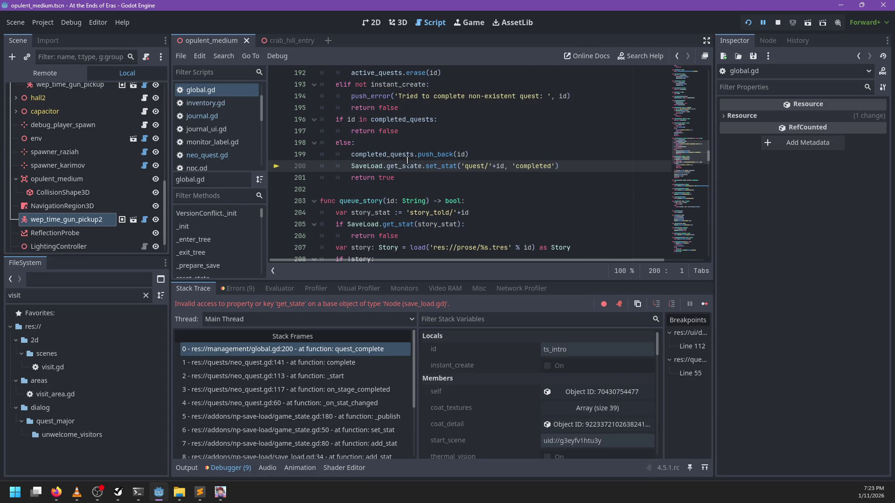
double_click(399, 167)
key("BackSpace")
key("BackSpace")
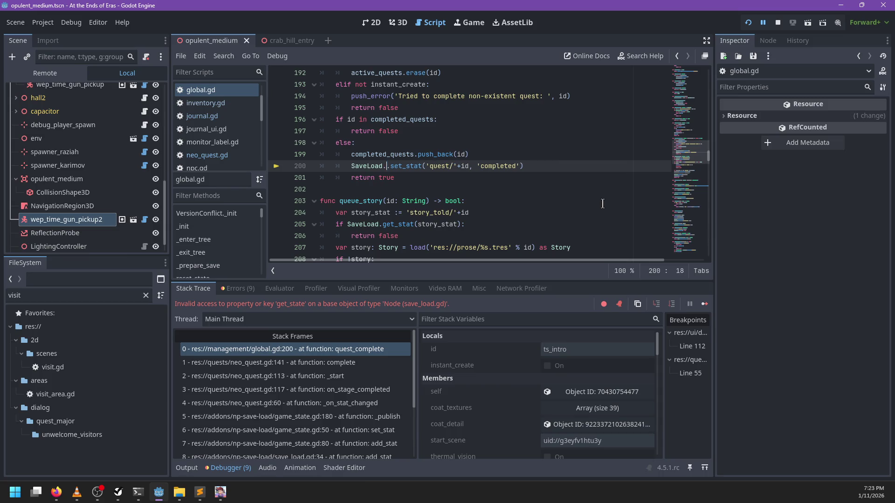
key("ctrl+s")
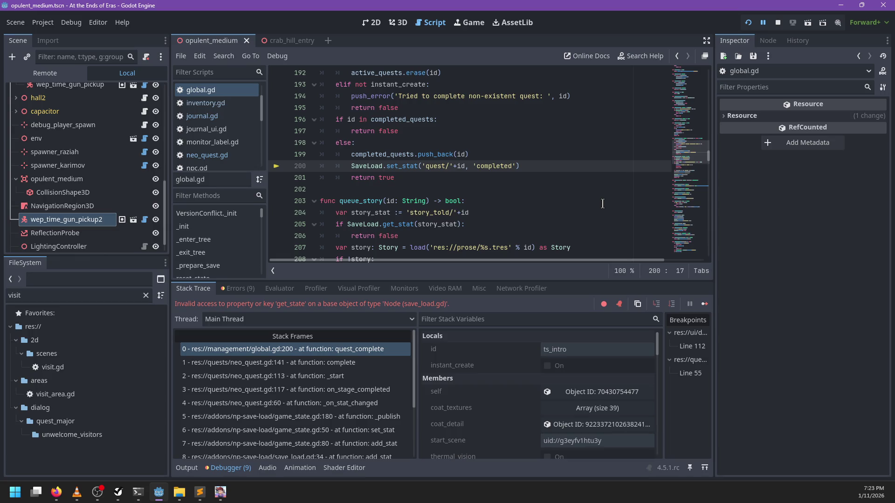
key("F8")
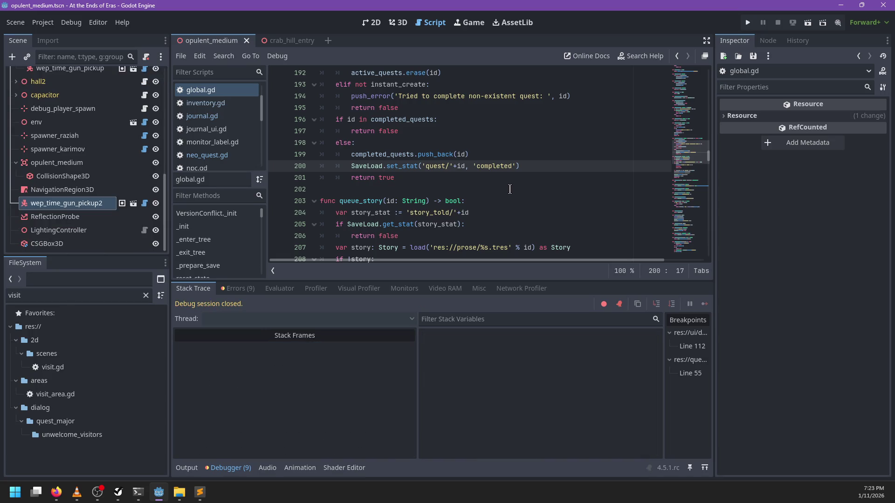
scroll(509, 189, "up", 4)
Step: Relaunch the game, continue past the breakpoint, and start talking to Dr. Karimov
scroll(510, 189, "down", 4)
key("F5")
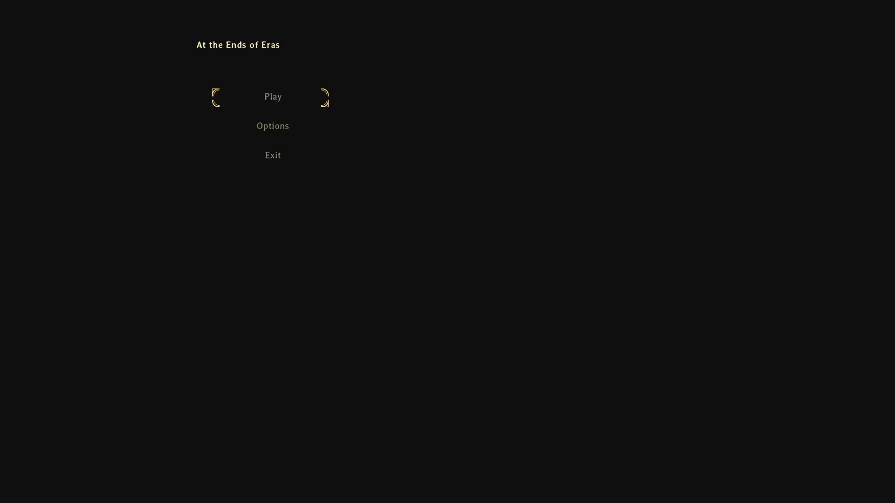
key("Return")
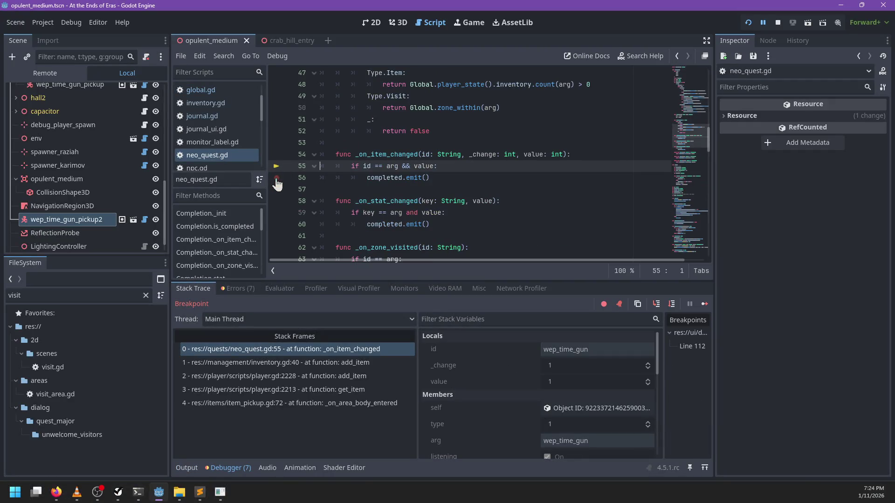
key("F12")
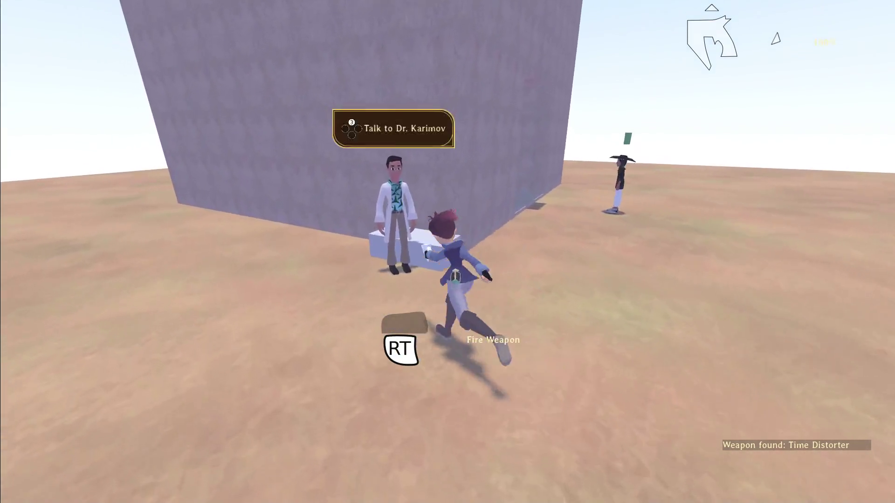
key("e")
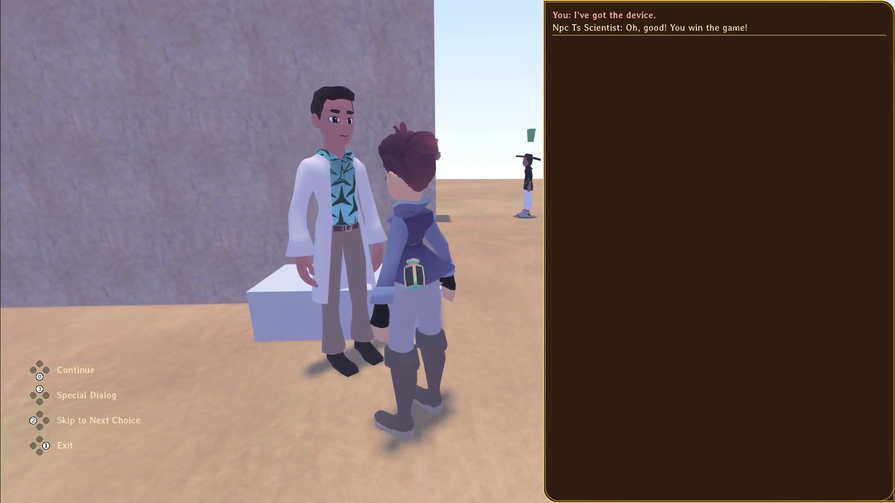
Step: End the conversation, walk away, and choose Save and Quit from the pause menu
key("space")
key("d")
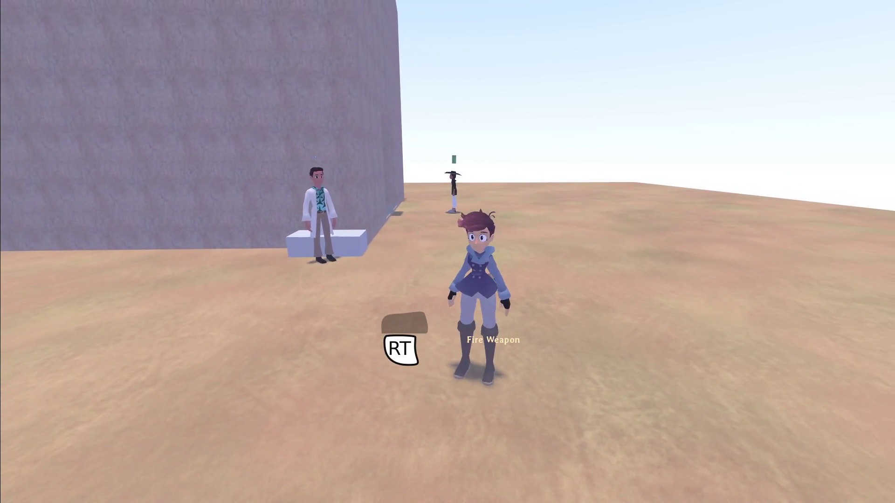
key("Escape")
key("Down")
key("Down")
key("Down")
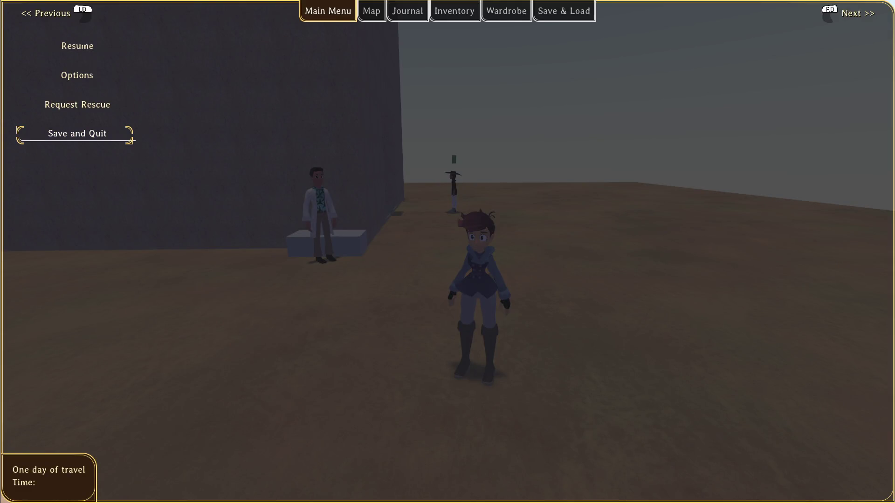
key("Return")
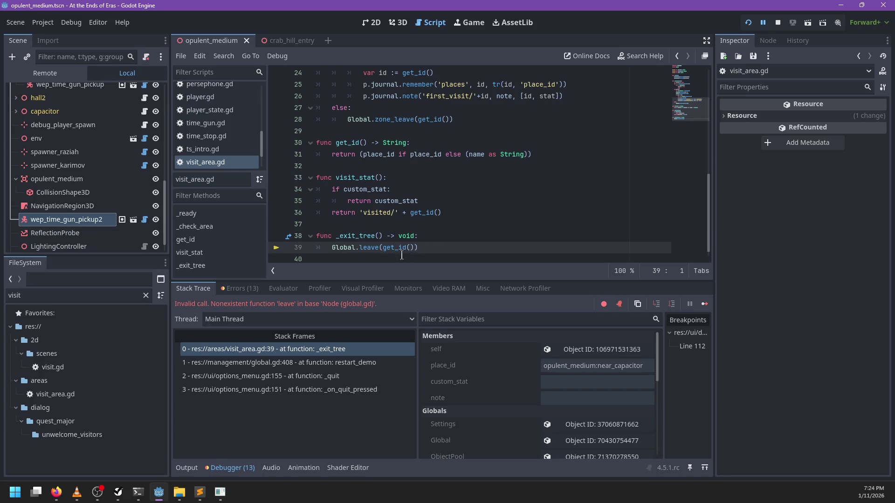
Step: Change Global.leave to Global.zone_leave on line 39, save, and relaunch the game
type("zone_")
key("ctrl+s")
key("F5")
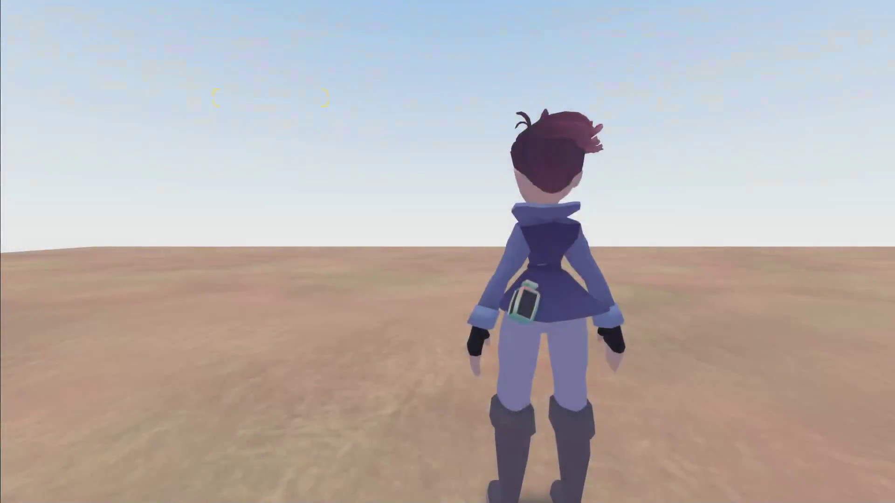
Step: Save and quit from the pause menu, then choose Exit in the Demo Picker
key("Escape")
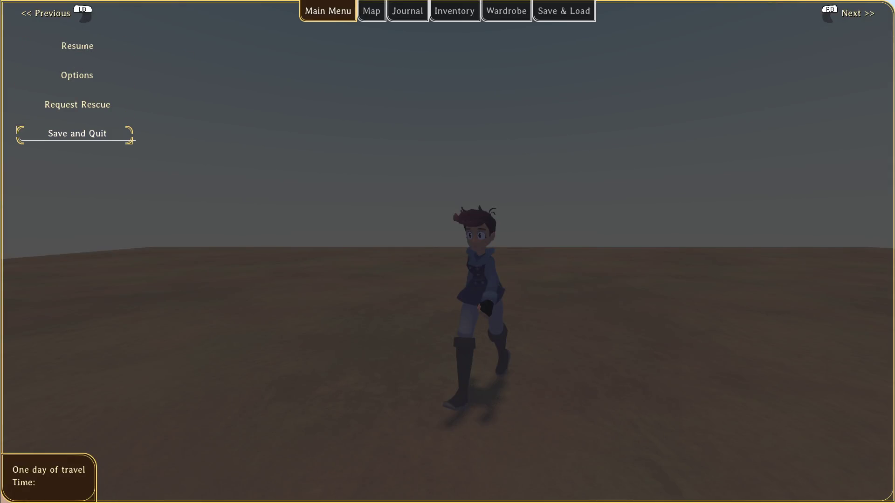
key("Return")
key("Down")
key("Down")
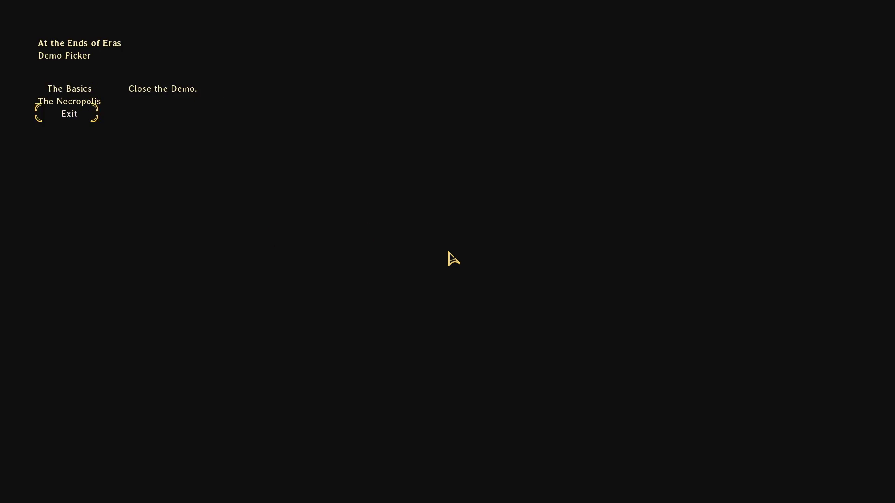
key("Return")
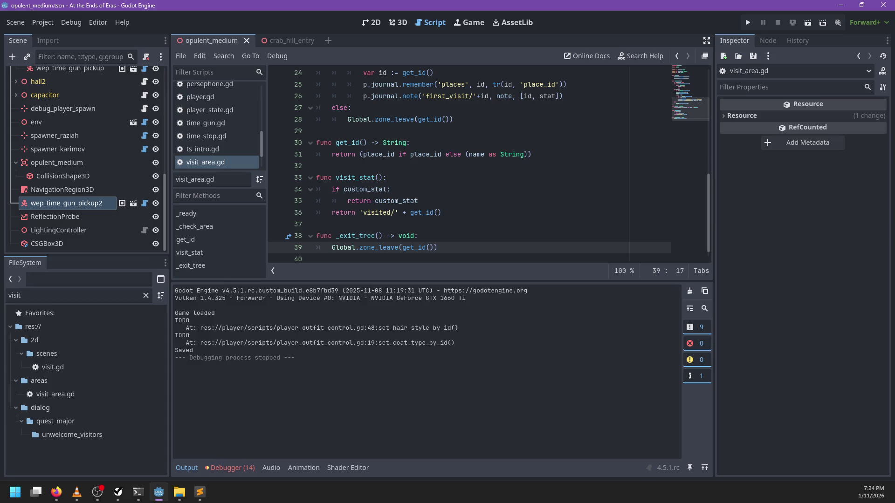
key("alt+Tab")
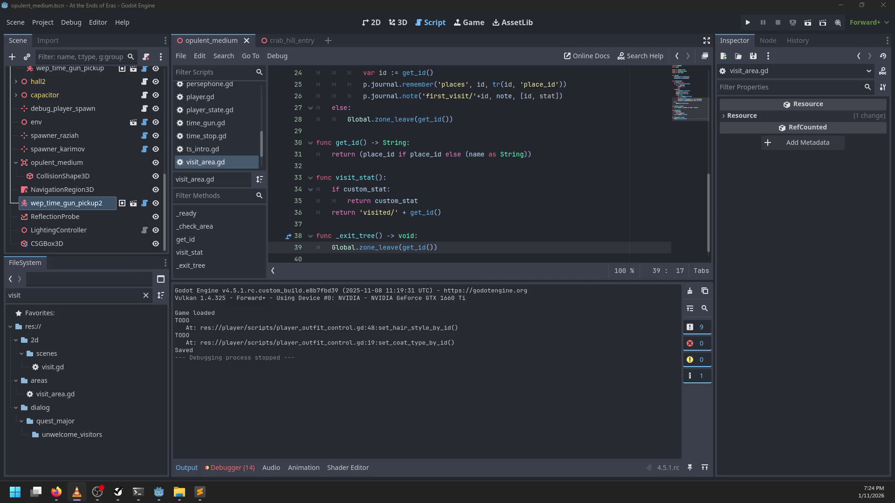
Step: Review the 14 errors in the Debugger's Errors tab and open the top invalid-UID error
left_click(464, 195)
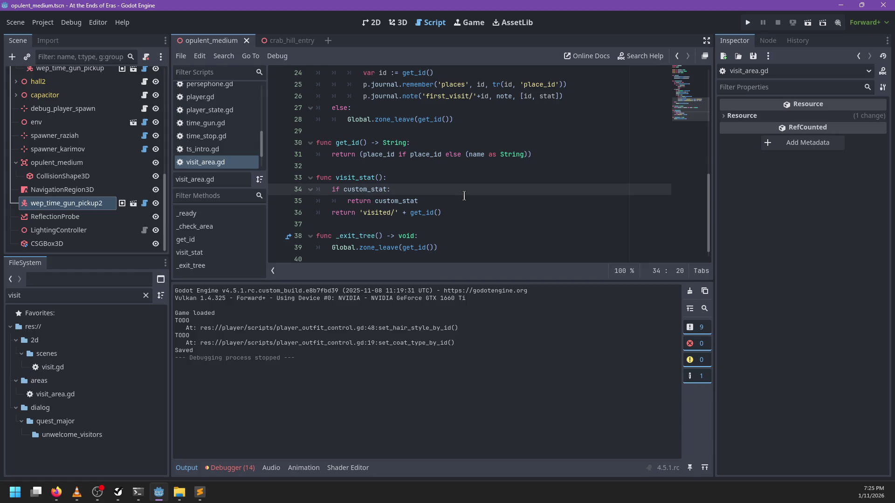
left_click(231, 468)
left_click(246, 292)
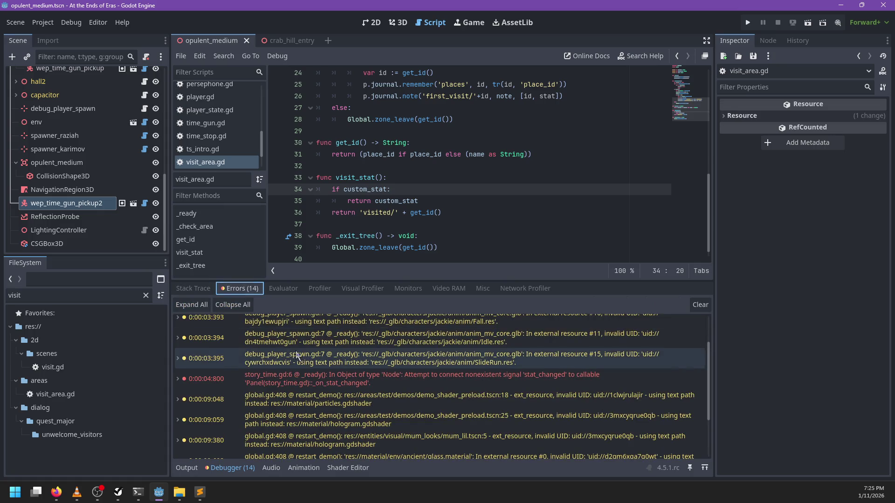
scroll(384, 350, "down", 3)
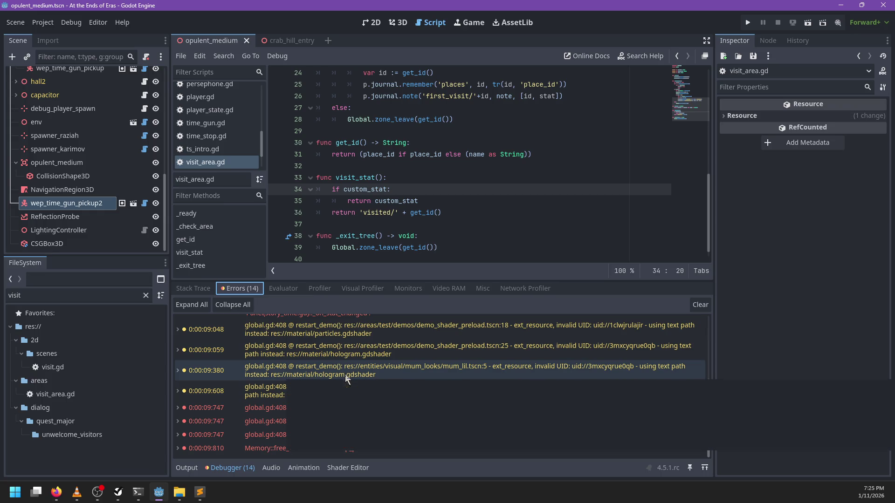
mouse_move(439, 373)
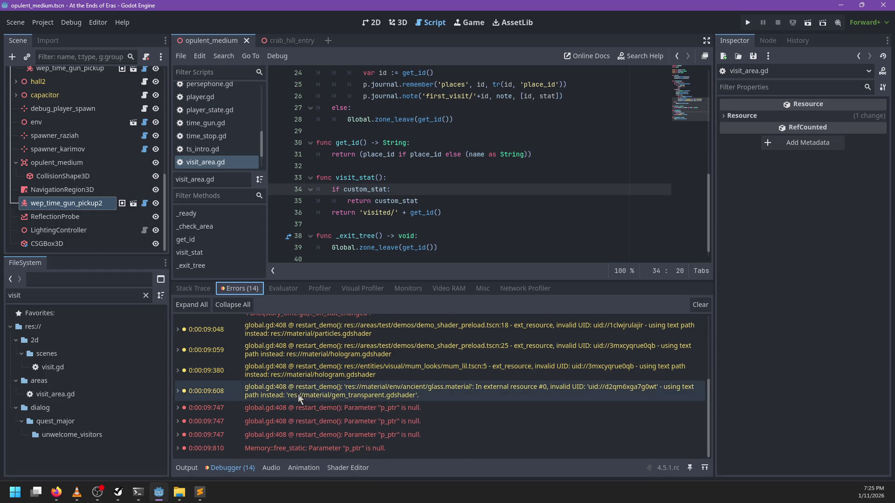
scroll(298, 399, "up", 3)
double_click(357, 332)
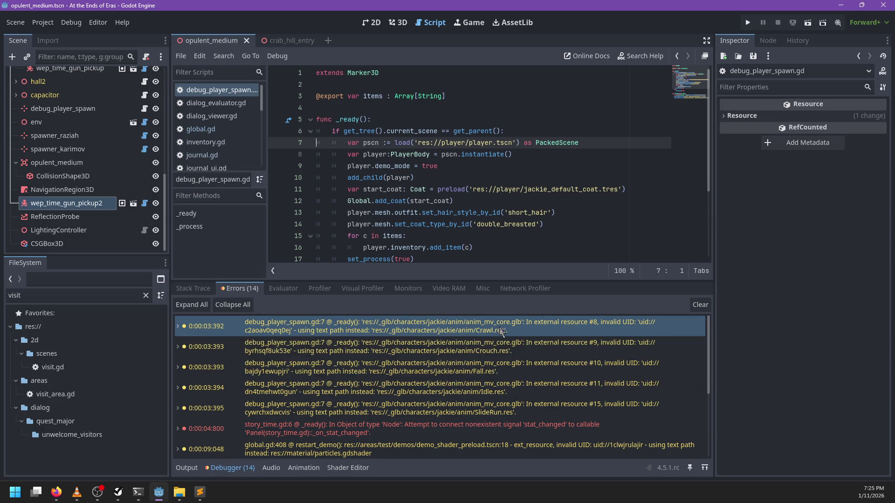
Step: Filter FileSystem for 'mv_co', reimport anim_mv_core.glb, and clear the error list
left_click(76, 301)
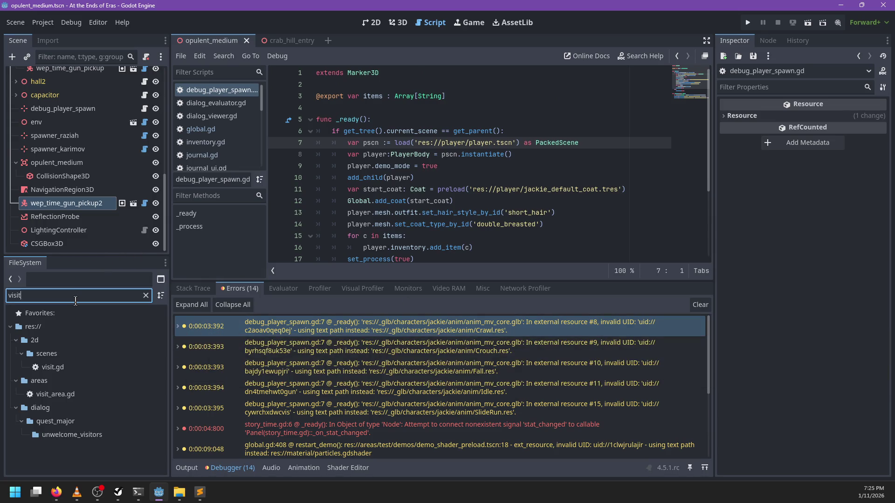
type("mv_co")
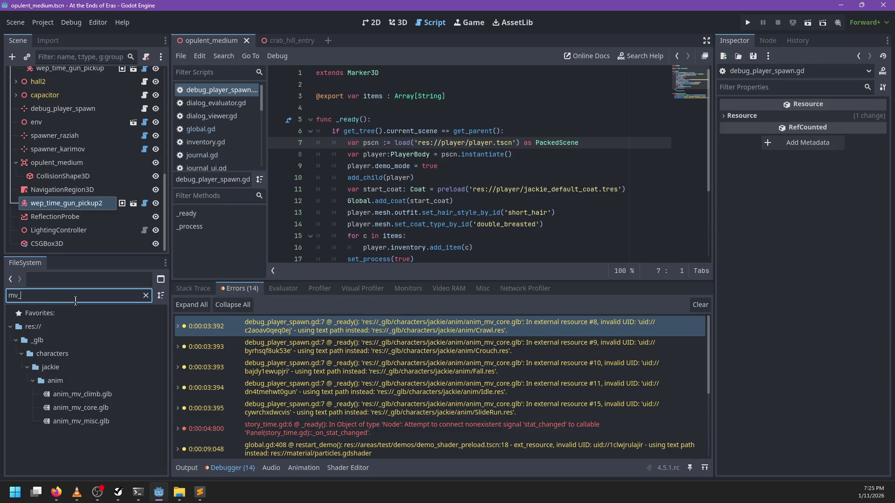
left_click(112, 393)
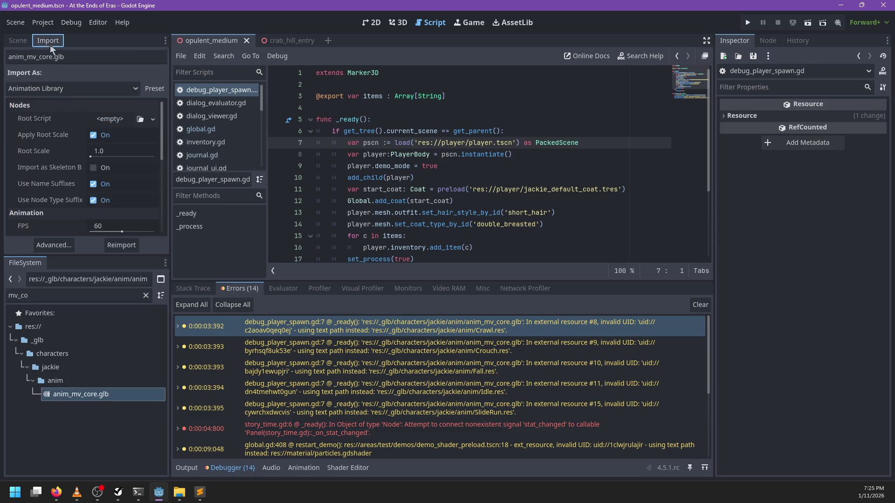
left_click(121, 245)
left_click(707, 308)
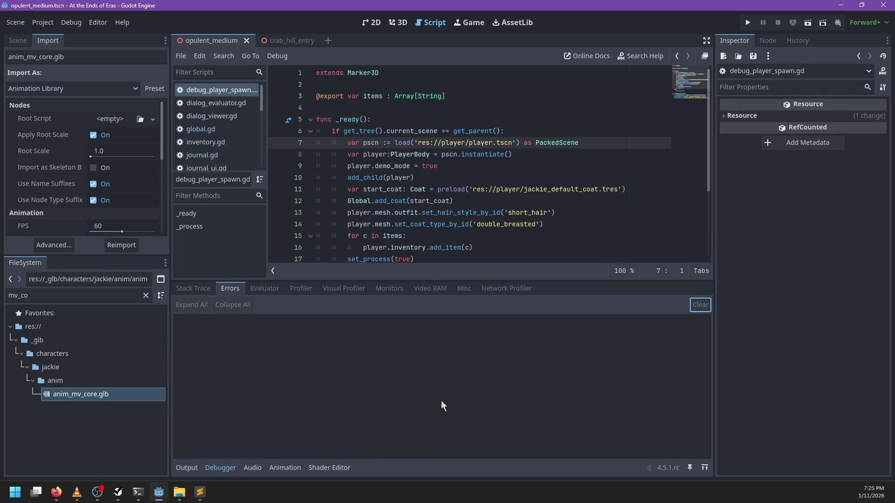
Step: Run the project and open story_time.gd at the nonexistent 'stat_changed' signal error
key("F5")
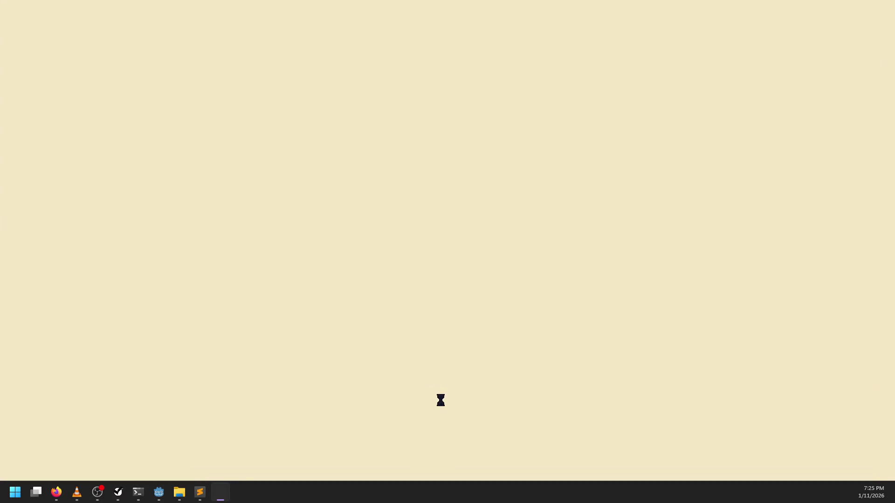
key("alt+Tab")
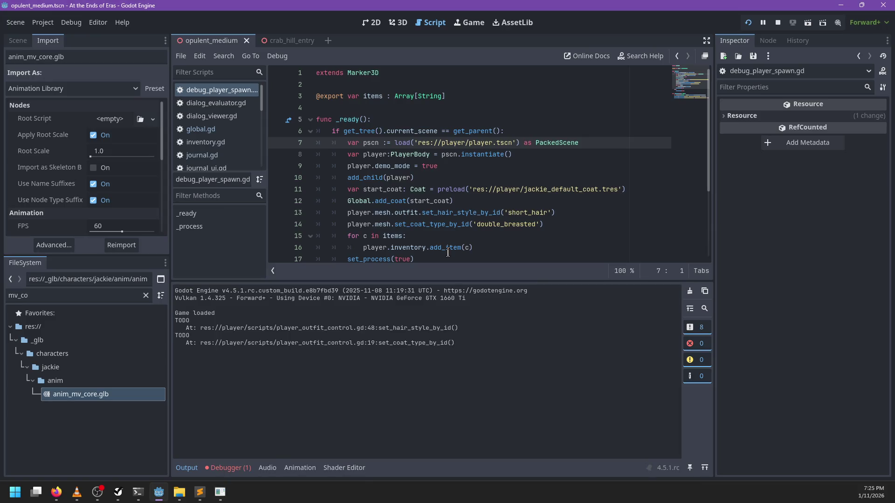
mouse_move(447, 252)
left_click(224, 468)
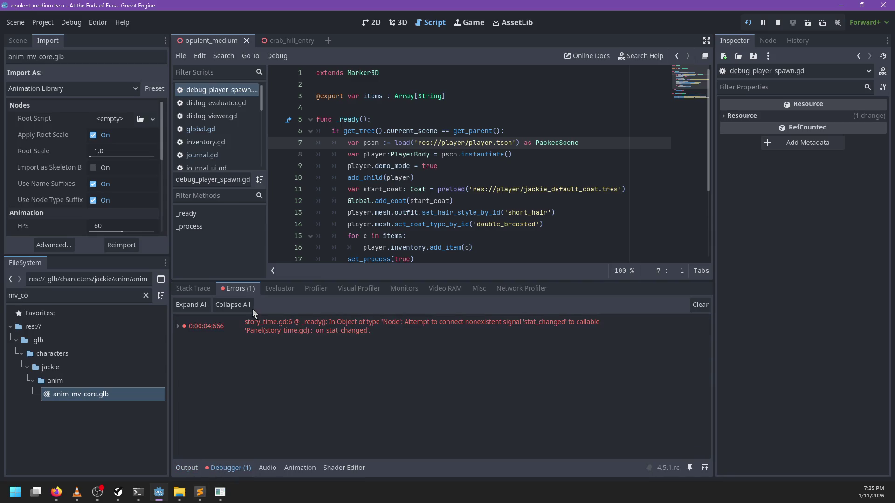
double_click(314, 331)
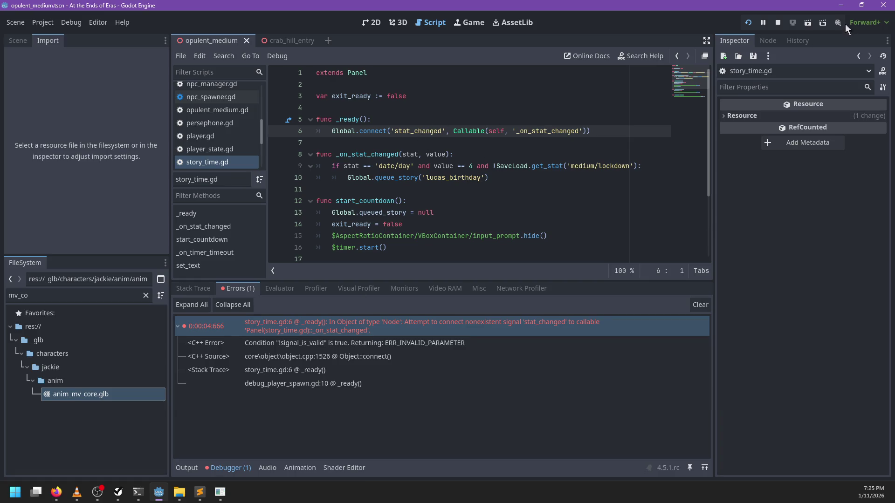
Step: Stop the running game and place the cursor at the end of the func _ready() line
left_click(778, 23)
scroll(480, 165, "down", 2)
scroll(479, 166, "up", 2)
left_click(400, 118)
Step: Try writing a SaveLoad.state.subscribe line in _ready and inspect the SaveLoad definition
key("Return")
type("SaveLoad.")
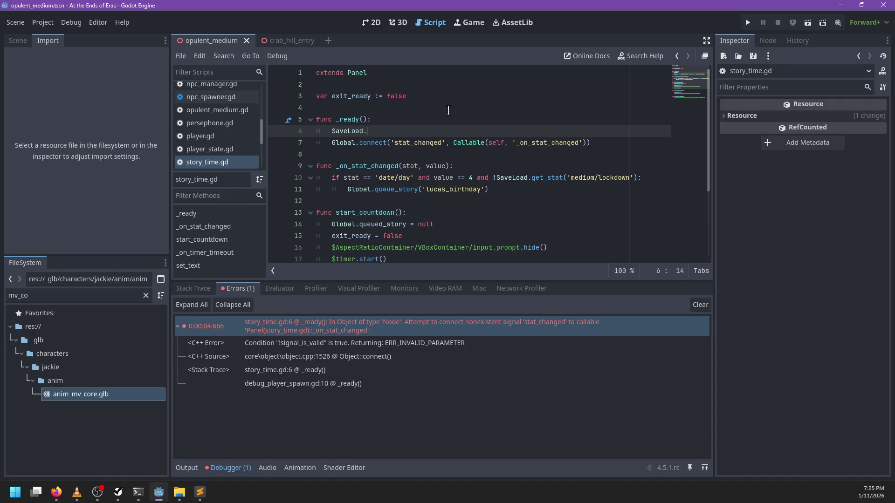
type("sub")
key("BackSpace")
key("BackSpace")
key("BackSpace")
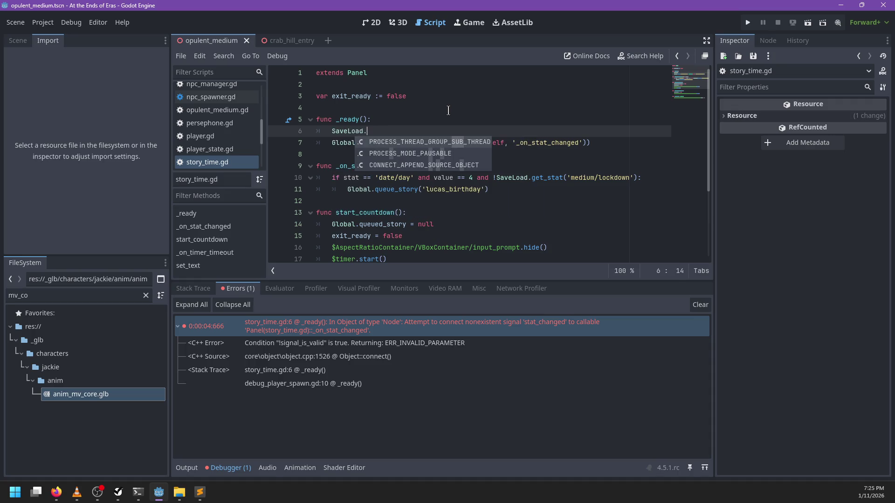
type("state.sub")
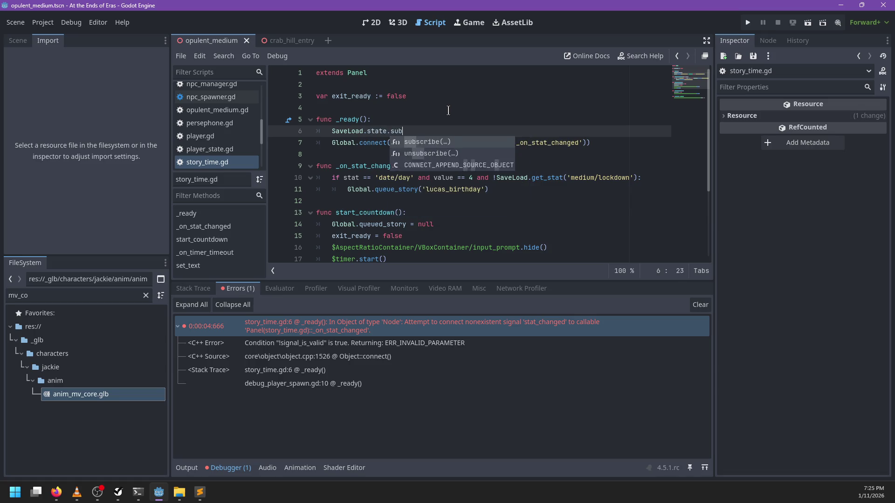
key("Return")
key("BackSpace")
key("BackSpace")
key("BackSpace")
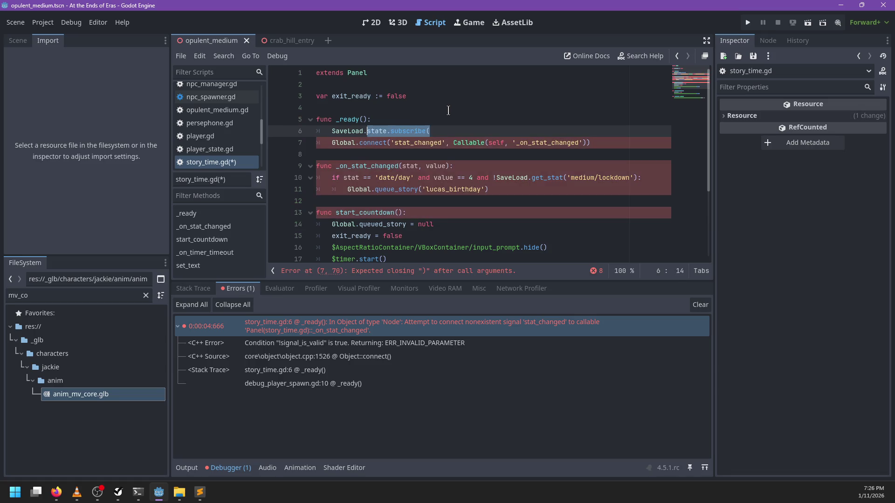
left_click(355, 131, "ctrl")
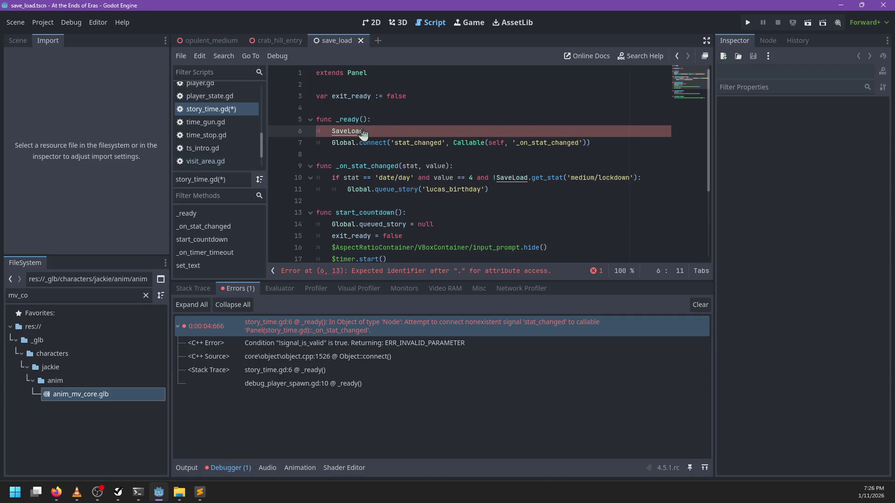
left_click(395, 129)
Step: Delete the stray SaveLoad text and the empty line 6 from story_time.gd
double_click(355, 131)
left_click_drag(355, 132, 387, 120)
key("Delete")
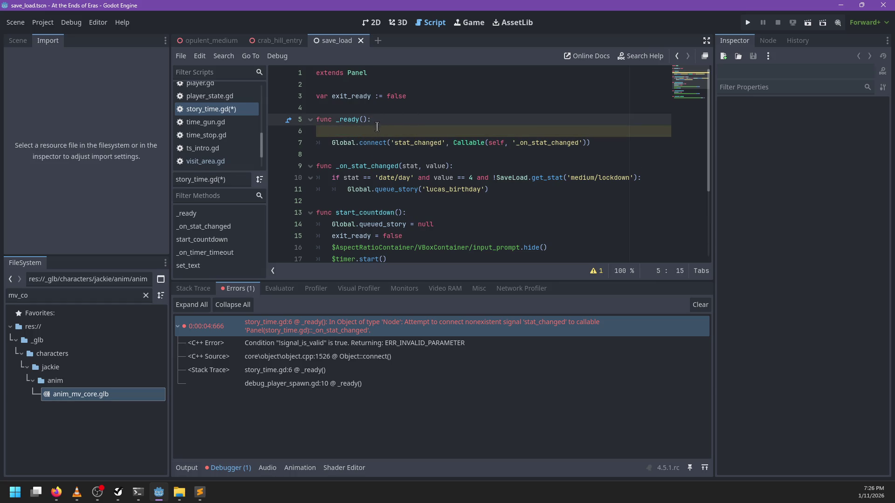
left_click(376, 128)
key("BackSpace")
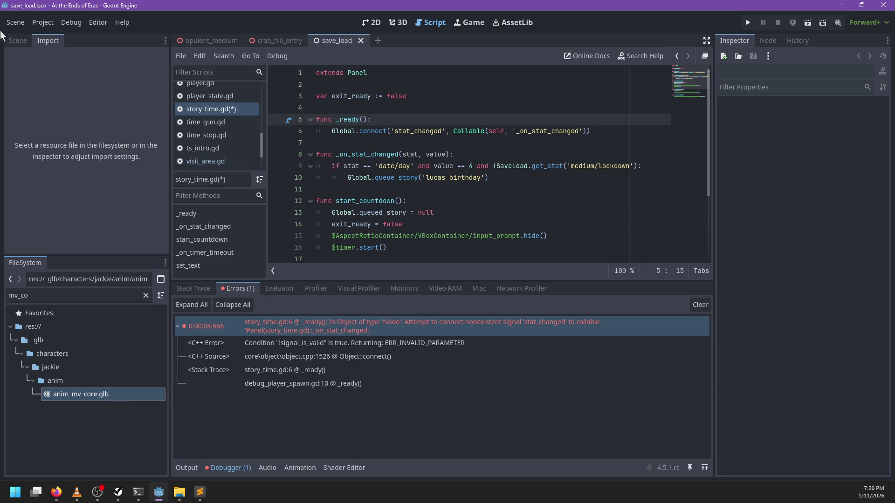
Step: Close all scripts except story_time.gd, save it, restore save_load.gd, and show story_time.gd's code
left_click(18, 40)
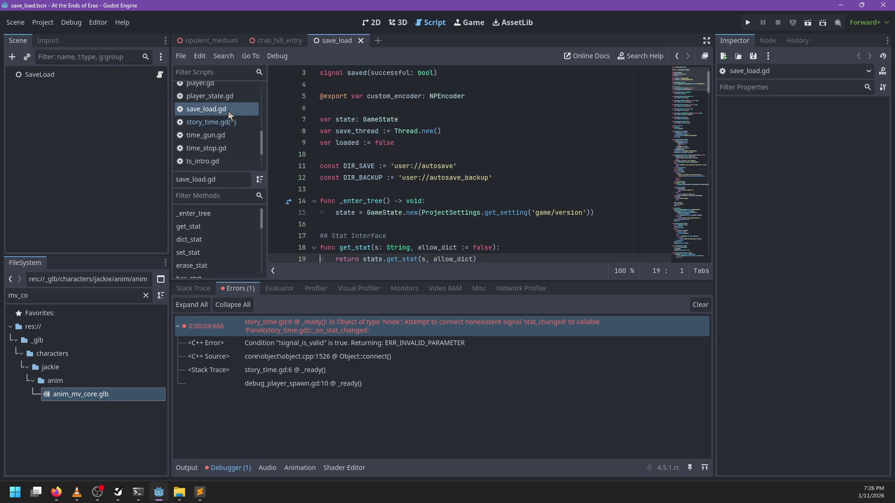
right_click(215, 122)
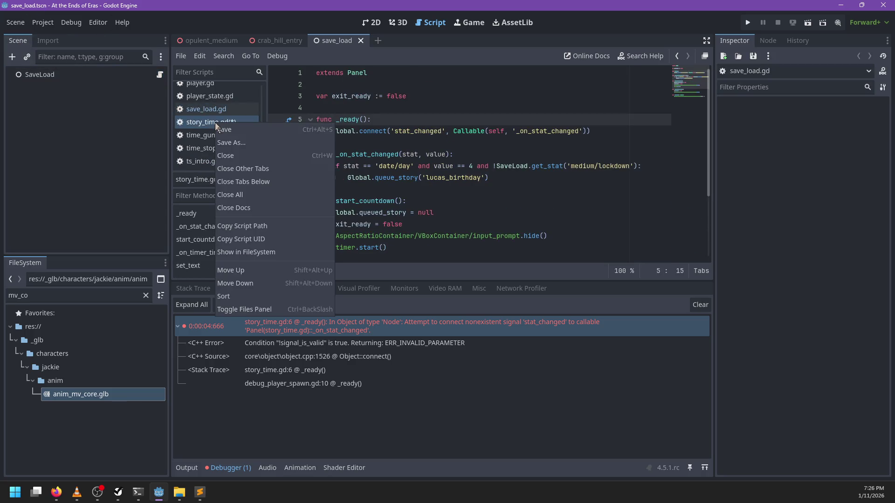
left_click(250, 169)
key("ctrl+s")
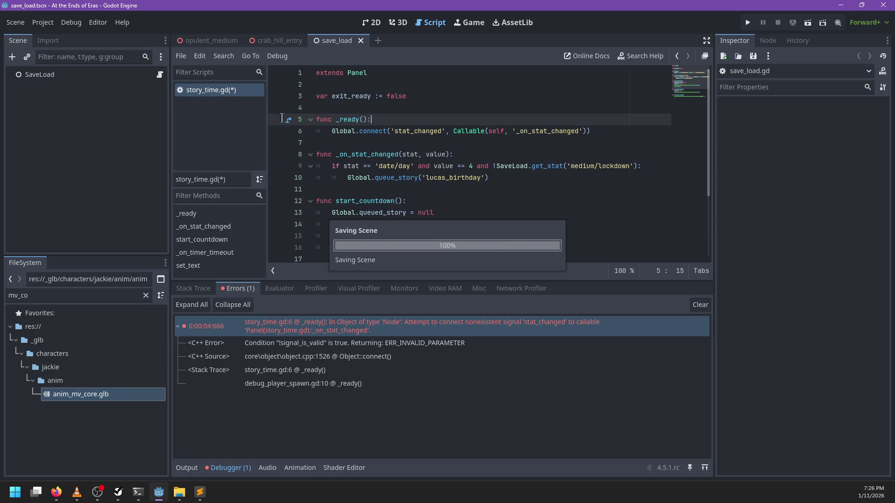
left_click(159, 74)
left_click(221, 108)
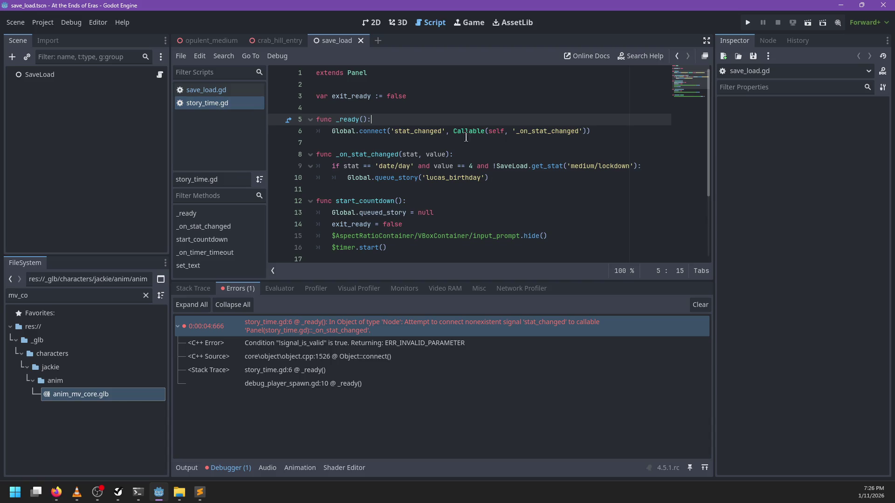
left_click(200, 492)
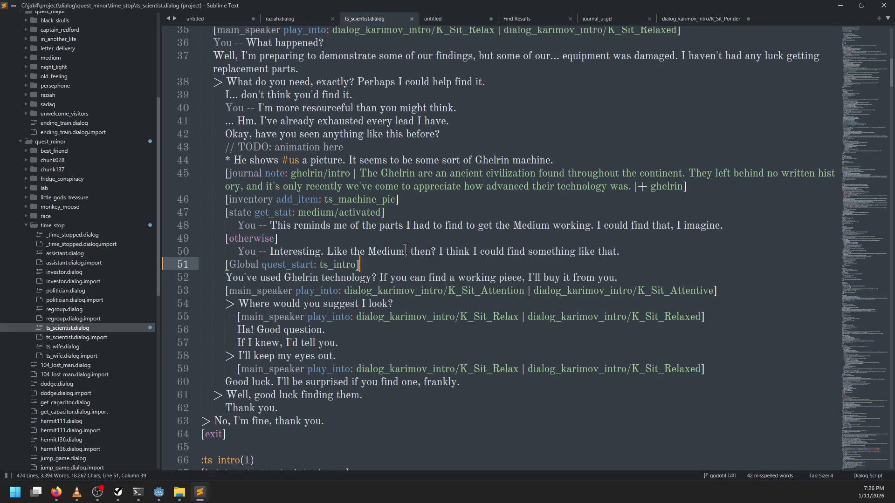
Step: Search all project .gd files for 'stat_changed' and review the matches
key("ctrl+shift+f")
type("'stat_chang")
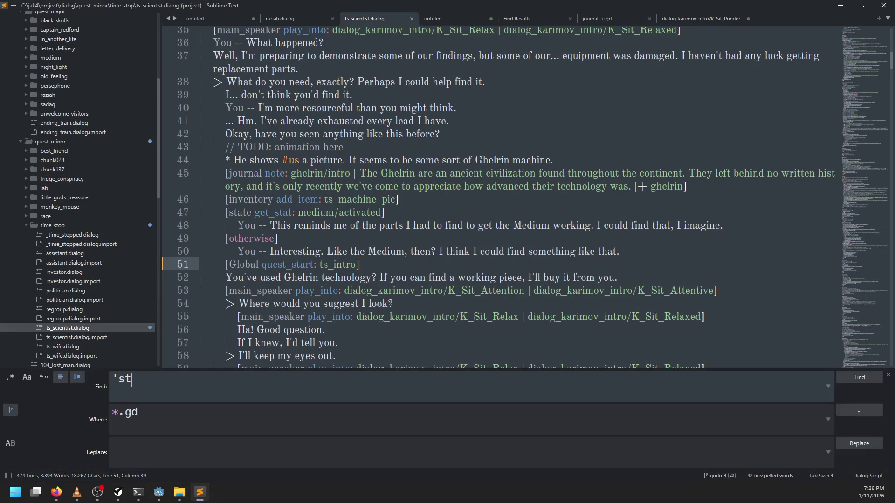
type("ed'")
key("Return")
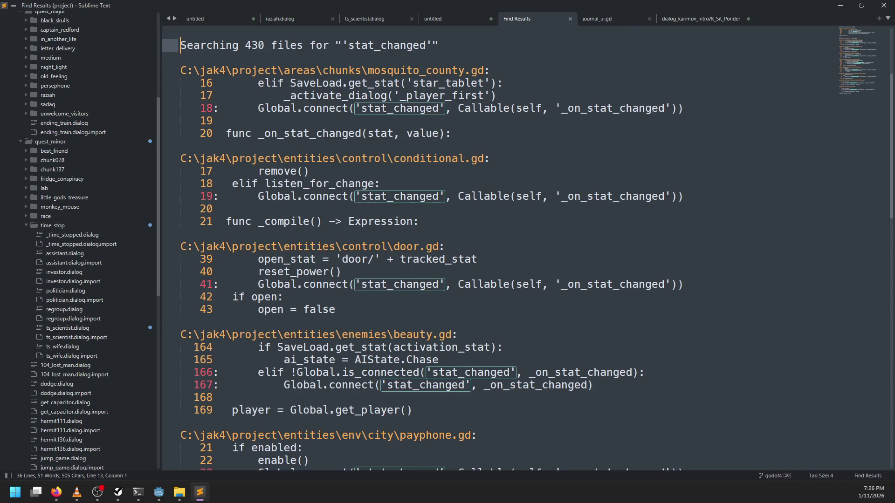
scroll(464, 158, "down", 10)
scroll(464, 157, "down", 5)
scroll(461, 158, "up", 15)
Step: Replace Global.connect('stat_changed', with Global.stat_changed.connect( in all 8 files
key("ctrl+shift+f")
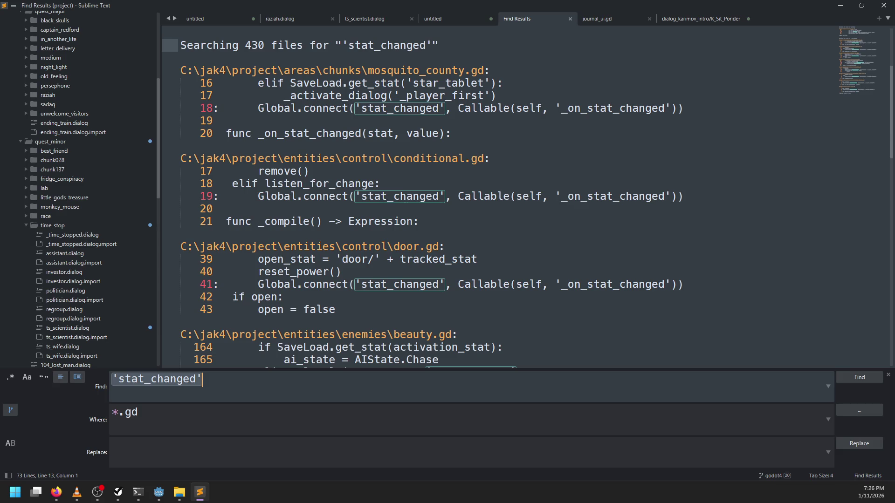
type("Global.connect('stat_changed')")
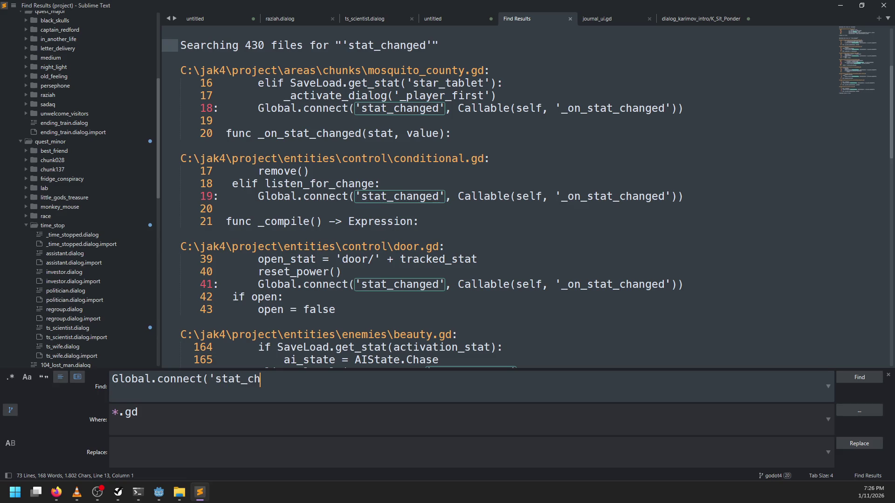
key("BackSpace")
left_click(188, 455)
type("Global.stat_changed.connect(")
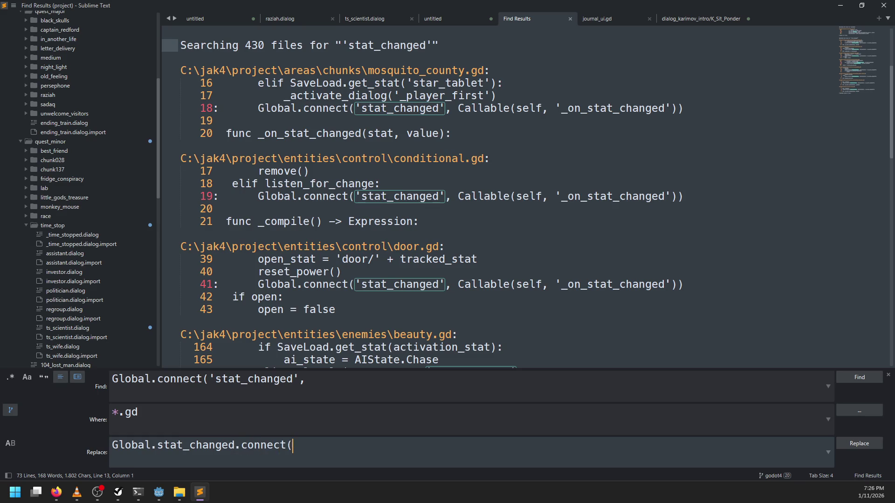
left_click(859, 444)
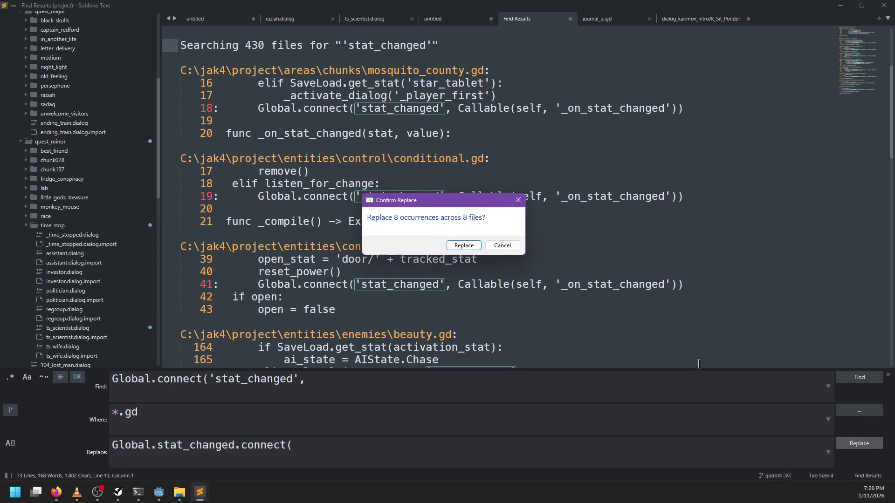
left_click(463, 246)
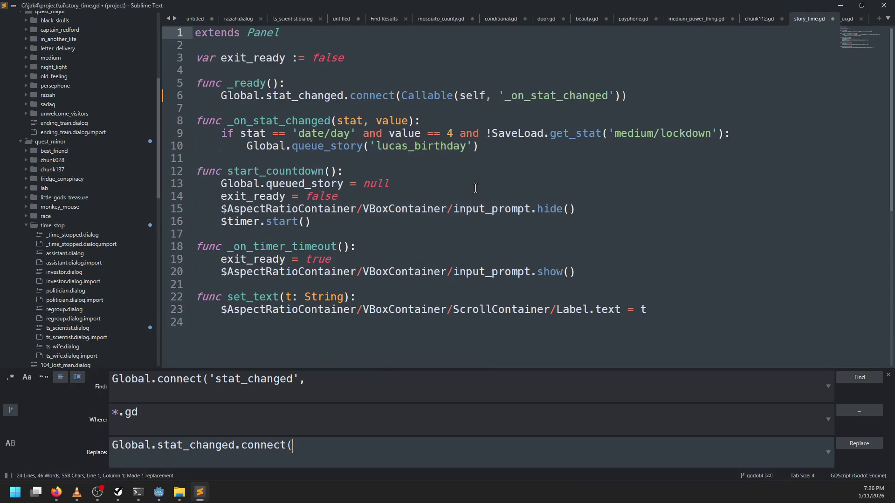
Step: Save all the edited scripts without saving the scratch file
key("alt+f")
key("l")
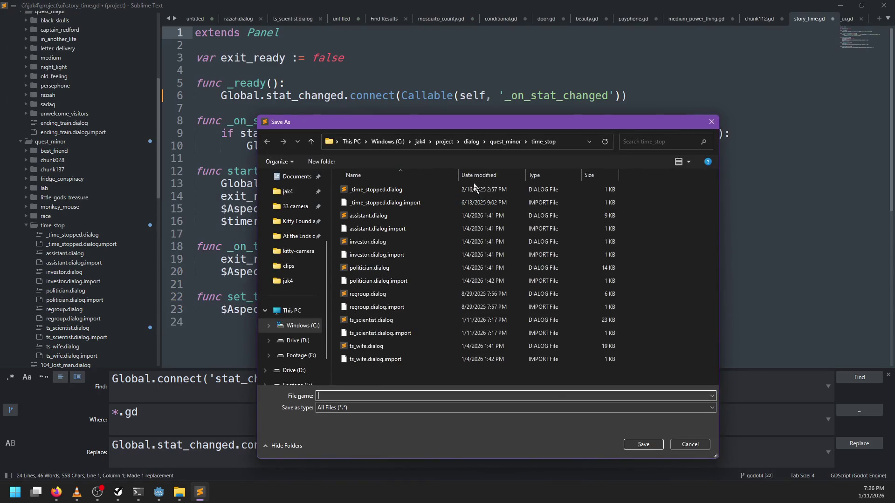
left_click(689, 444)
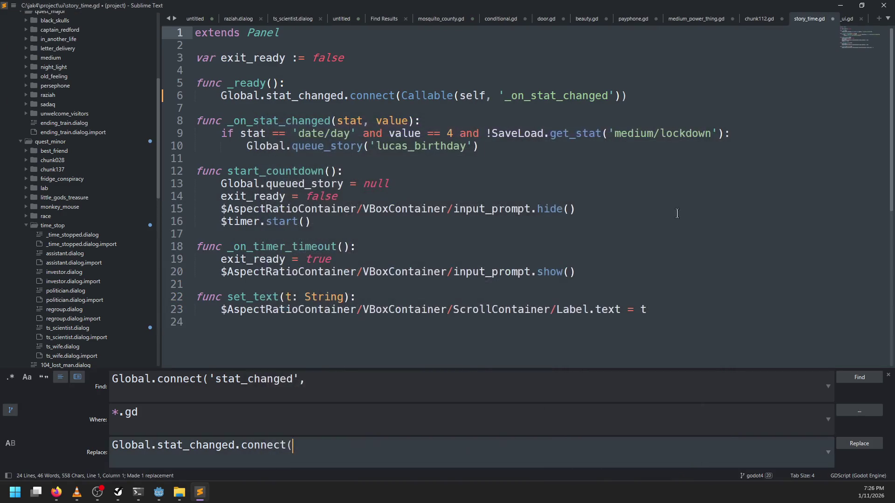
Step: Cut all the stage code from the untitled scratch tab and close it
left_click(342, 20)
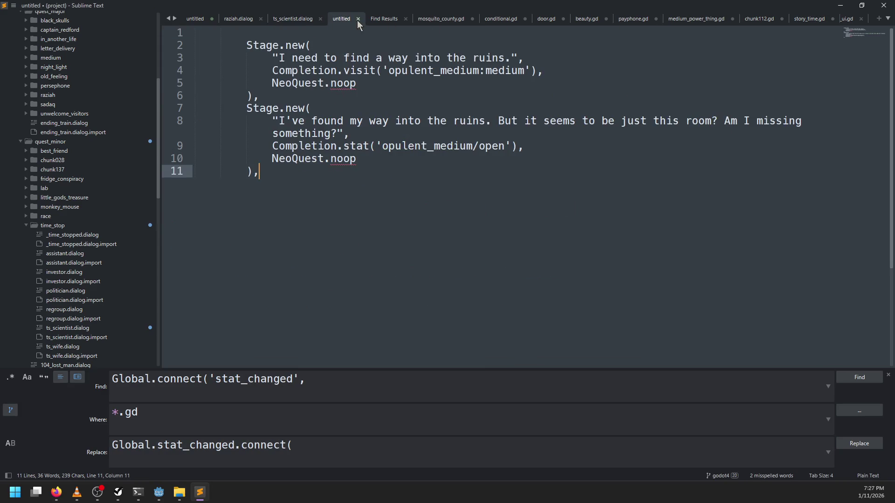
left_click(357, 19)
key("Escape")
key("ctrl+a")
key("ctrl+x")
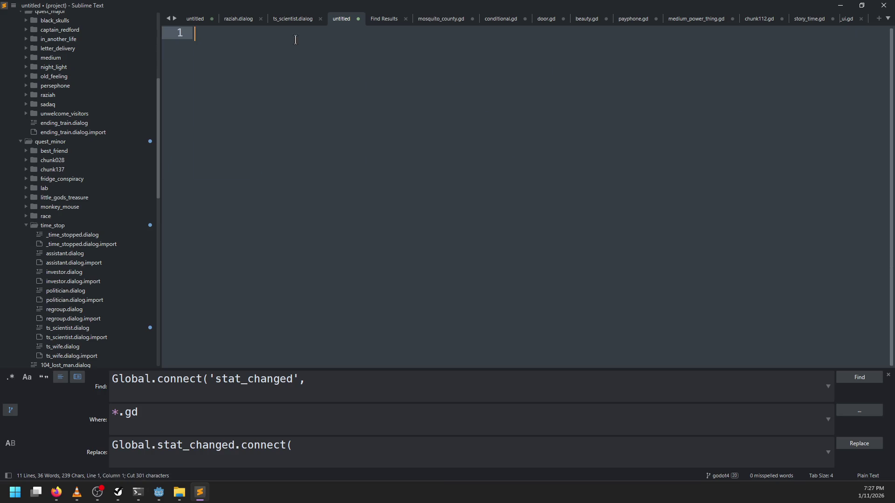
left_click(357, 19)
key("alt+Tab")
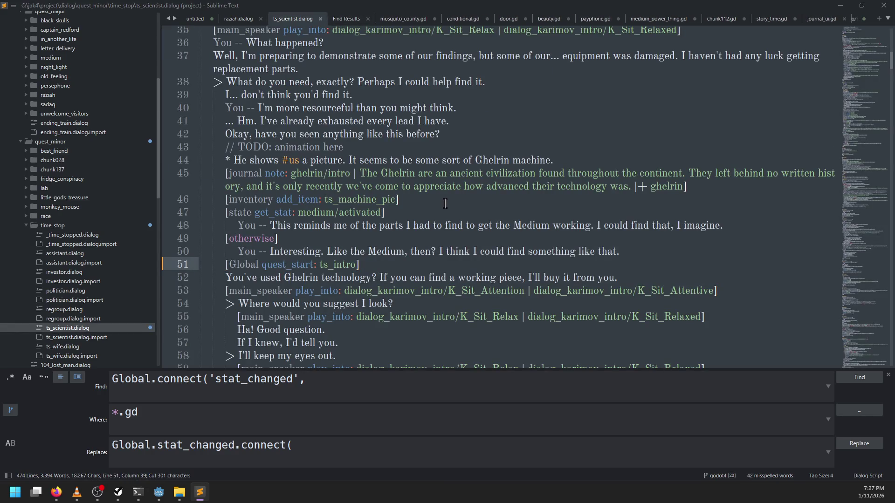
left_click(96, 289)
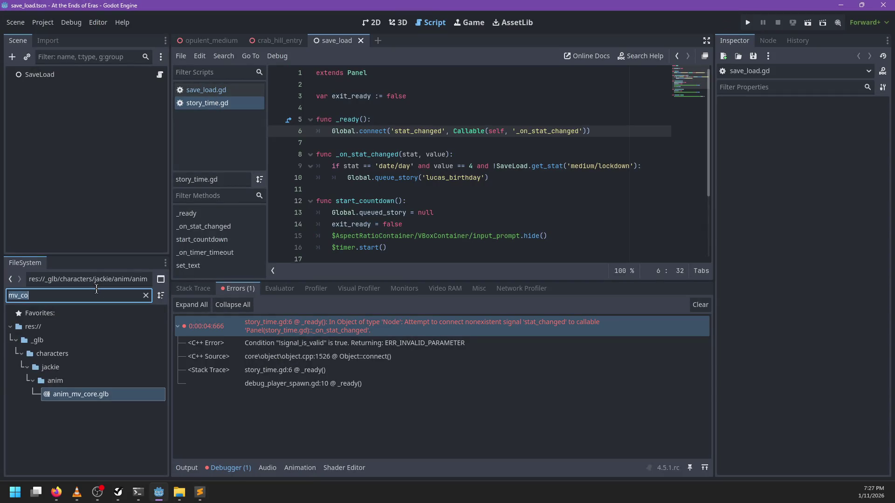
Step: Open ts_intro.gd from the filtered FileSystem, paste in the two ruins stages, and save
type("ts_intro")
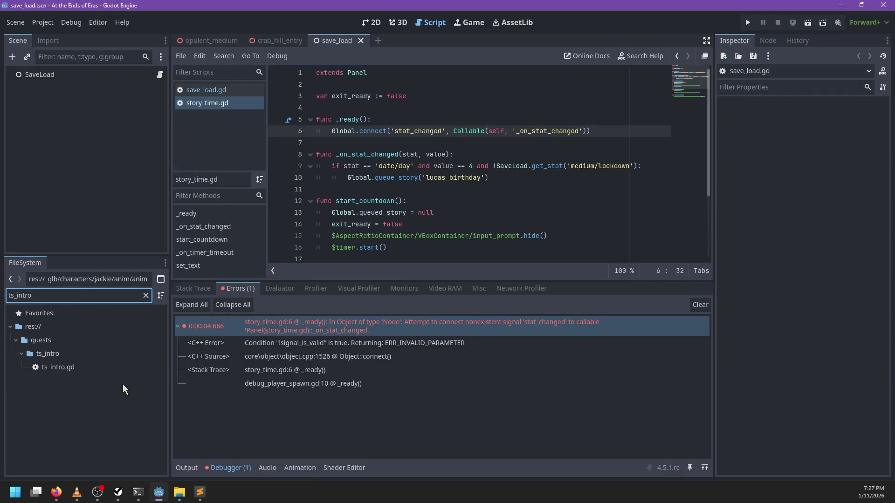
double_click(80, 368)
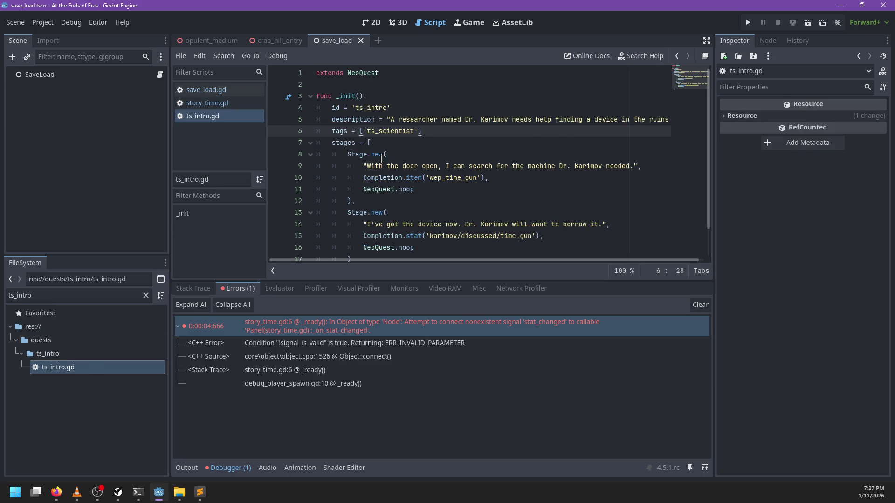
key("ctrl+z")
key("ctrl+s")
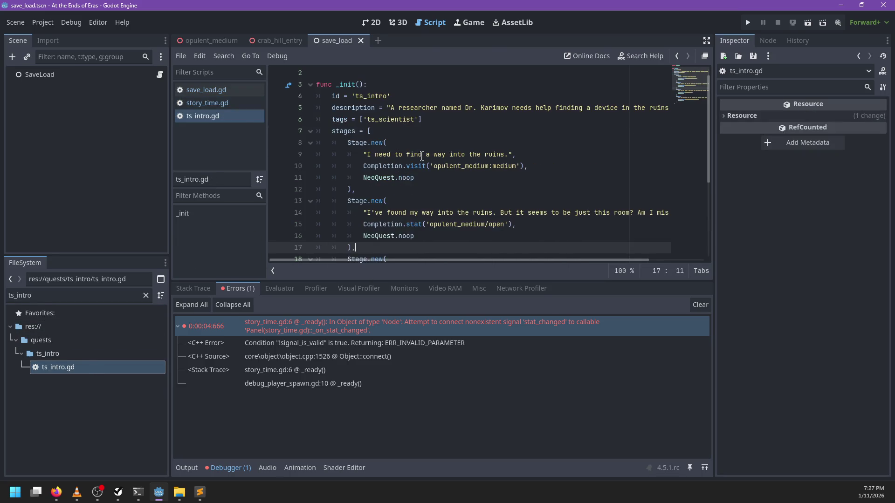
Step: Close the empty scratch tab in Sublime Text and return to Godot
key("alt+Tab")
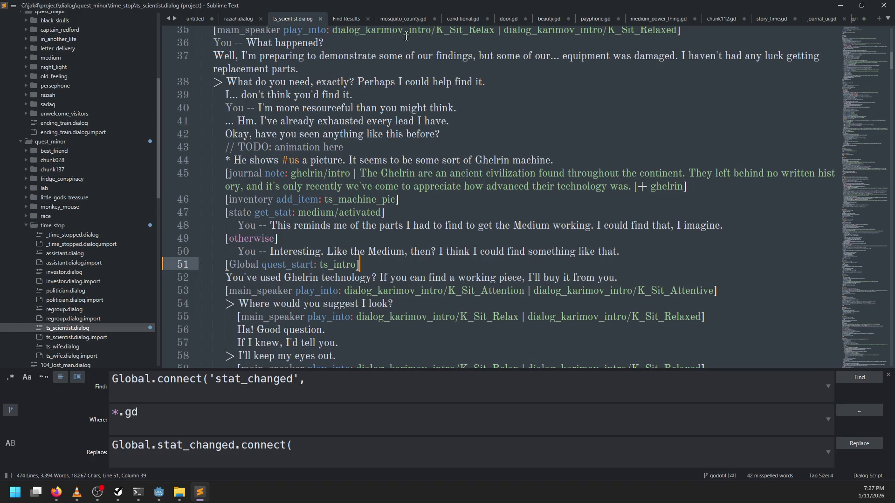
left_click(187, 22)
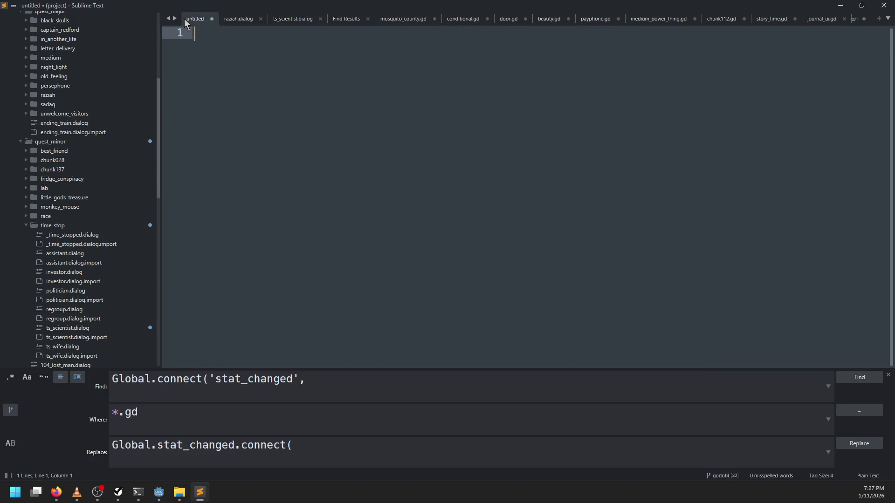
left_click(212, 19)
key("alt+Tab")
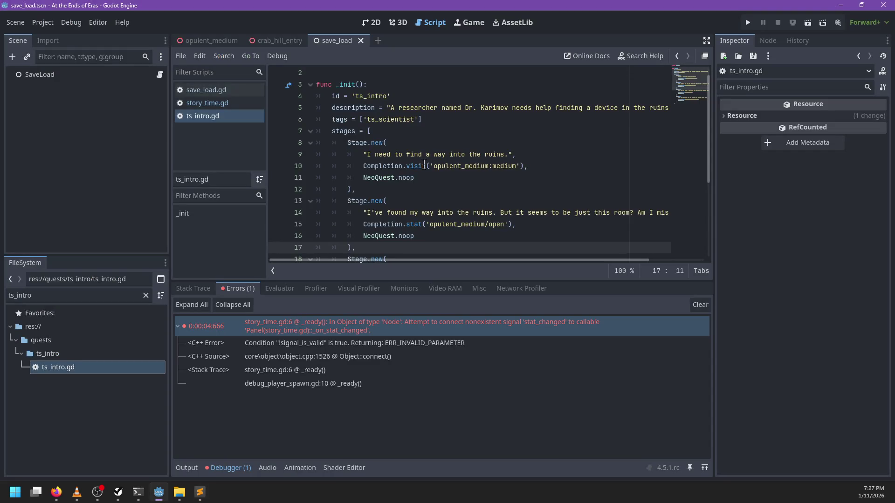
Step: Change the first stage's visit condition to stat('visited/…') and save ts_intro.gd
double_click(406, 166)
scroll(496, 183, "down", 1)
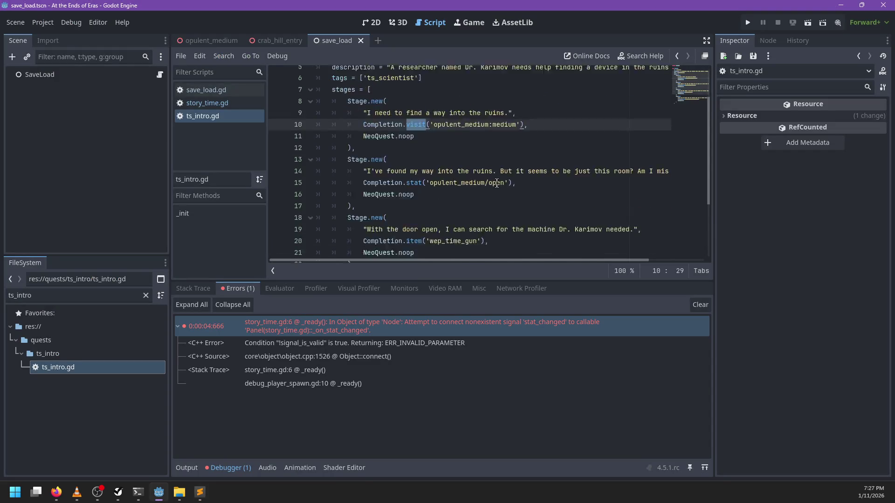
scroll(496, 183, "down", 1)
type("stat")
key("Right")
key("Right")
type("visited/")
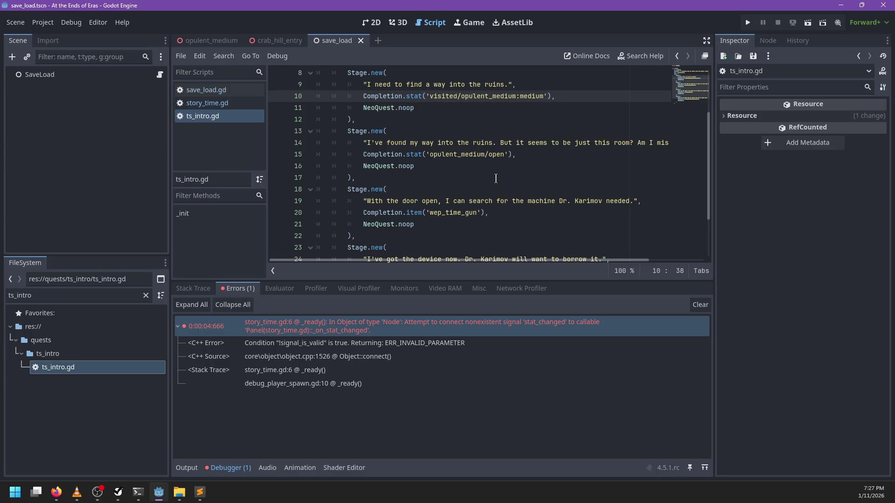
key("ctrl+s")
Step: Reword the second stage to 'just one room?' and check the opulent_medium stat name
scroll(527, 160, "right", 3)
scroll(576, 153, "left", 3)
double_click(601, 143)
type("one")
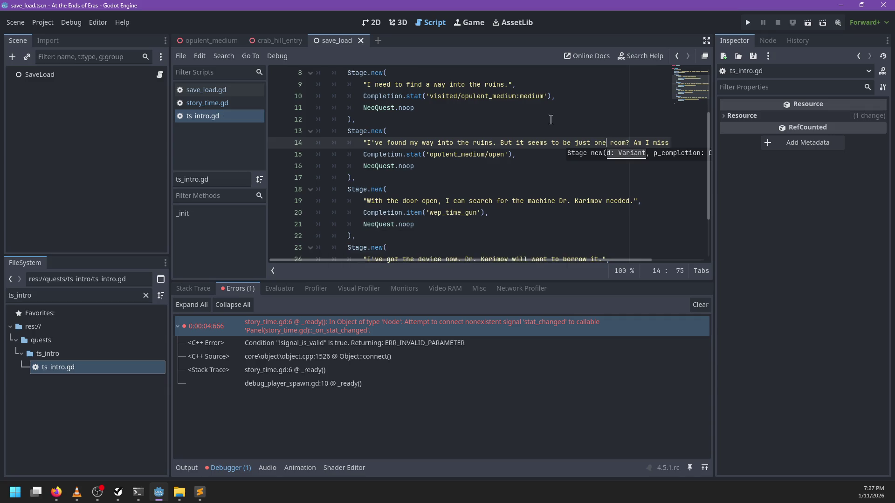
scroll(477, 143, "up", 2)
left_click(378, 144)
left_click(426, 191)
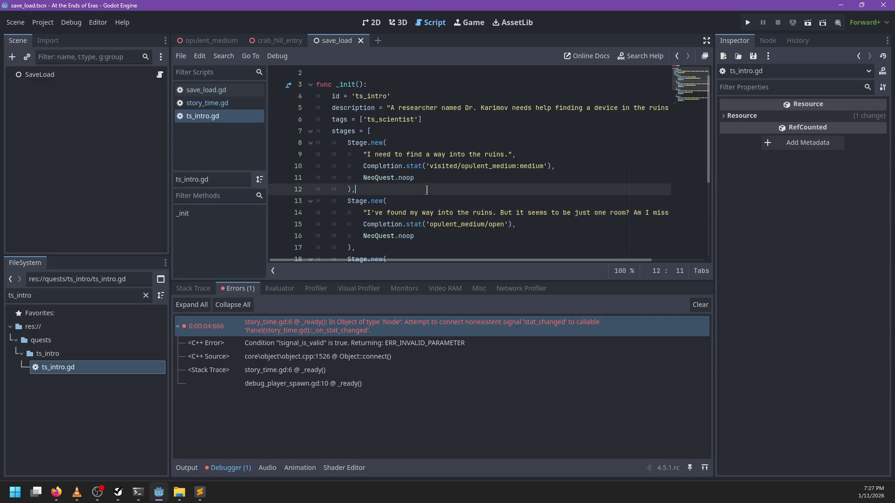
left_click(440, 166)
double_click(484, 166)
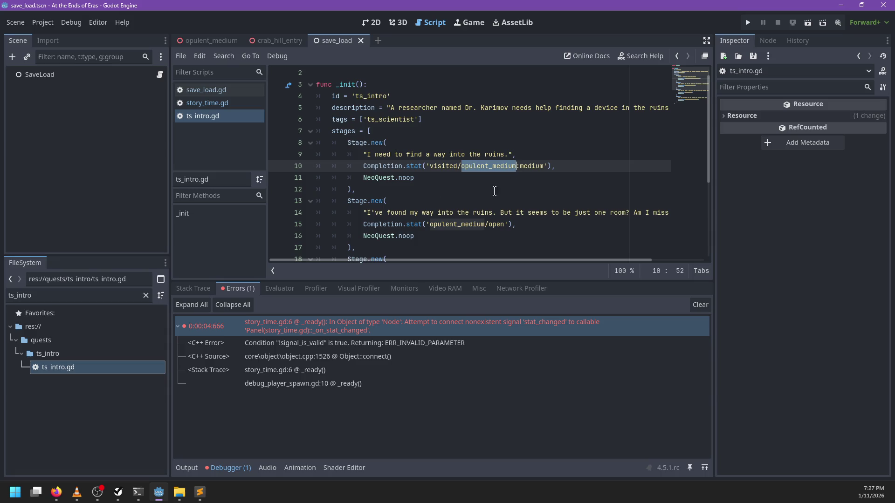
left_click(431, 191)
key("alt+Tab")
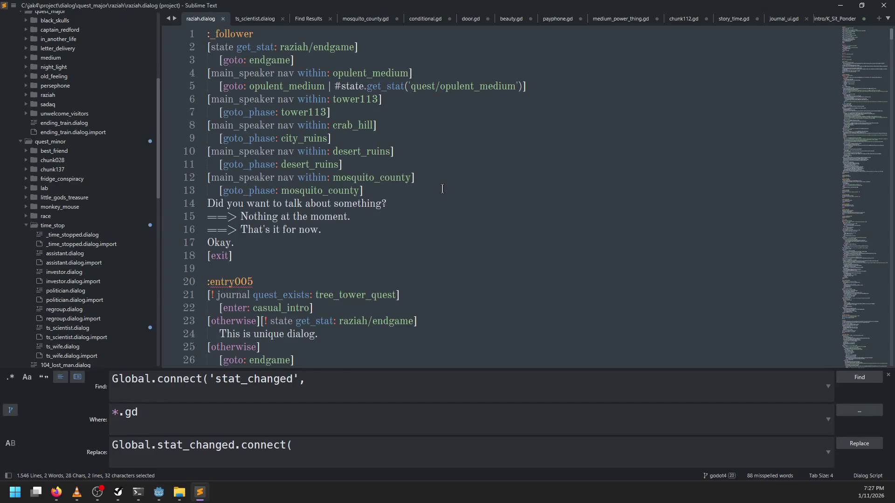
Step: Close the K_Sit_Ponder scratch tab without saving it
left_click(834, 19)
left_click(863, 19)
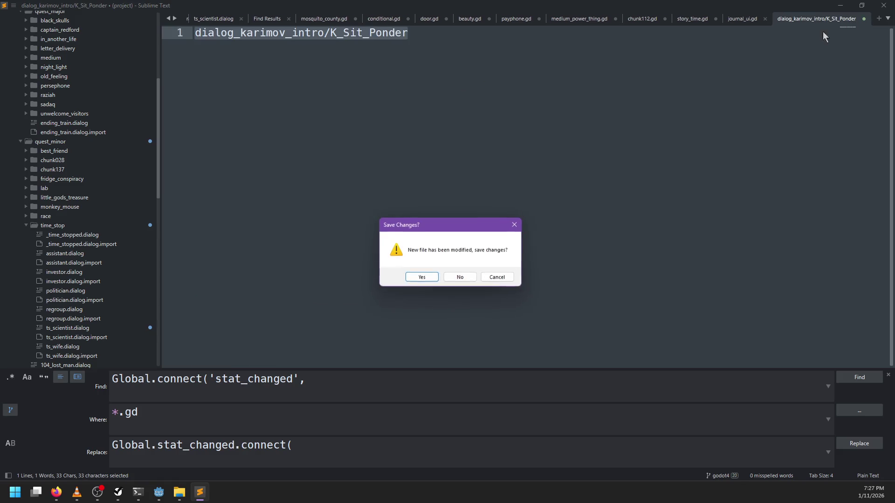
left_click(461, 278)
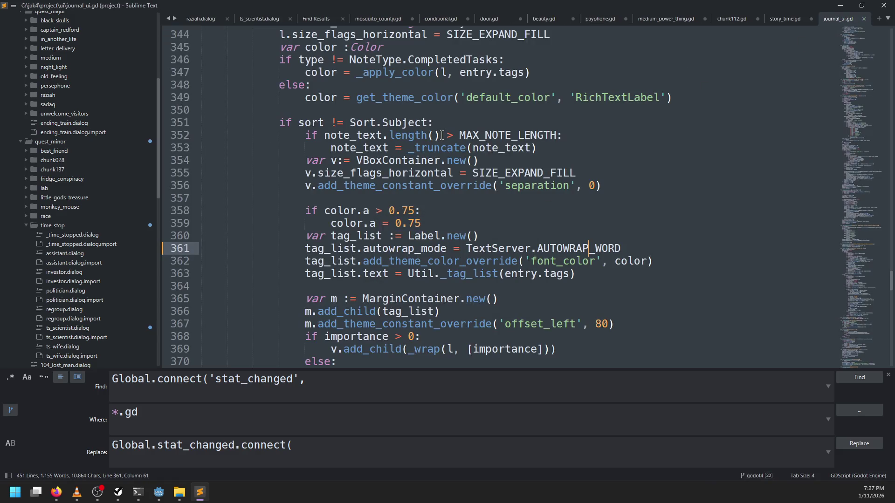
Step: Save story_time.gd, then reload the externally changed scripts from disk in Godot
key("ctrl+alt+s")
key("Escape")
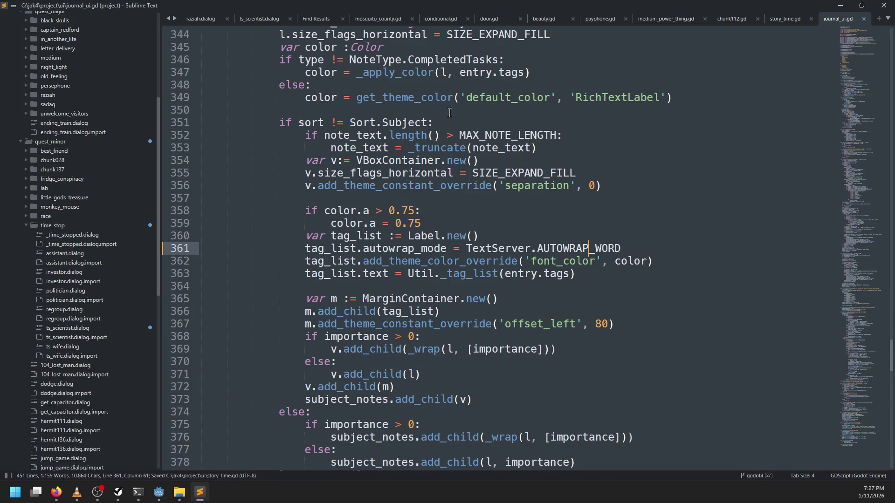
scroll(449, 113, "up", 20)
key("alt+Tab")
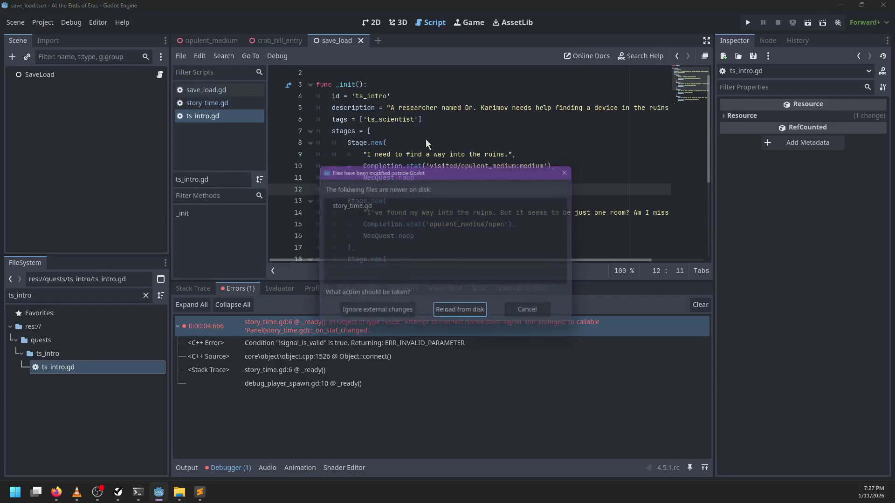
left_click(456, 313)
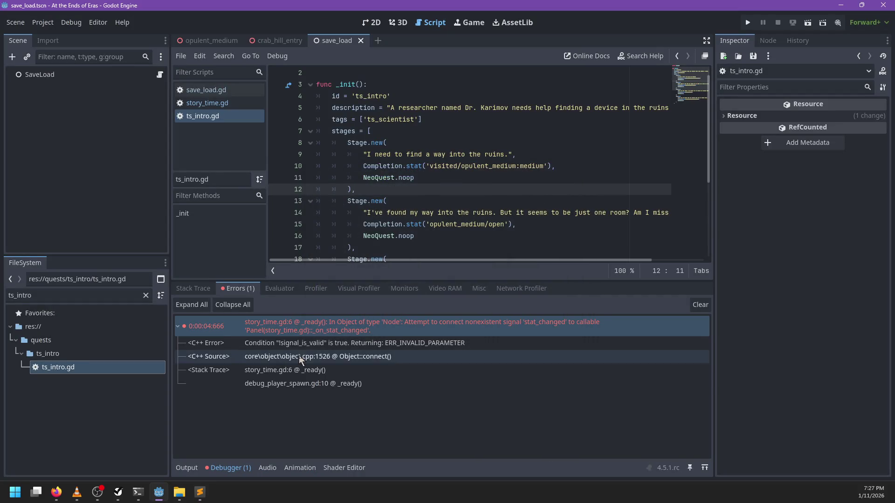
Step: Clear the old stat_changed connection error and open story_time.gd
left_click(700, 305)
left_click(186, 468)
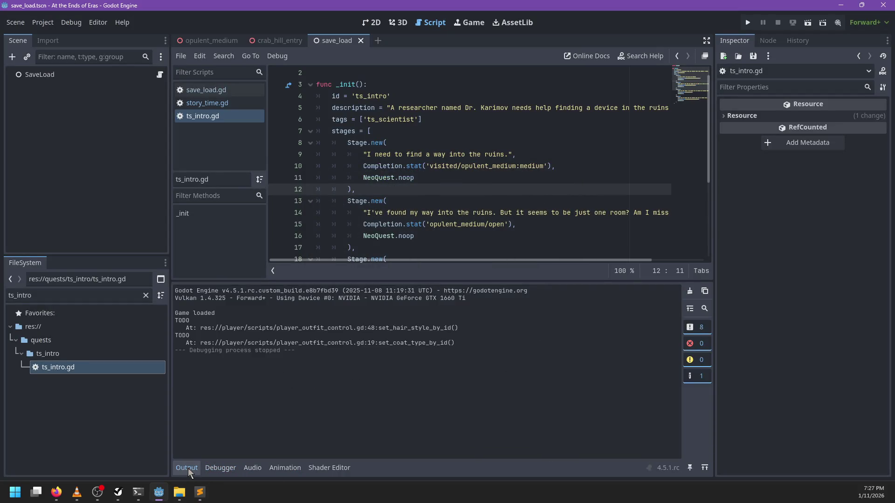
left_click(187, 468)
left_click(386, 248)
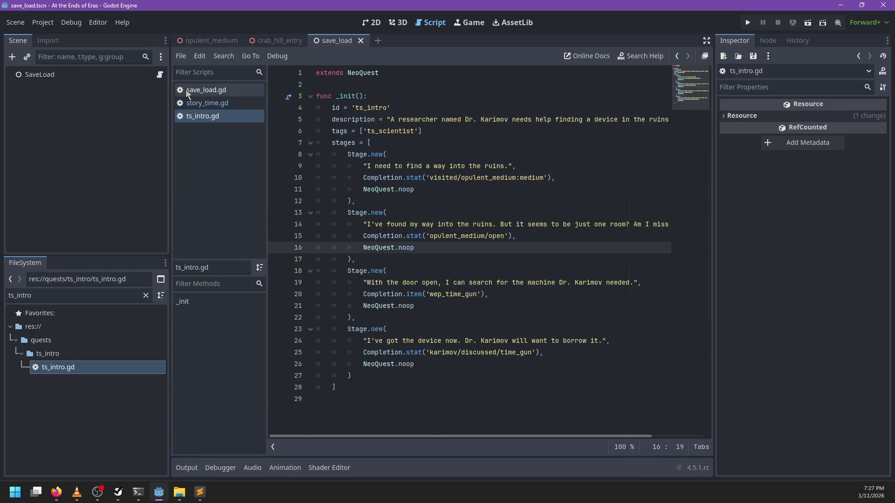
left_click(187, 89)
left_click(240, 103)
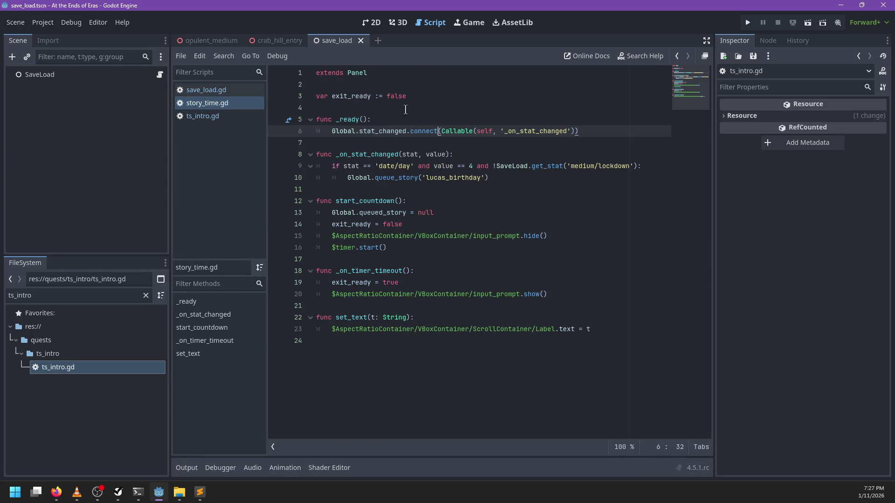
Step: Replace Callable(self, '_on_stat_changed') on line 6 with _on_stat_changed directly
double_click(382, 132)
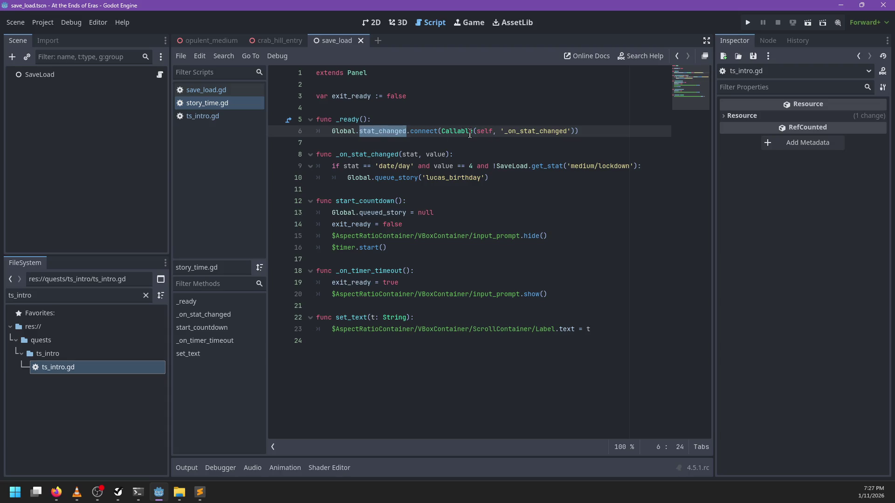
mouse_move(468, 135)
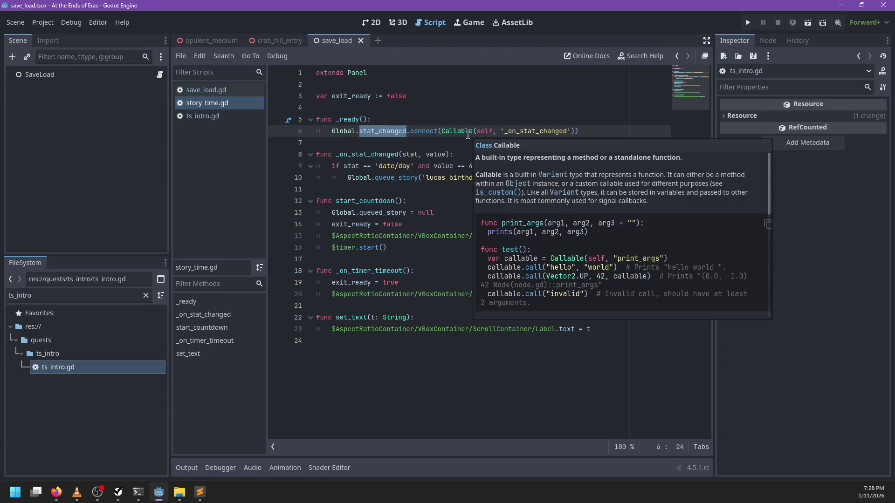
double_click(536, 130)
key("BackSpace")
left_click_drag(513, 132, 438, 132)
key("ctrl+v")
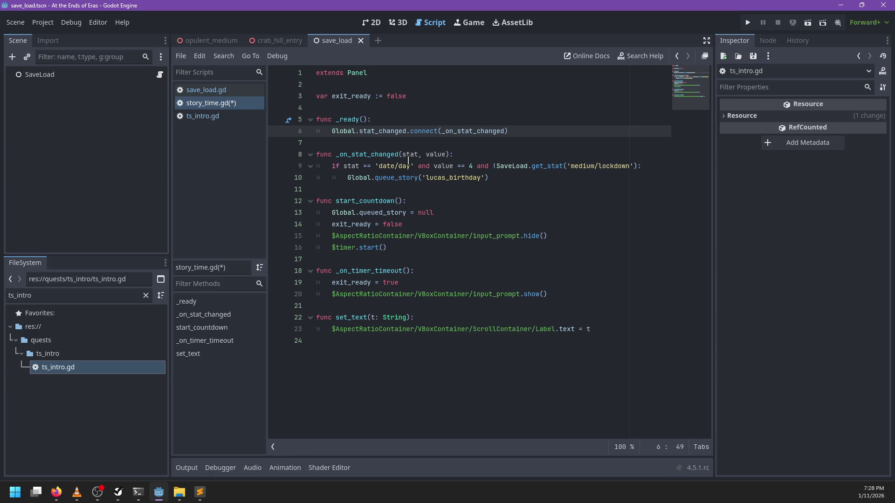
Step: Start a SaveLoad call on a new line inside _ready, then undo it
left_click(420, 122)
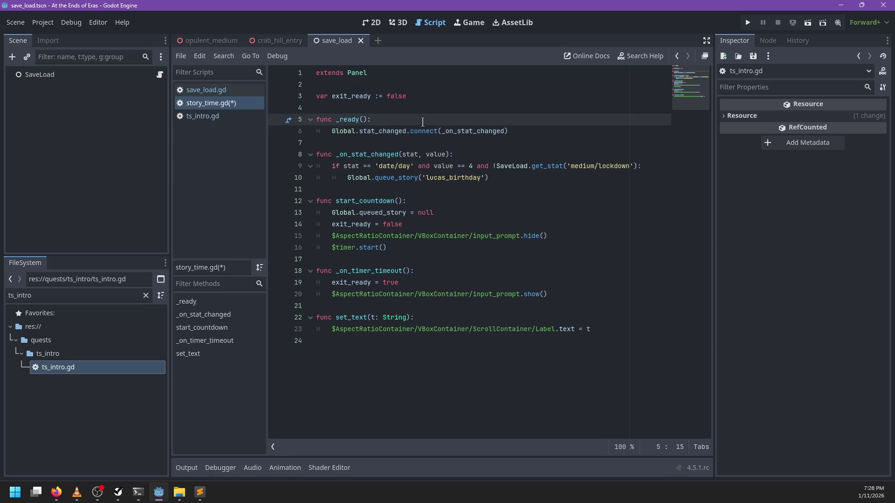
key("Return")
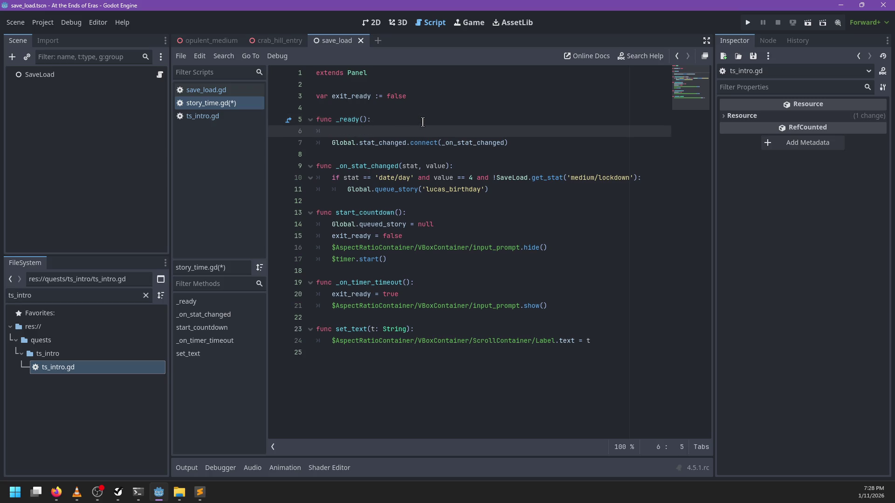
type("aveLoad.,")
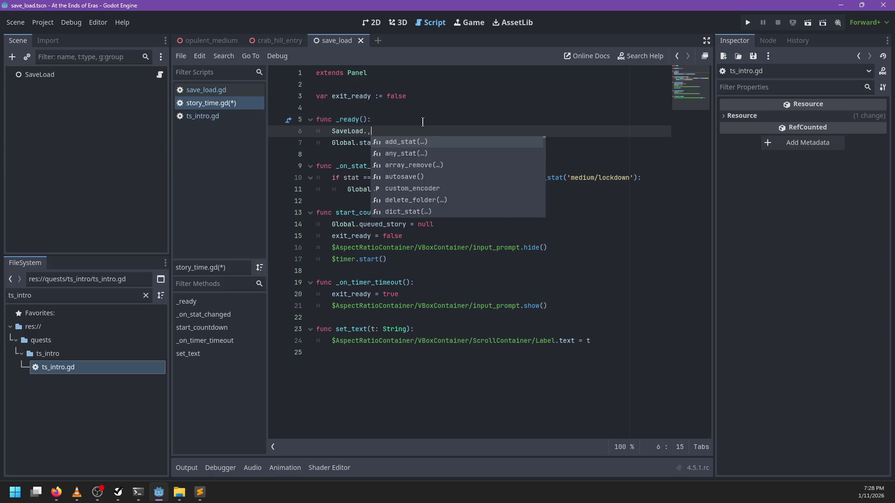
key("ctrl+z")
left_click(206, 90)
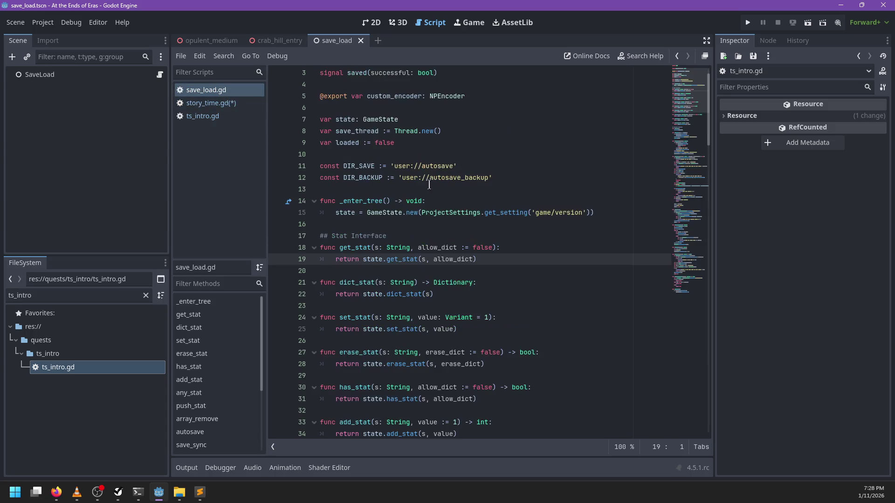
Step: Add an '## Event interface' heading with subscribe(key, listener) returning state.subscribe(key, listener)
scroll(411, 236, "down", 8)
left_click(441, 303)
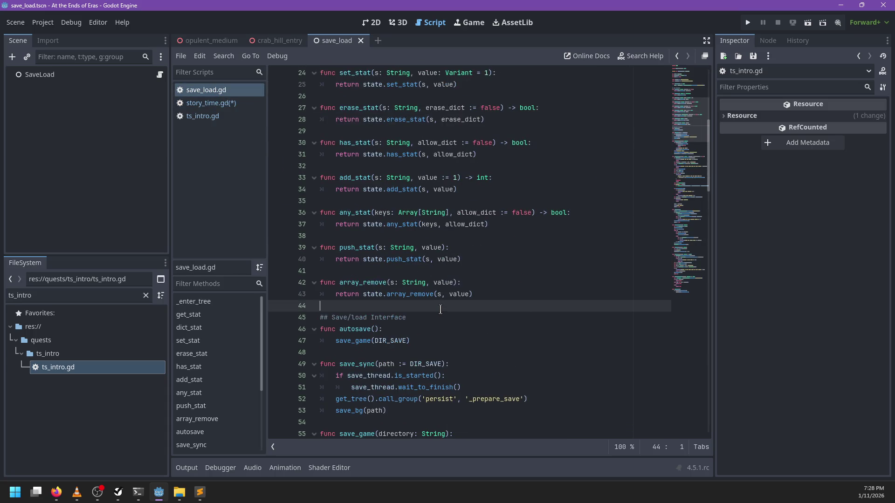
key("Return")
key("Up")
key("Return")
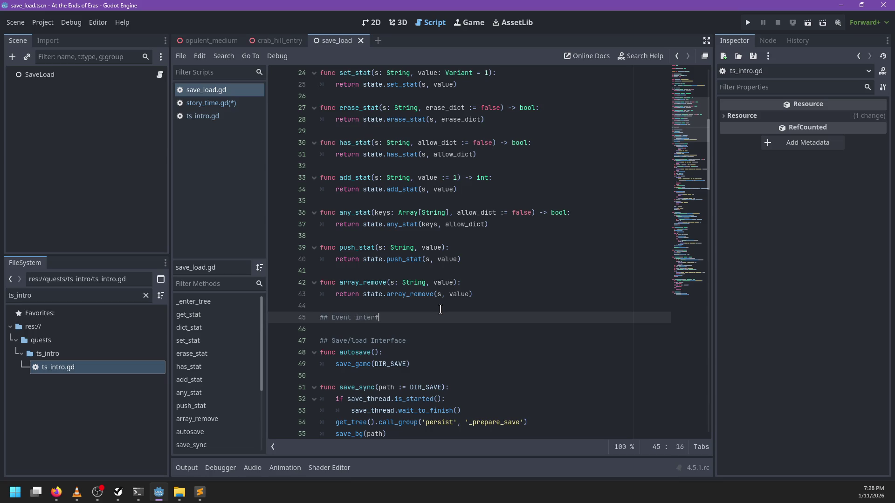
type("ace")
key("Return")
type("subscribe(")
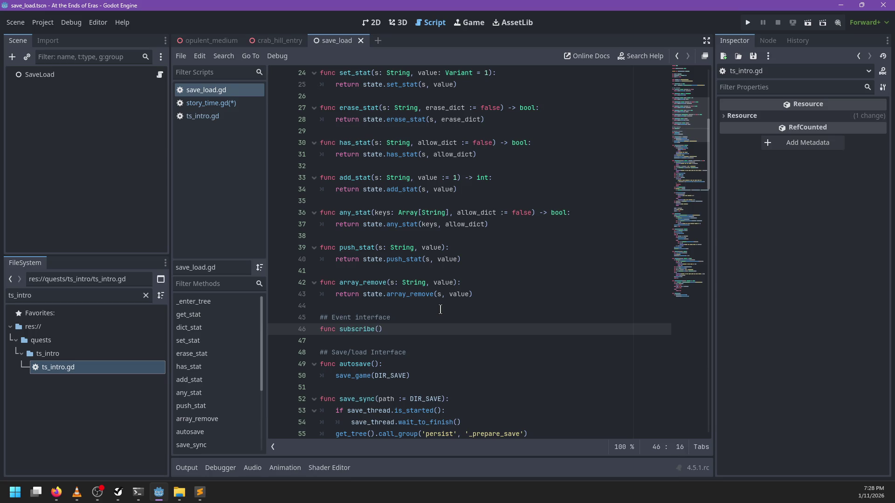
type("key: String,")
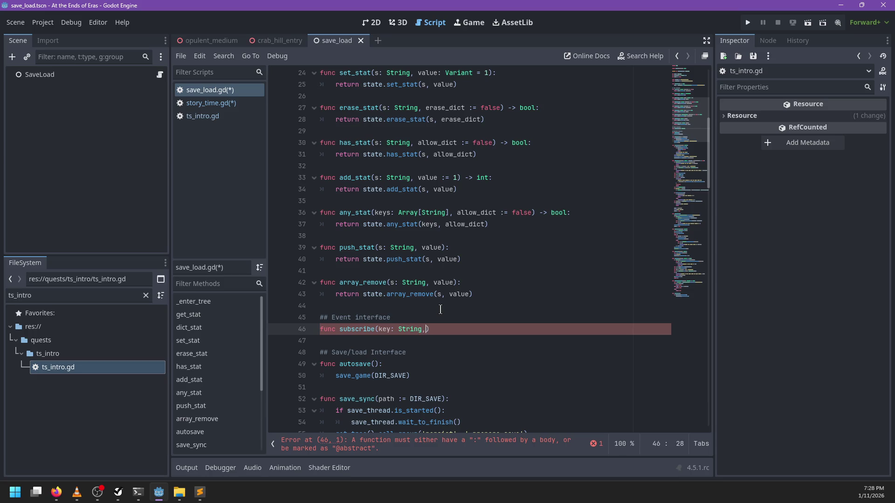
type("listern")
type(": Callable")
key("Left")
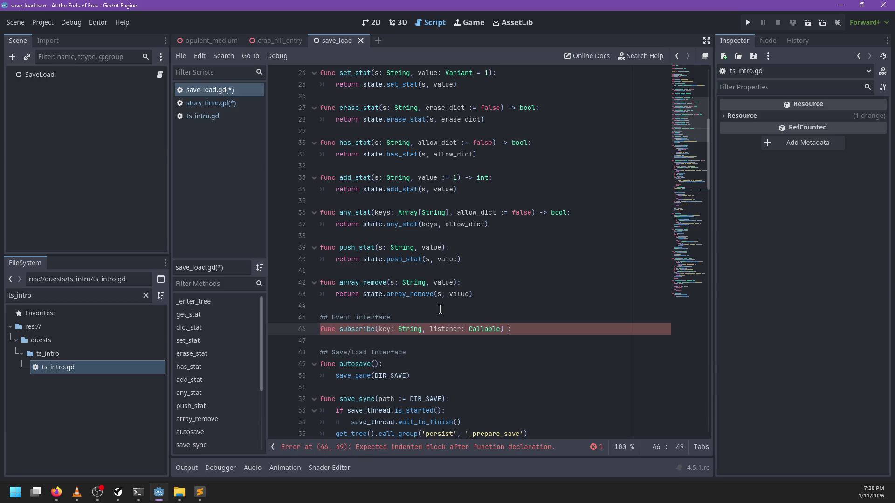
key("Return")
type("return st")
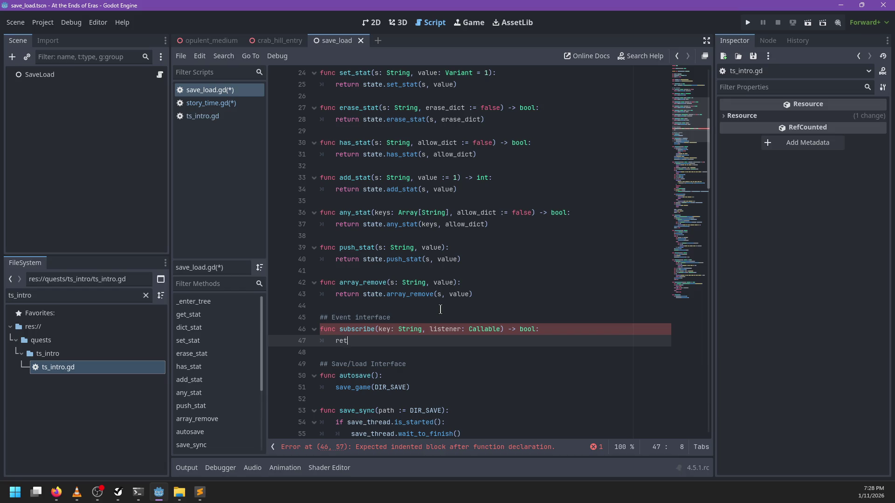
type("ate.subscribe(")
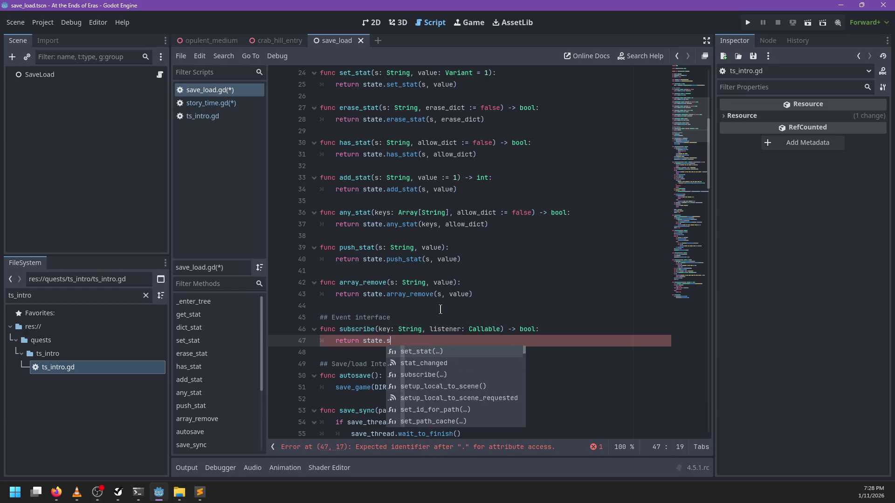
type("key, liste")
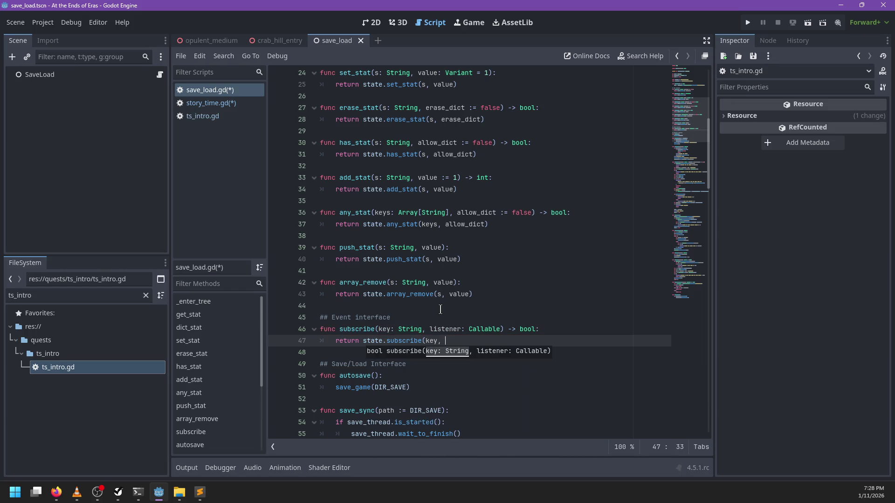
type("ner)")
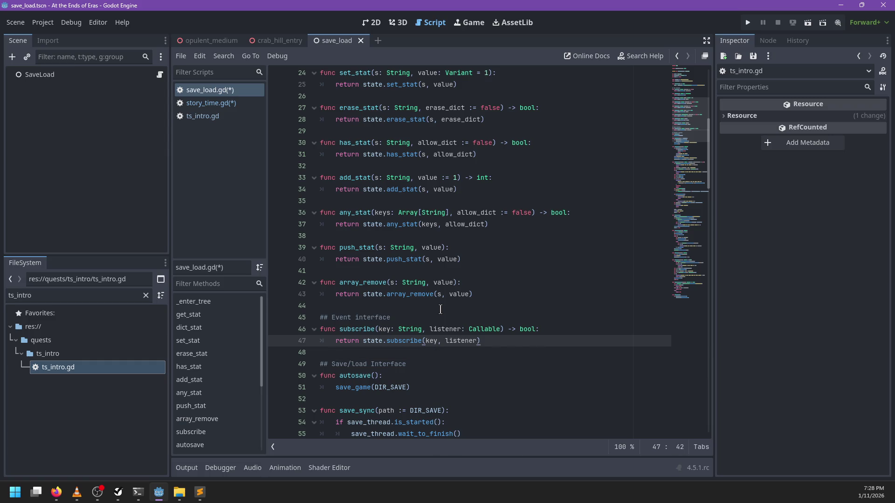
Step: Duplicate subscribe into an unsubscribe function and save save_load.gd
key("shift+Up")
key("shift+Up")
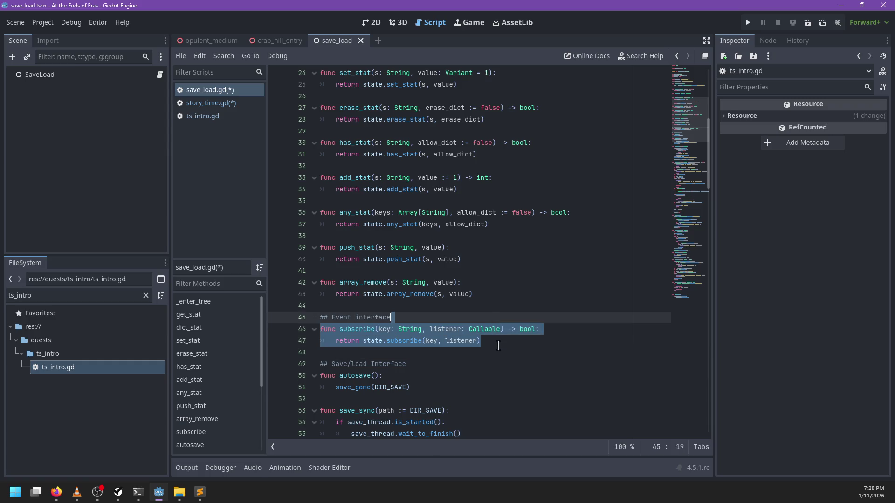
key("ctrl+shift+d")
double_click(361, 353)
key("ctrl+d")
key("Left")
type("un")
left_click(504, 344)
key("Return")
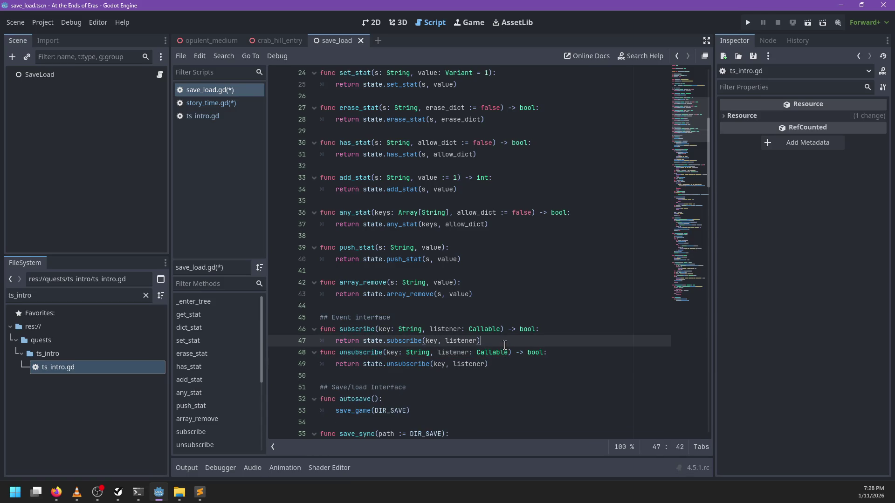
key("ctrl+s")
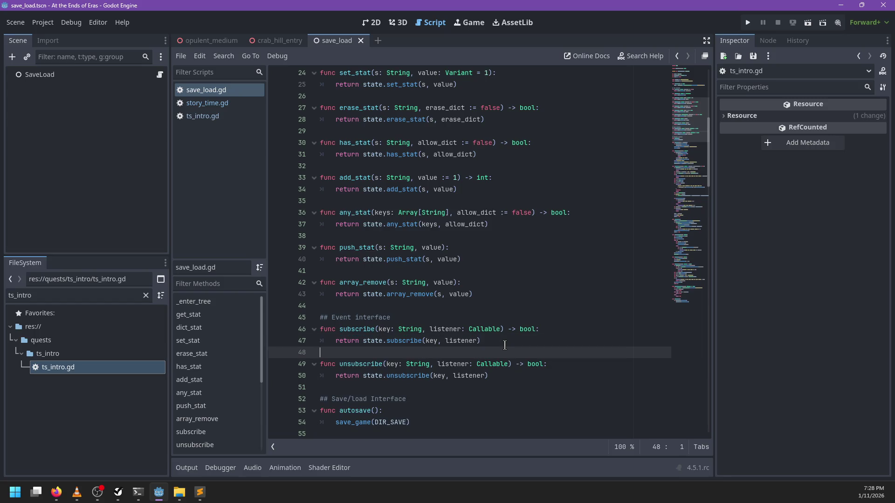
scroll(425, 242, "up", 8)
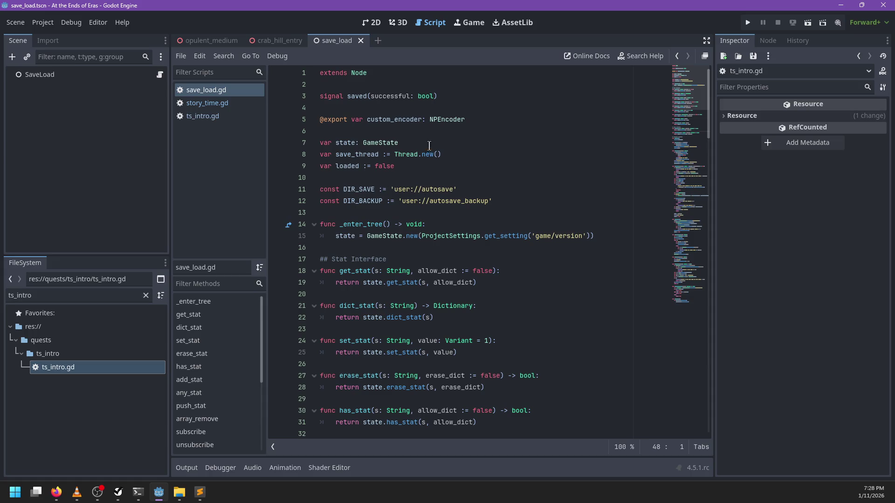
scroll(429, 146, "down", 10)
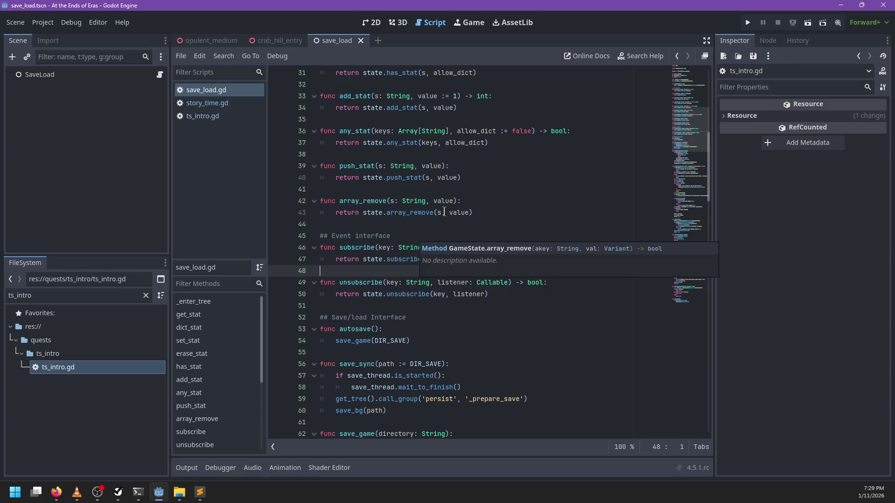
scroll(512, 175, "up", 10)
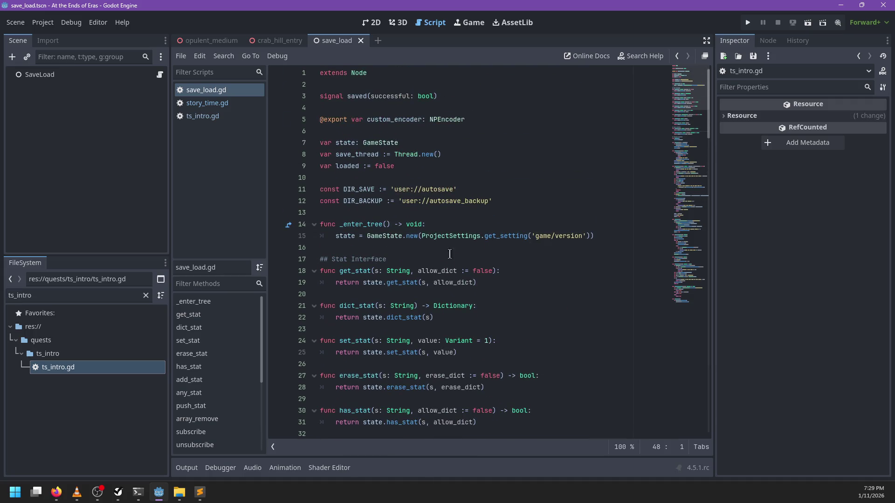
left_click(232, 105)
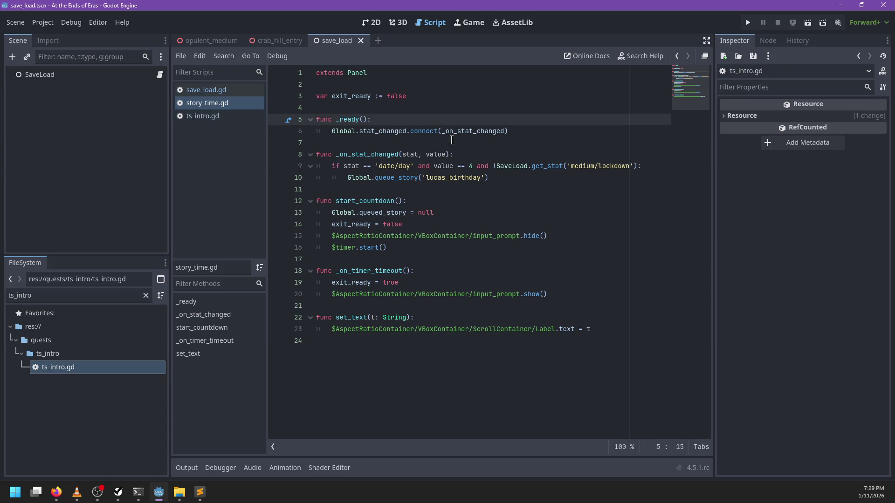
Step: Replace the connect line with SaveLoad.subscribe('date/day', _on_day_changed)
left_click_drag(513, 132, 328, 133)
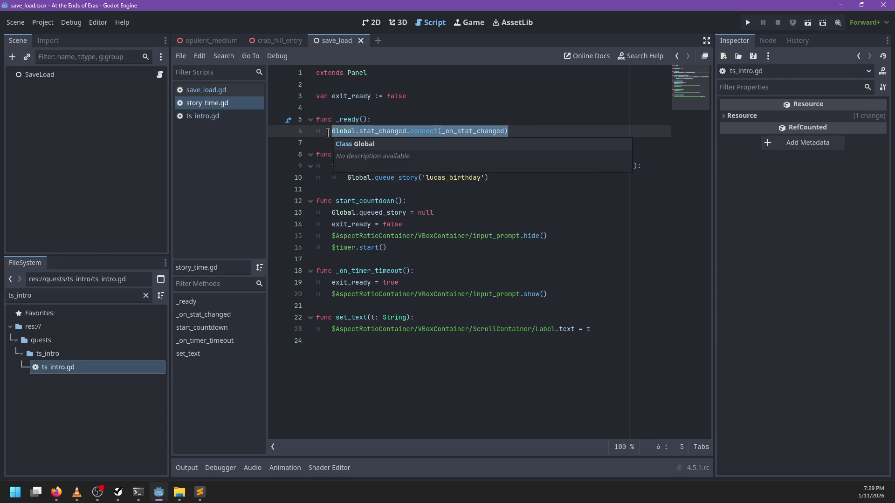
type("SaveLoad.subs")
key("Return")
type("'date/day', ")
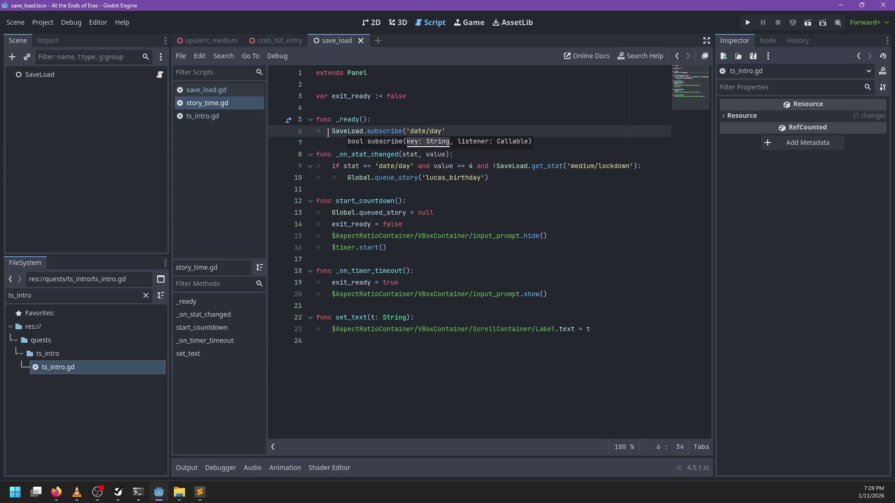
type("_on")
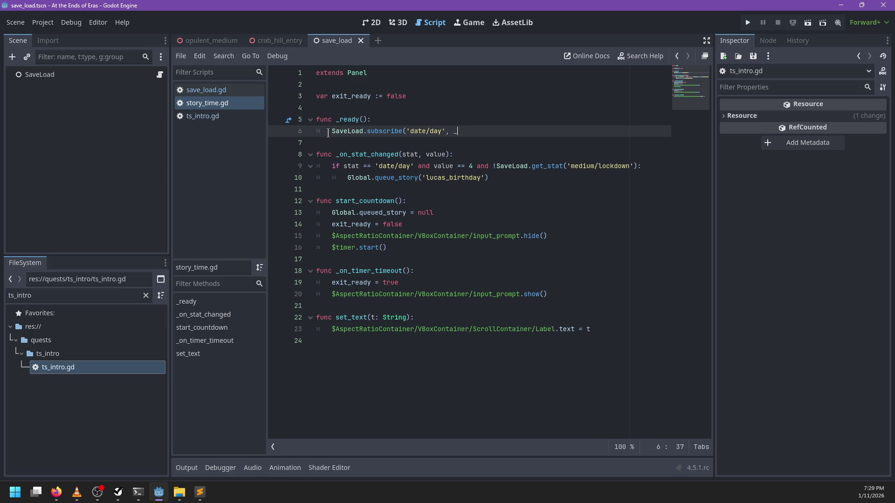
type("_day_changed")
Step: Rename the _on_stat_changed handler to _on_day_changed
left_click(365, 153)
double_click(366, 154)
type("_on_day_change")
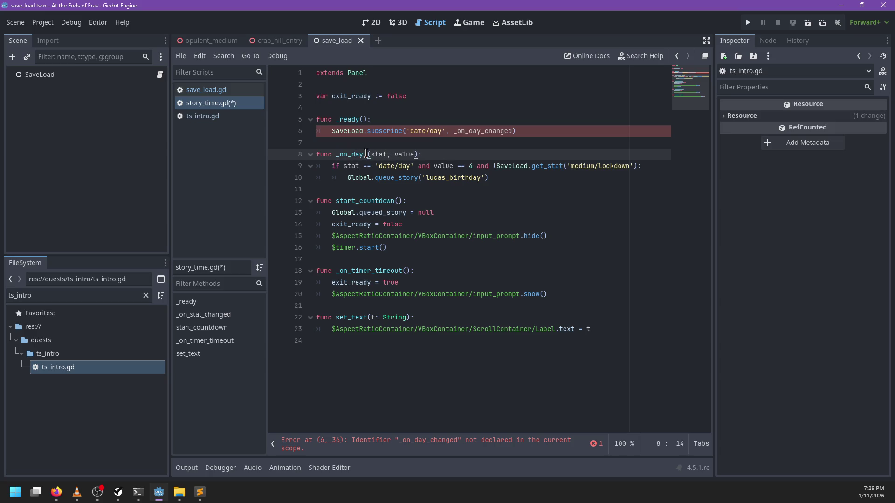
type("d")
key("Right")
type("_")
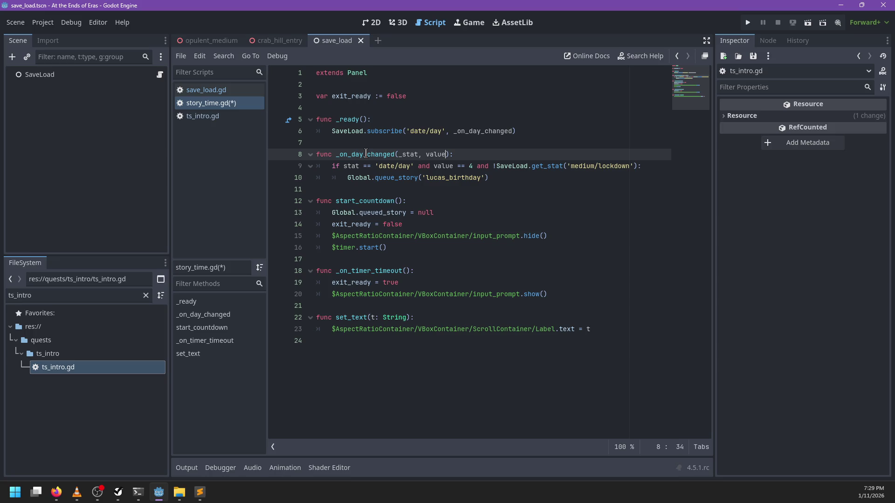
Step: Swap the stat == 'date/day' check for 'value is int and' and save story_time.gd
key("Down")
key("ctrl+Left")
key("ctrl+Left")
key("ctrl+Left")
key("ctrl+shift+Right")
key("ctrl+shift+Right")
key("ctrl+shift+Right")
key("Delete")
type("value is int and")
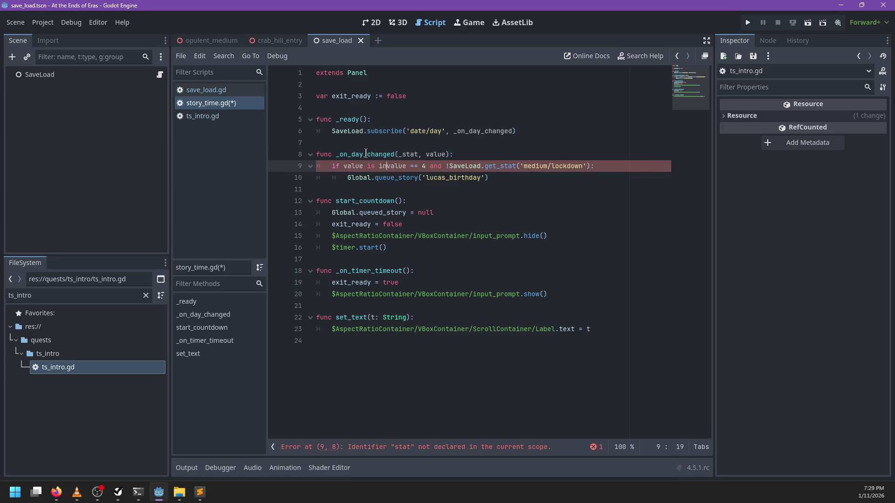
left_click(508, 178)
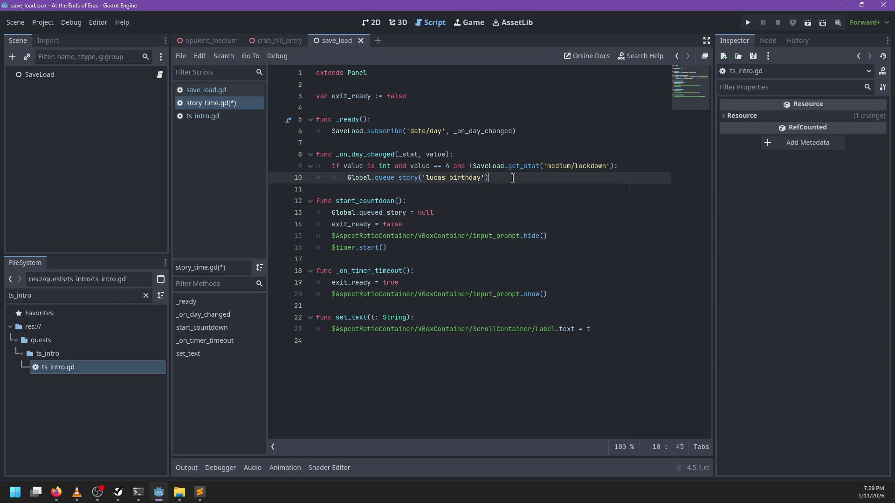
key("ctrl+s")
Step: Run the game, start play from the title menu, quit it, and bring up Sublime Text
key("F5")
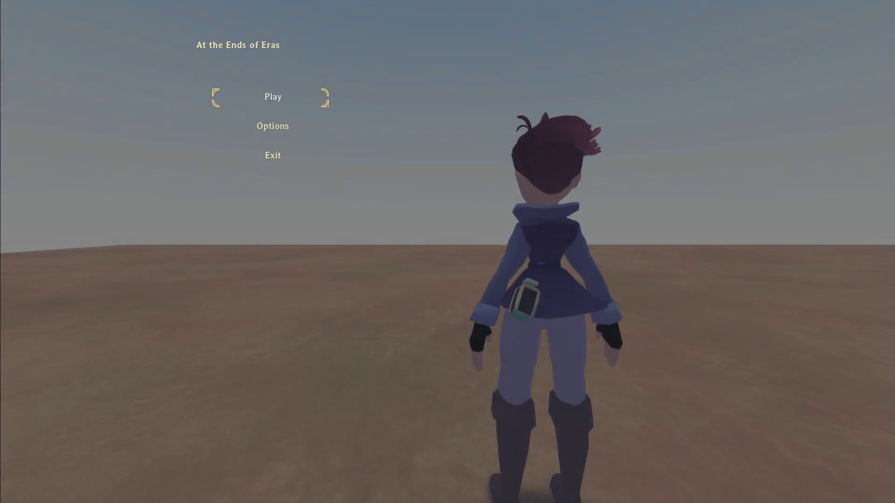
key("Return")
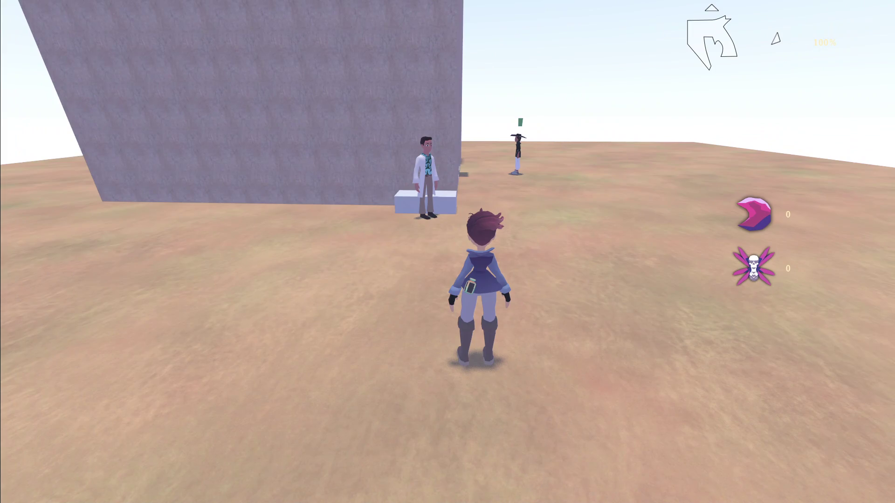
key("F8")
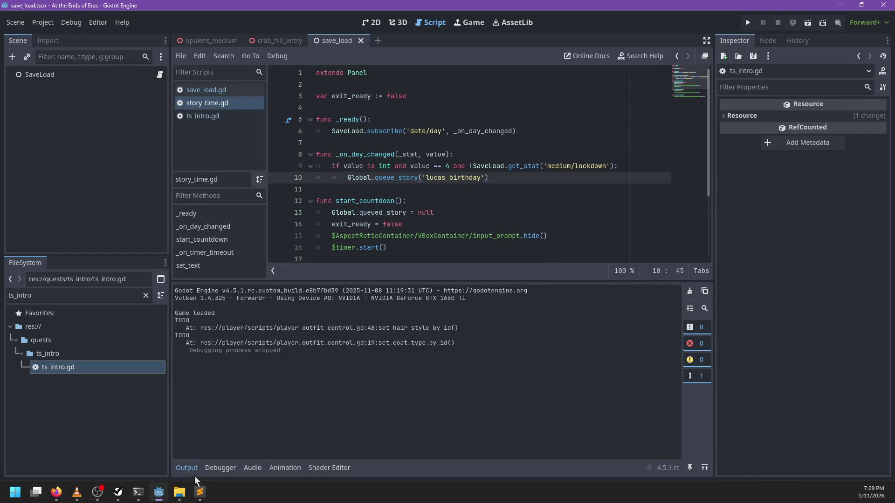
left_click(199, 493)
scroll(386, 169, "up", 7)
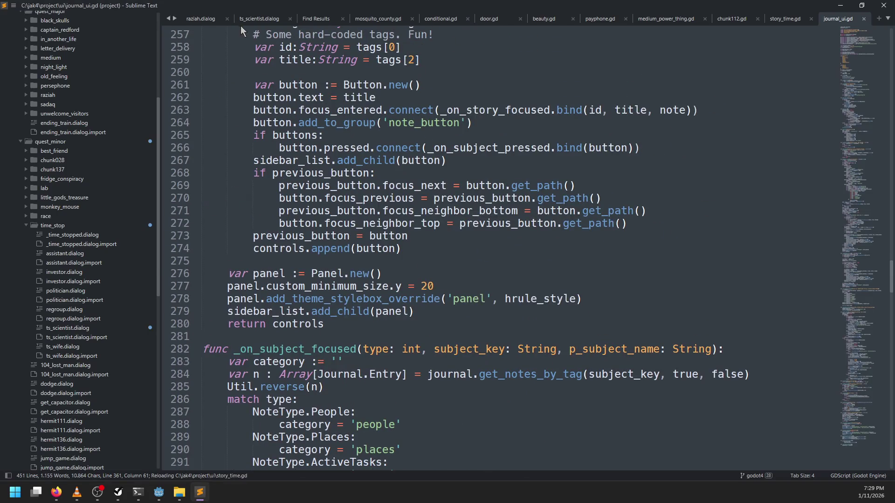
Step: Switch to ts_scientist.dialog and close all other open files
left_click(247, 19)
right_click(246, 20)
left_click(271, 36)
scroll(366, 191, "up", 9)
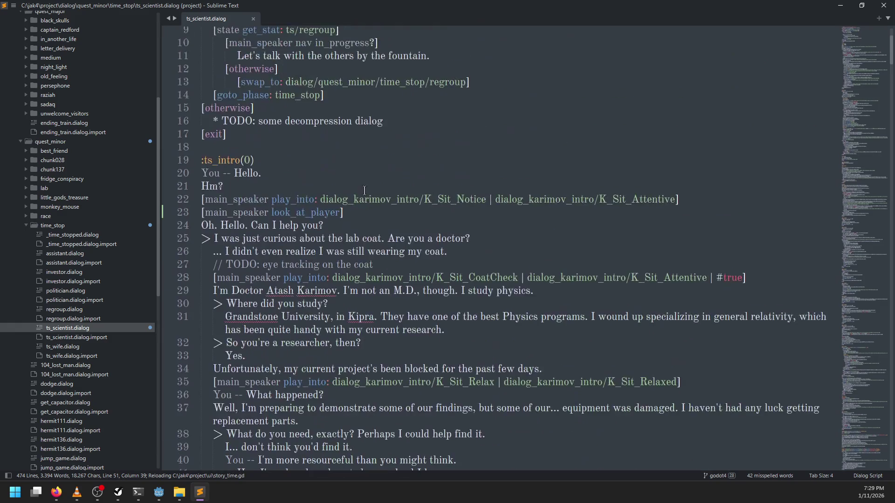
scroll(256, 193, "down", 1)
scroll(256, 192, "down", 15)
scroll(266, 187, "up", 1)
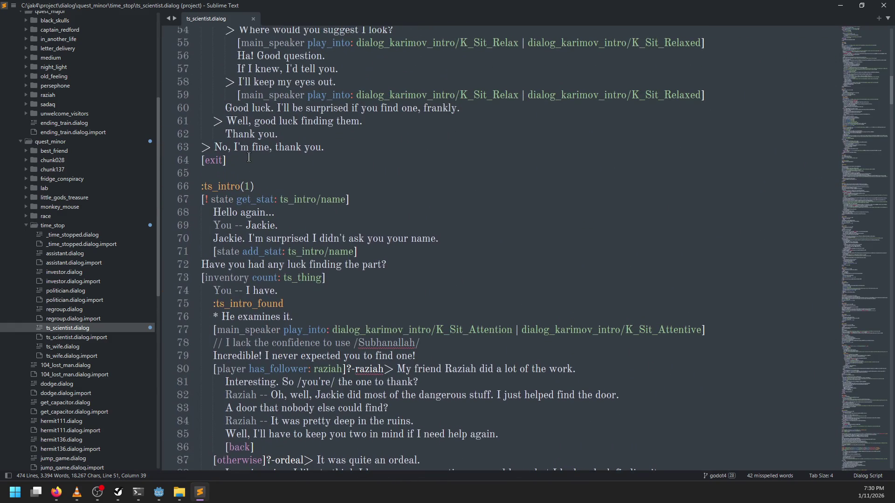
Step: Delete the old stage 1 dialogue block under :ts_intro(1)
left_click(268, 186)
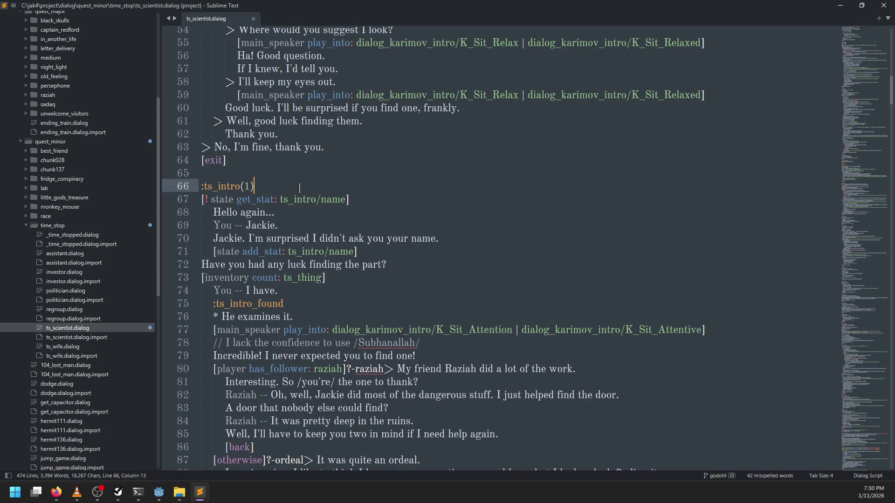
scroll(299, 189, "down", 3)
mouse_move(202, 160)
left_mouse_down()
mouse_move(447, 316)
mouse_move(466, 199)
mouse_move(457, 214)
mouse_move(464, 293)
left_mouse_up()
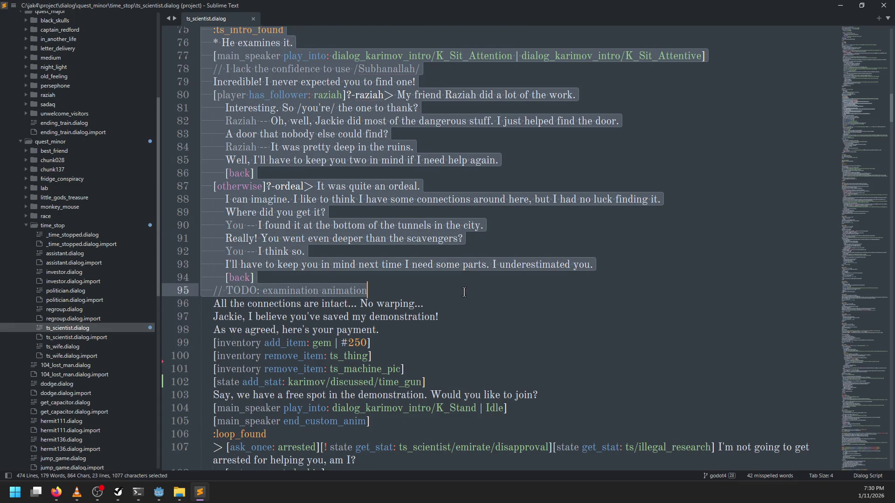
scroll(471, 275, "up", 3)
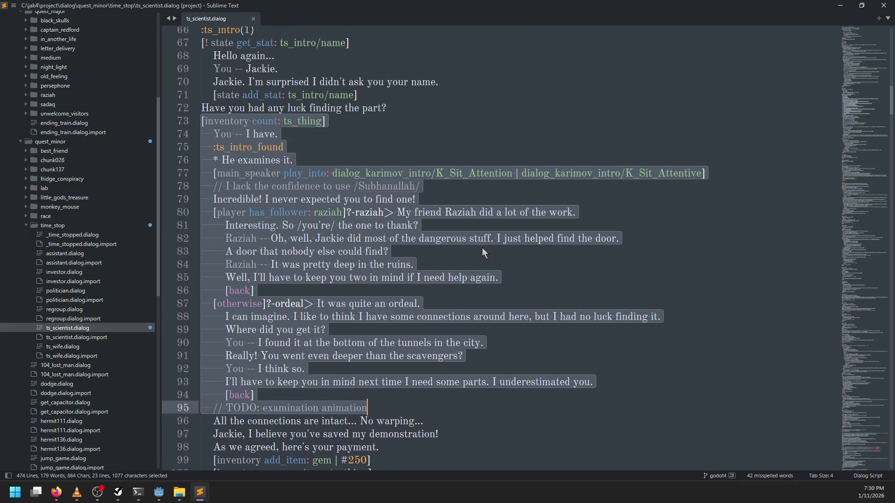
scroll(487, 223, "down", 12)
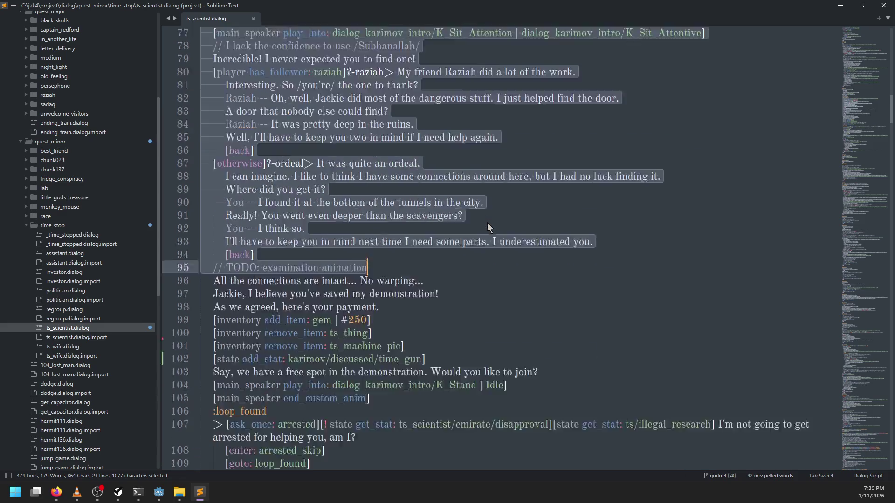
scroll(392, 280, "down", 4)
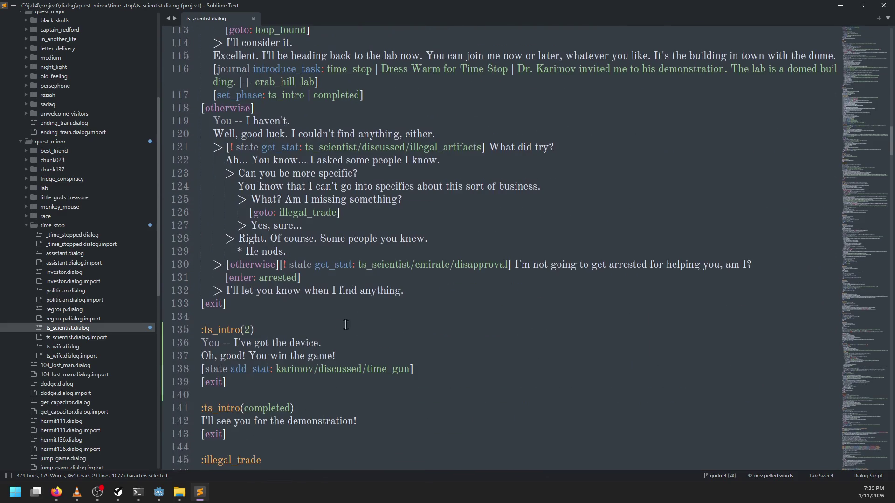
scroll(452, 290, "up", 10)
left_click_drag(453, 291, 414, 160)
scroll(452, 291, "up", 8)
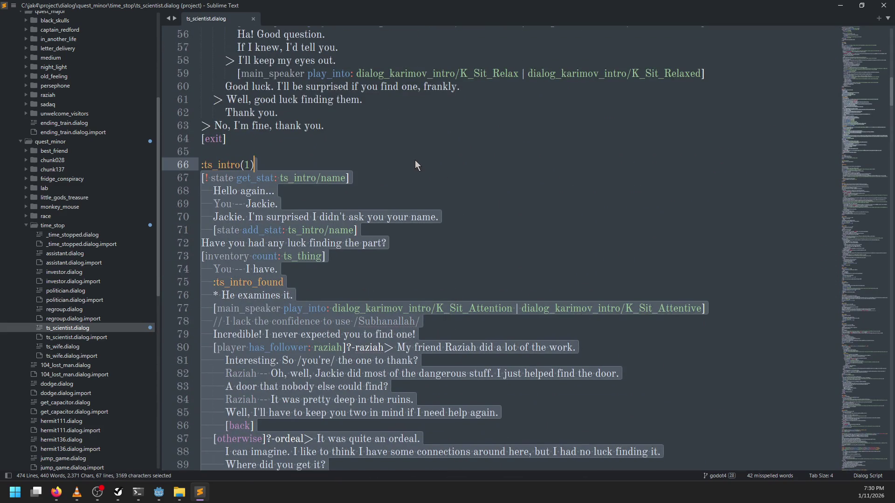
key("BackSpace")
scroll(494, 247, "up", 3)
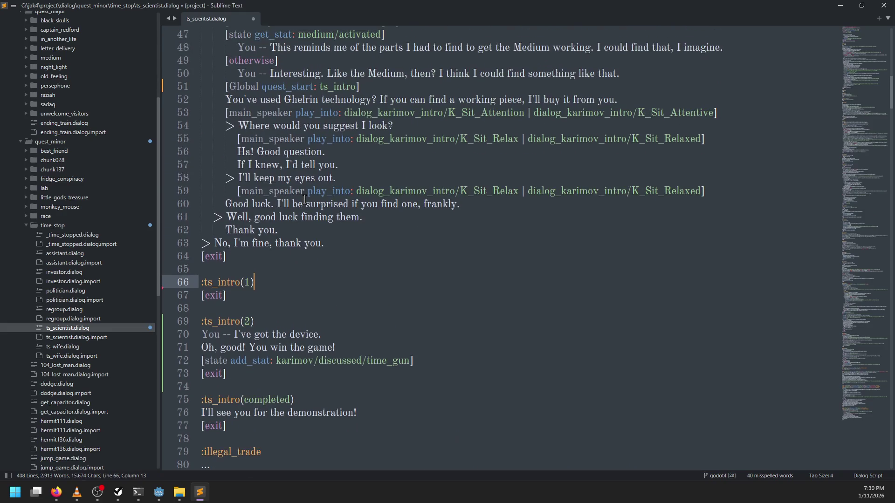
Step: Add the note '// We haven't been in the ruins yet' under :ts_intro(1), checking ts_intro.gd for reference
key("Return")
type("// We")
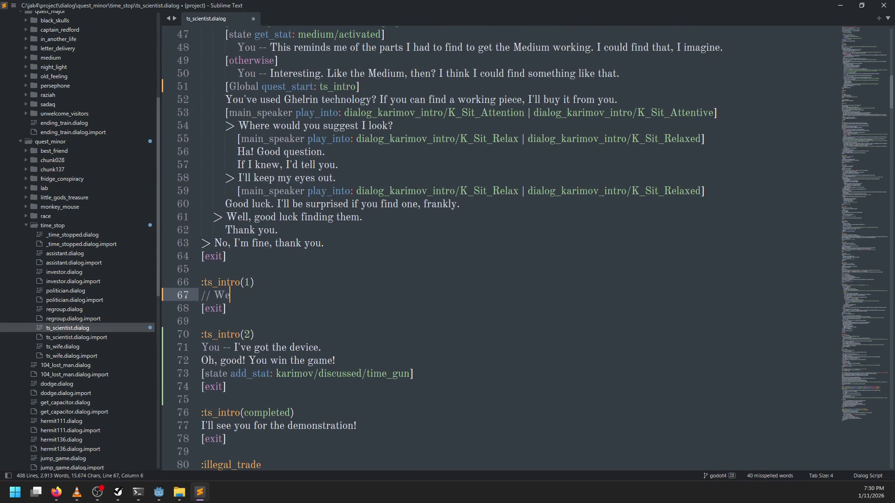
mouse_move(136, 499)
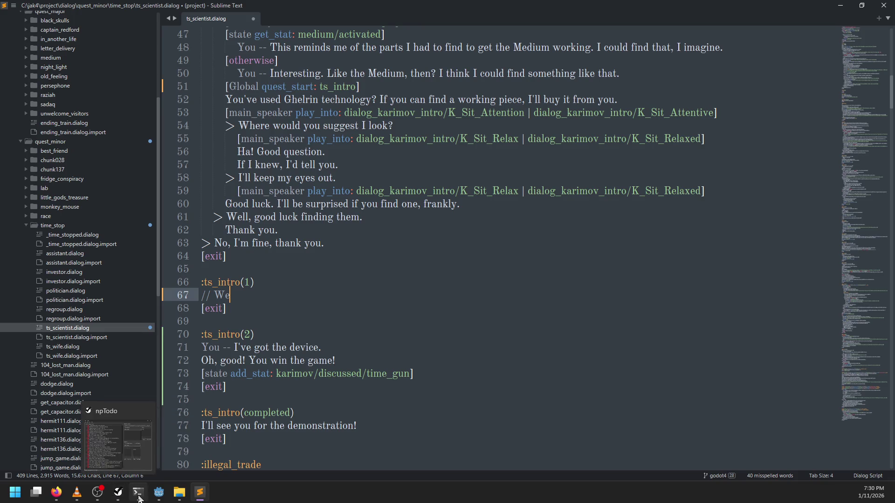
left_click(159, 493)
left_click(239, 90)
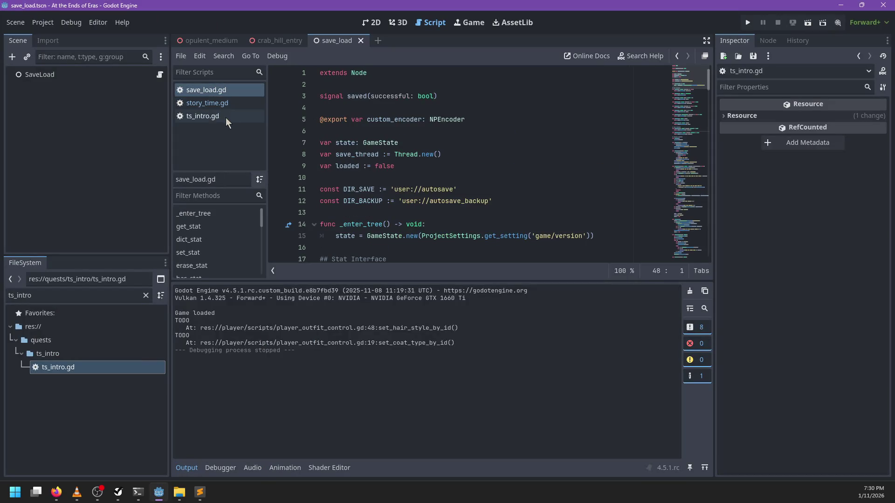
left_click(235, 116)
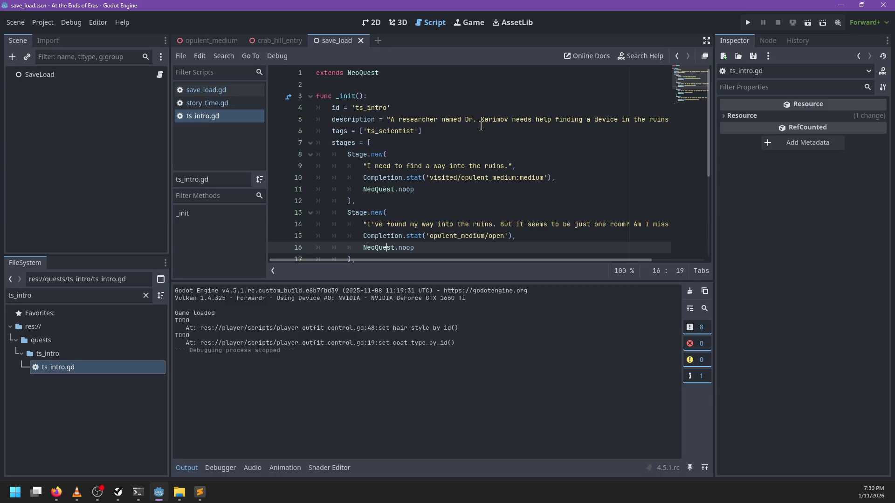
key("alt+Tab")
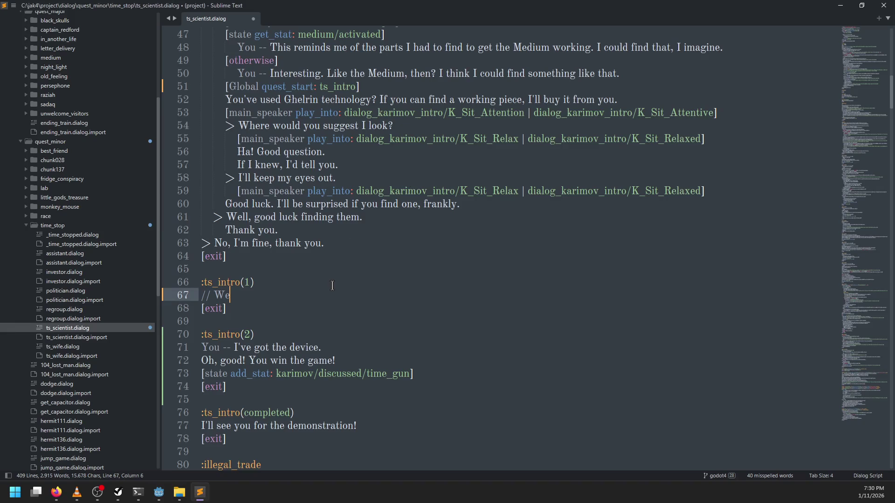
type("haven't been in")
type(" the ruins yet")
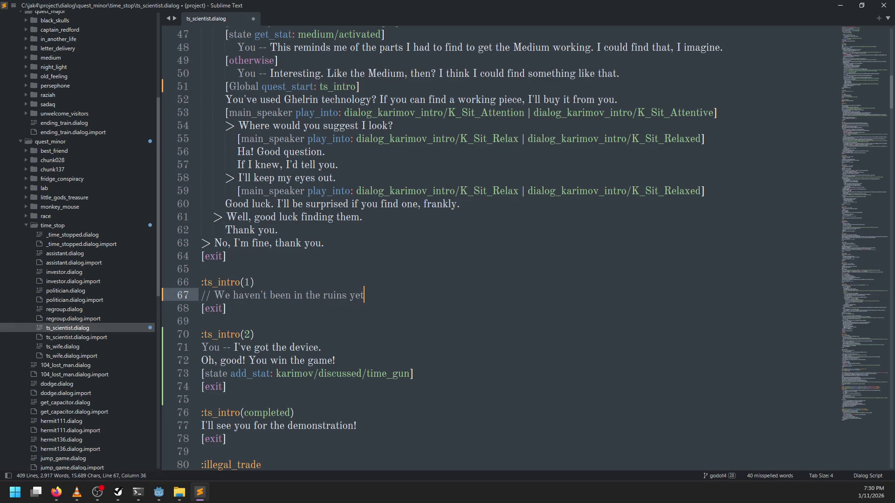
Step: Add a :ts_intro(2) section noting '// We've been in the ruins without Raziah', ending with [exit]
key("Down")
key("Return")
key("Return")
type(":ts_in")
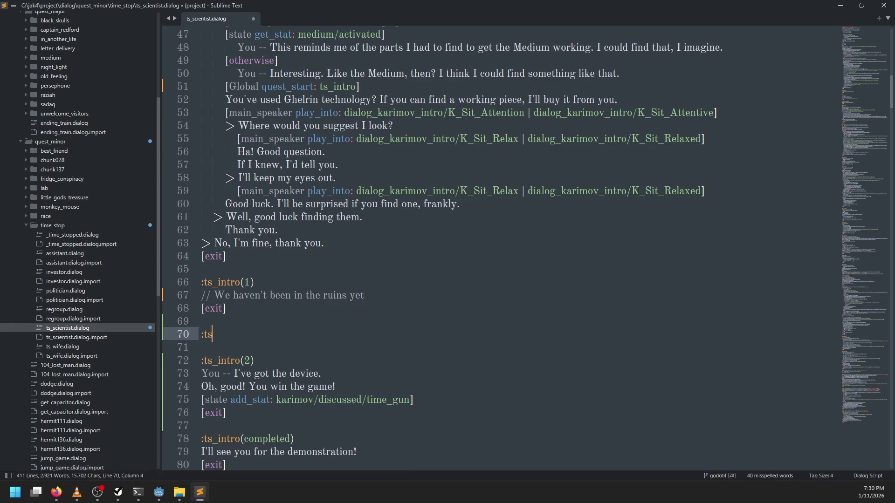
type("tro(2)")
key("Return")
type("// We've been in the r")
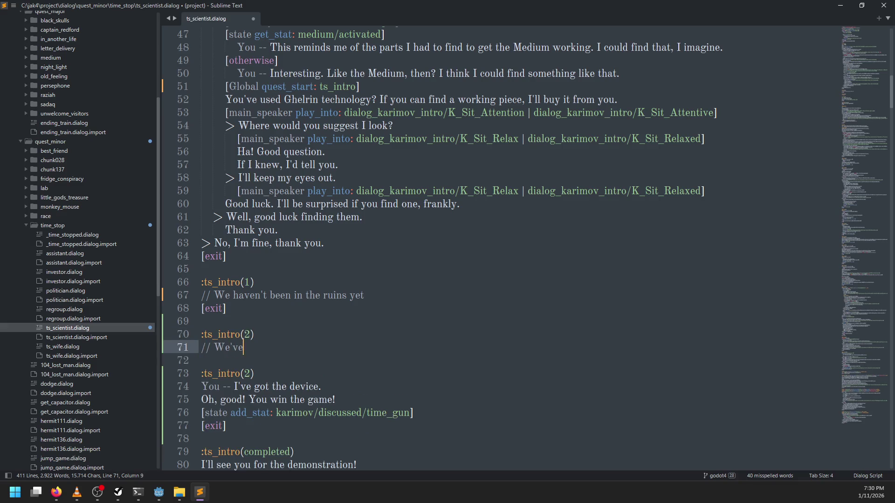
type("uins without Raz")
type("iah")
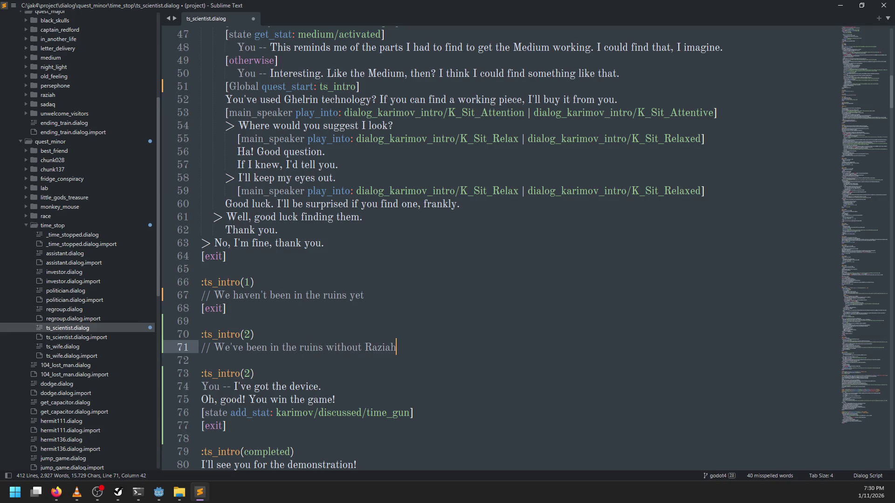
key("Return")
type("[exiut")
key("BackSpace")
key("BackSpace")
type("t]")
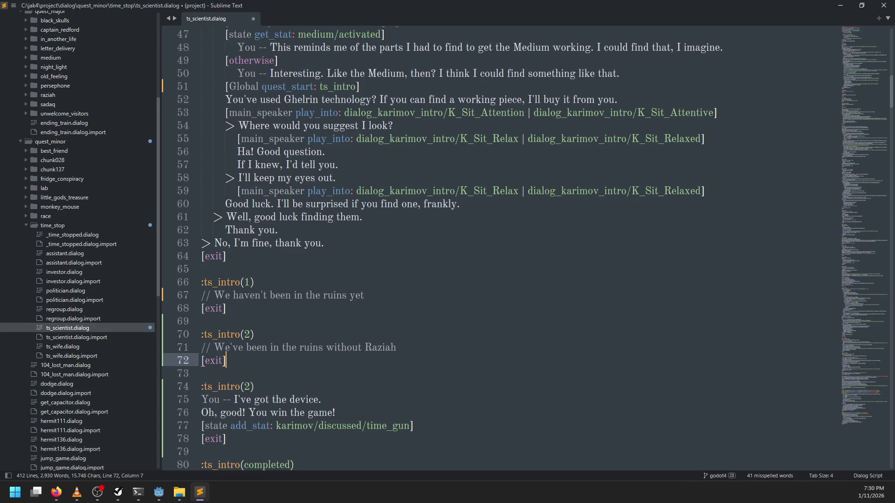
Step: Add a :ts_intro(3) header with an empty // comment line
scroll(329, 285, "down", 2)
key("Return")
key("Return")
type(":ts_intro")
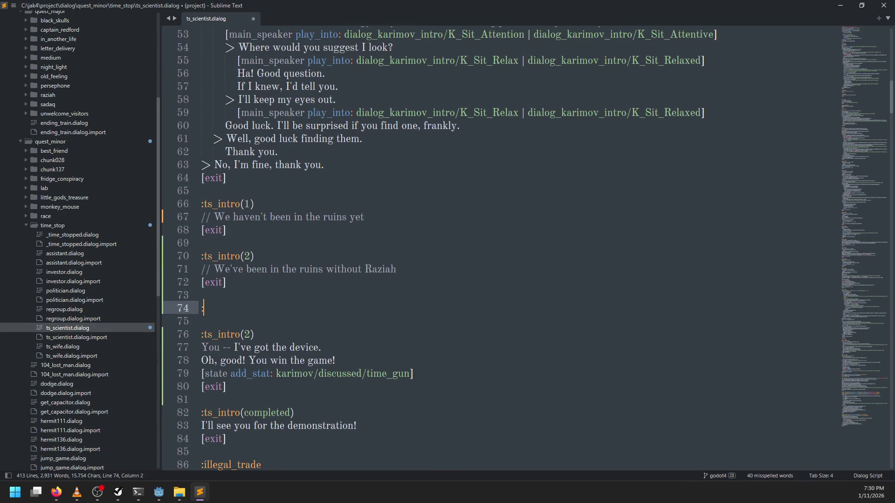
type("(3)")
key("Return")
type("//")
key("alt+Tab")
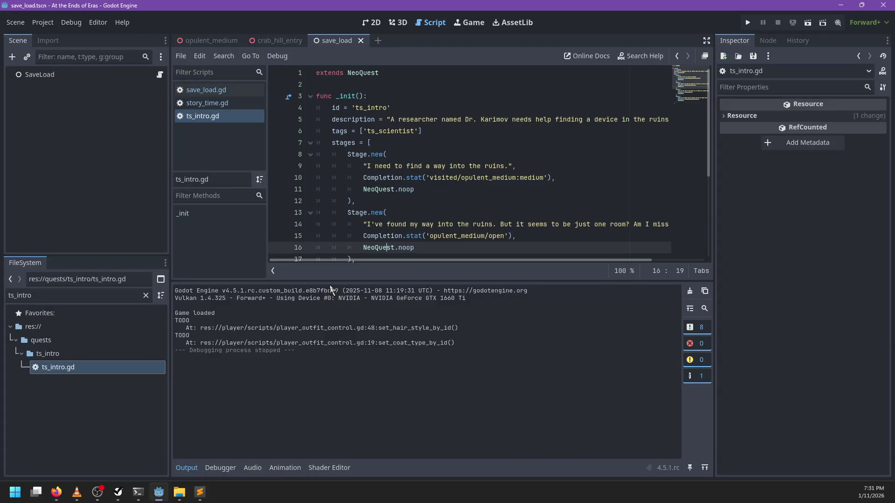
Step: Review the stage descriptions and completion conditions in Godot's ts_intro.gd script
scroll(391, 182, "down", 1)
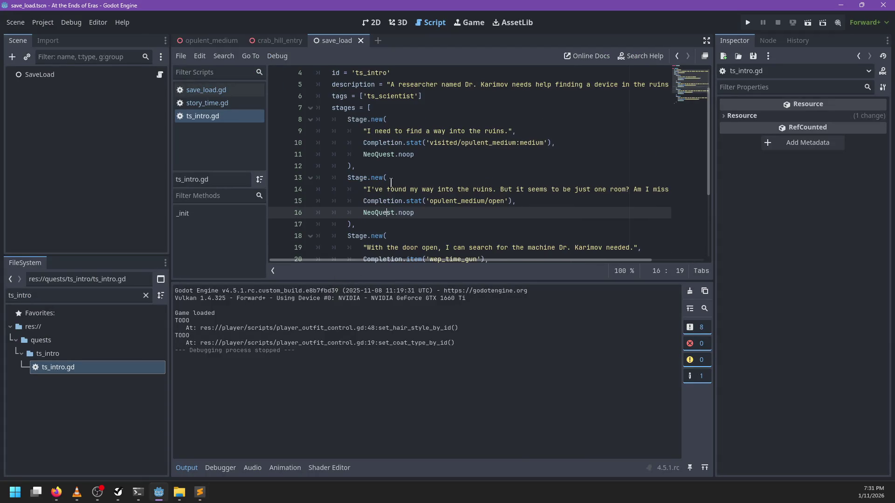
left_click(371, 144)
left_click(395, 191)
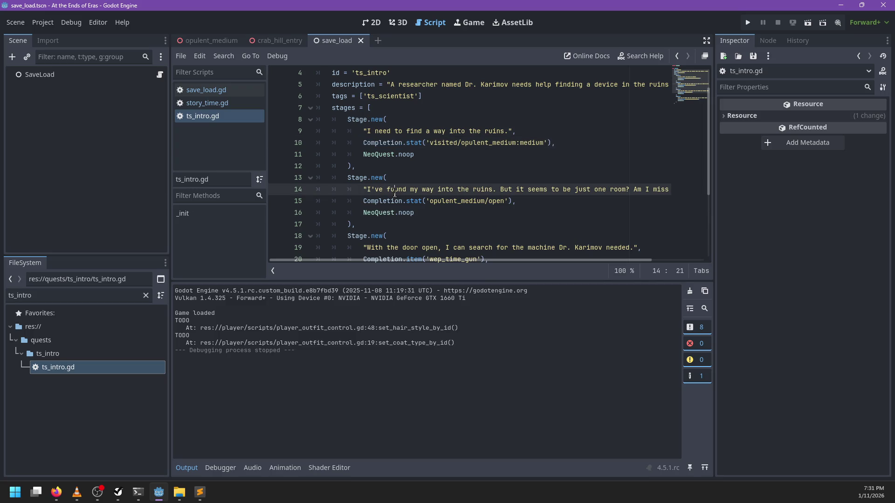
key("alt+Tab")
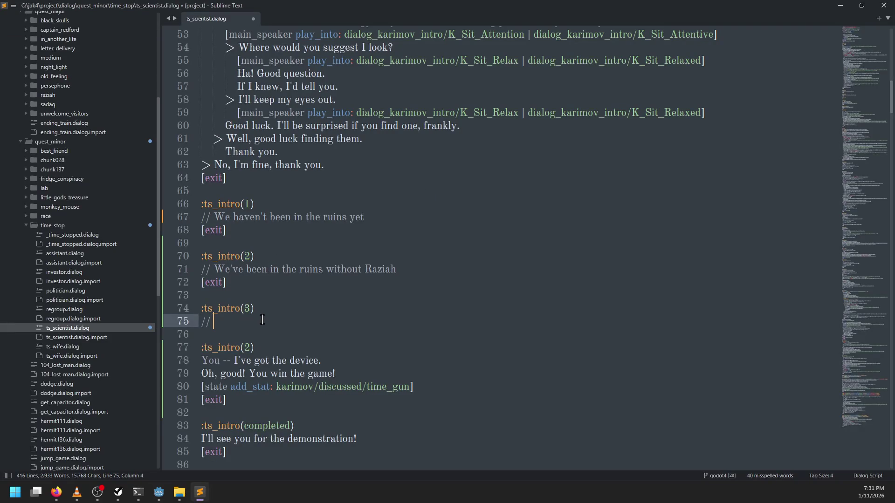
key("alt+Tab")
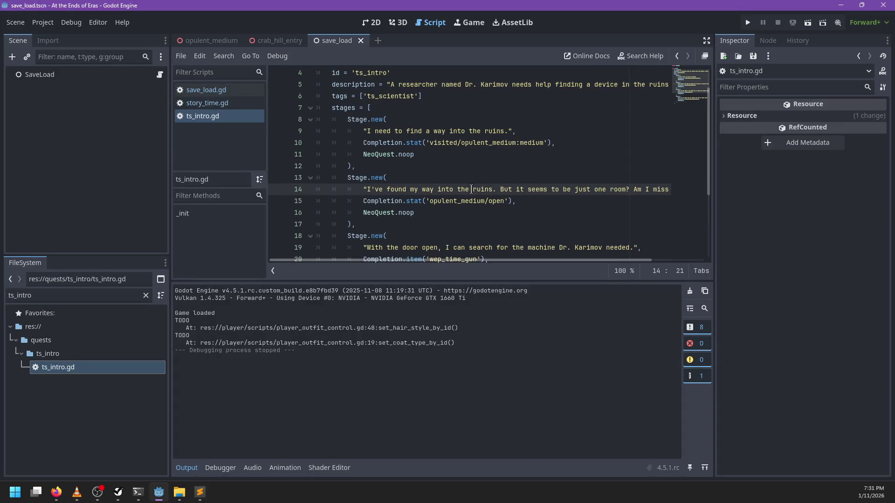
left_click(405, 136)
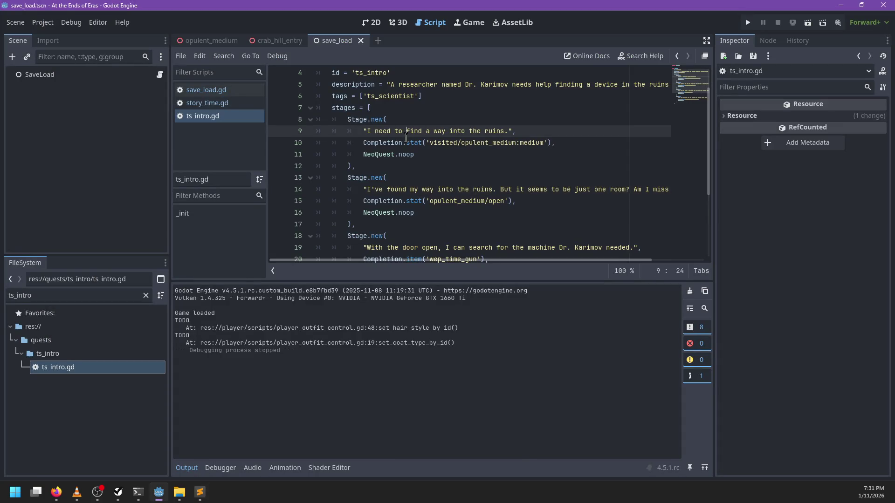
left_click(438, 201)
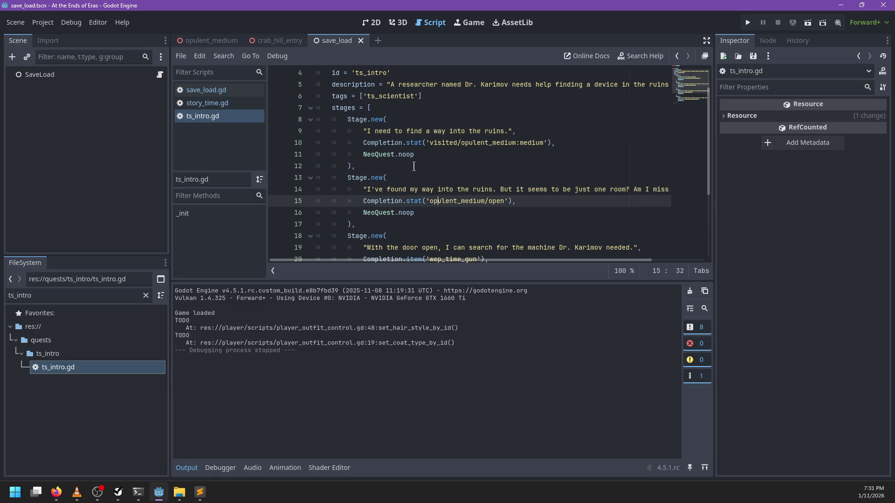
double_click(392, 142)
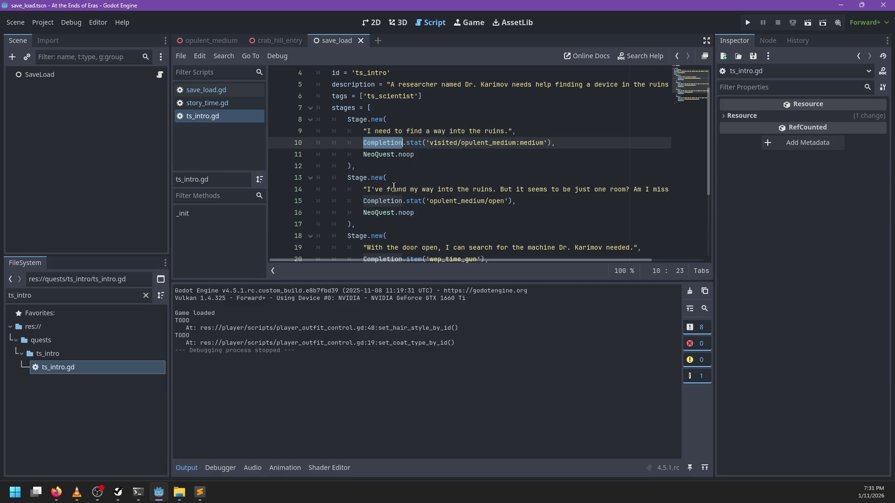
left_click(395, 189)
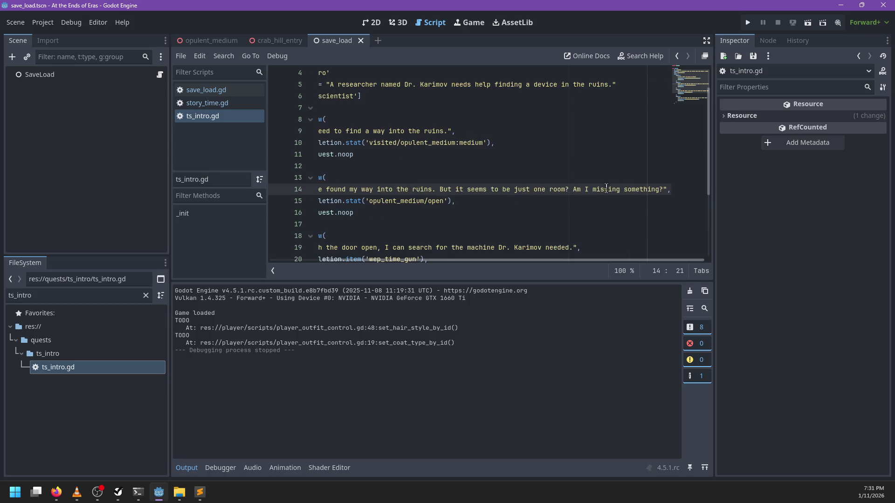
scroll(506, 199, "down", 1)
left_click(444, 213)
Step: Under ts_intro(3), write 'the door is open, we have yet to find the item' followed by [exit]
key("alt+Tab")
type("the door is open, we have ")
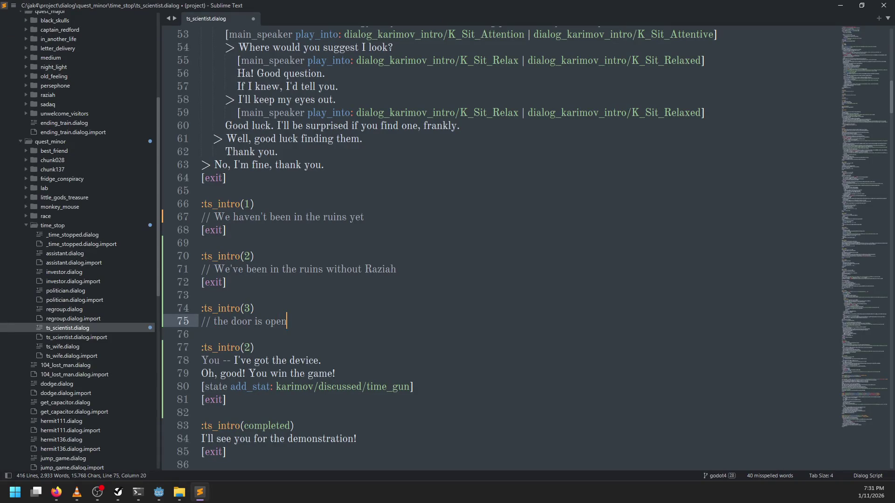
type("yet to find the i")
type("tem")
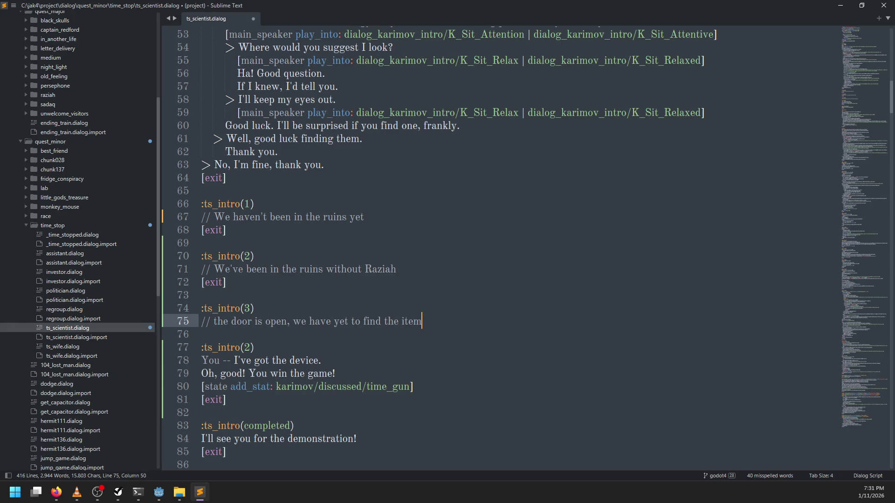
key("Return")
type("[exit]")
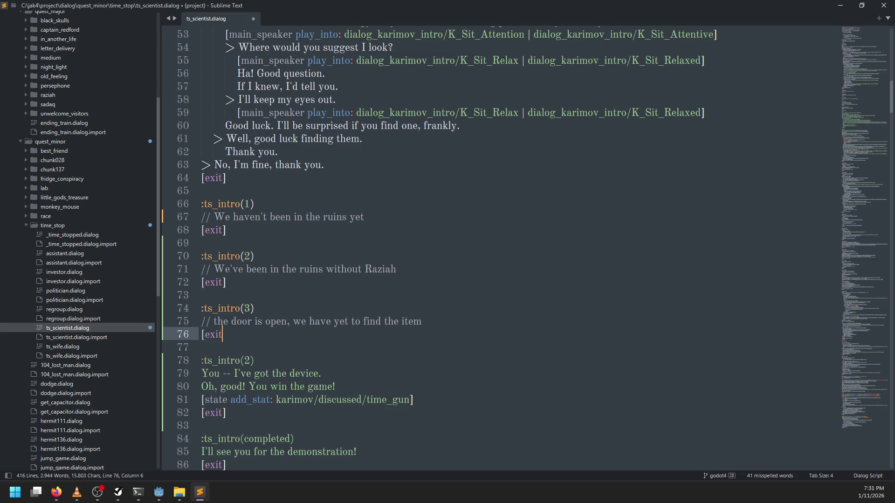
Step: Renumber the device section's header from ts_intro(2) to ts_intro(4) and save the dialogue file
scroll(309, 312, "down", 2)
double_click(248, 282)
type("4")
key("ctrl+s")
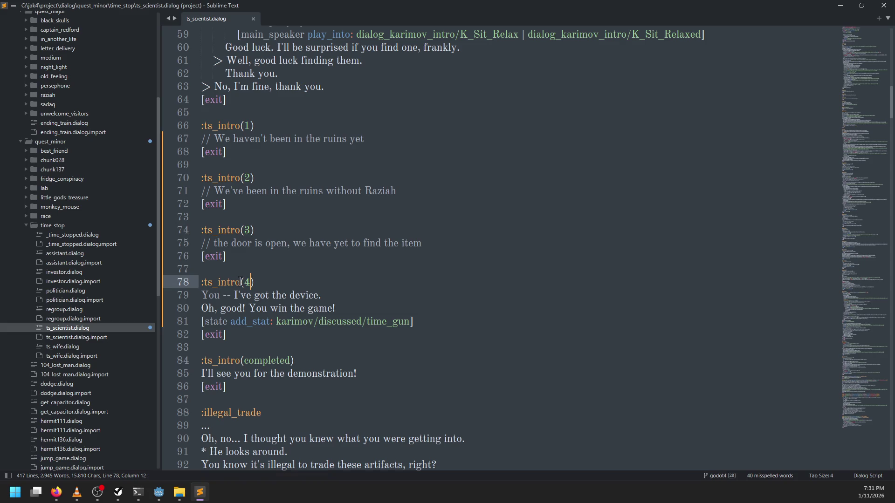
Step: Look over the ts_intro(4) device section's stat and win-game lines
left_click(437, 321)
scroll(386, 320, "down", 3)
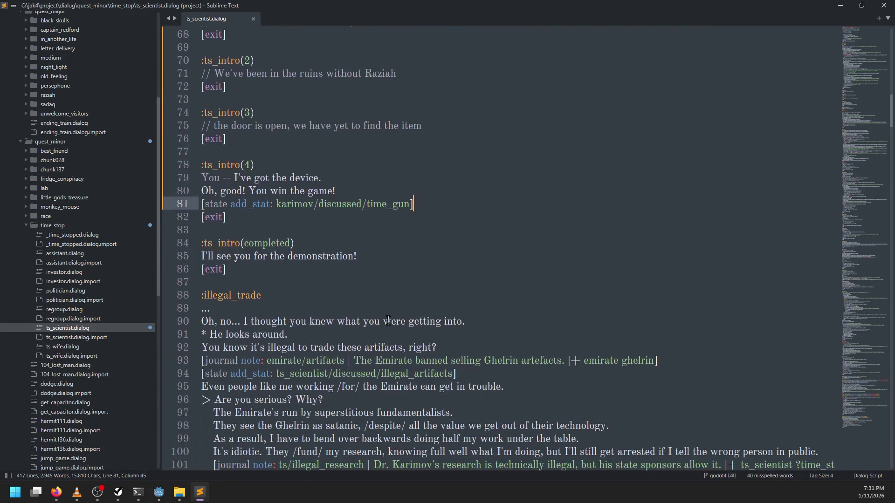
scroll(357, 258, "up", 1)
left_click(355, 227)
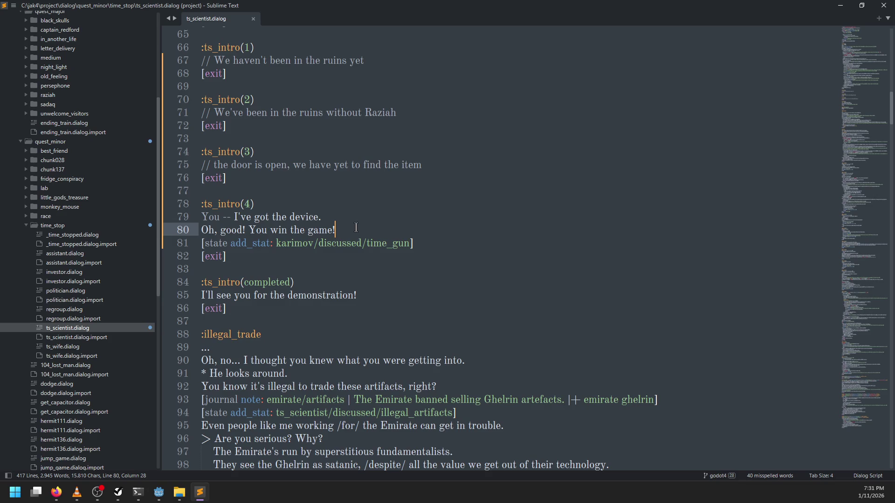
scroll(364, 225, "up", 2)
scroll(366, 225, "up", 2)
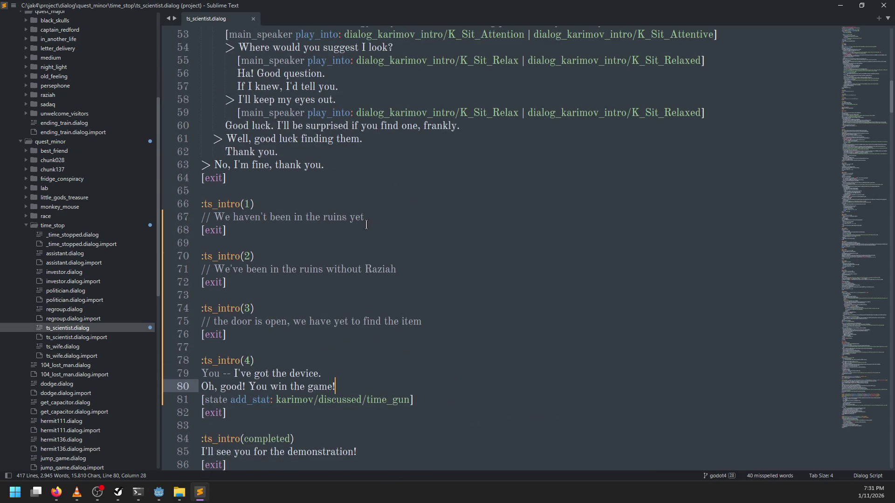
scroll(366, 224, "up", 12)
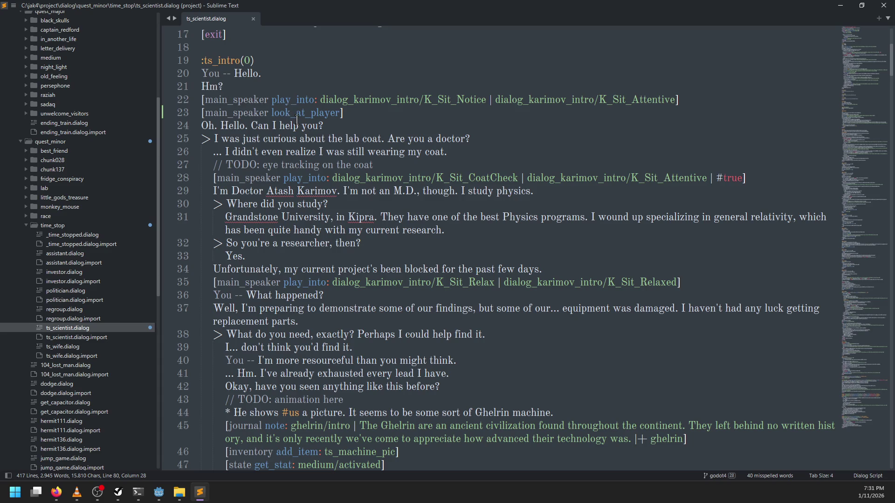
Step: Inspect the look_at_player line, the eye-tracking TODO and the quest_start ts_intro line
left_click_drag(363, 112, 189, 111)
left_click(350, 138)
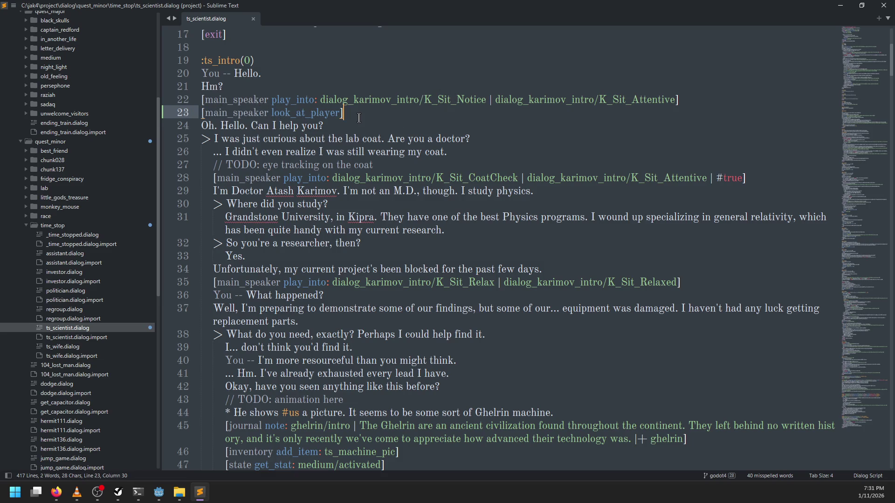
triple_click(409, 166)
key("Right")
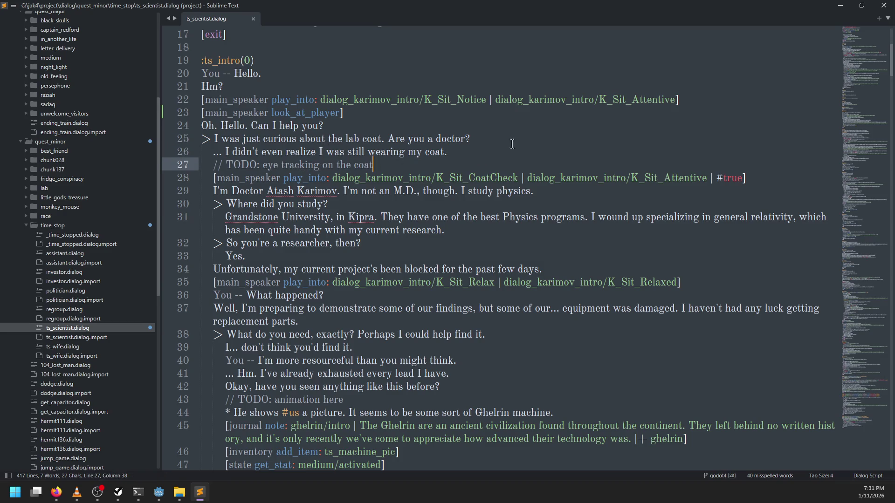
scroll(235, 195, "down", 4)
scroll(256, 185, "down", 3)
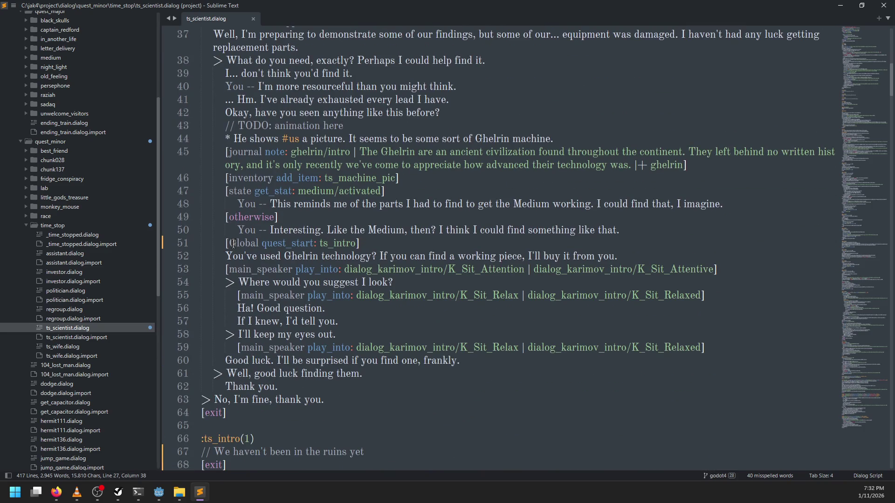
double_click(289, 243)
double_click(336, 243)
double_click(252, 256)
Step: Move the quest_start ts_intro line below the scientist's Ghelrin offer and save
left_click(385, 243)
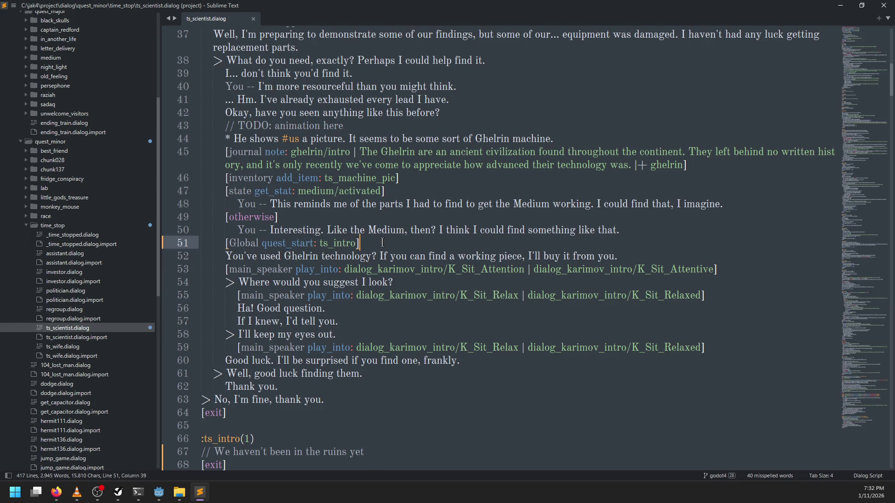
scroll(373, 244, "down", 3)
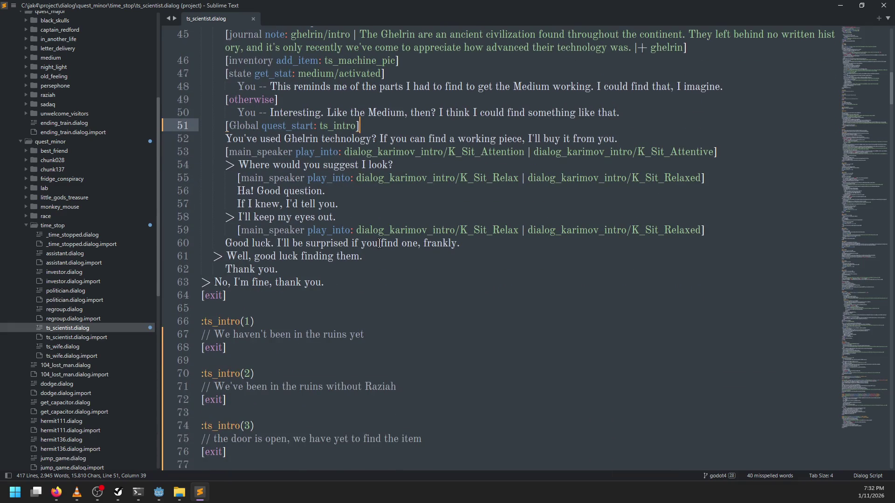
key("ctrl+shift+Down")
key("ctrl+s")
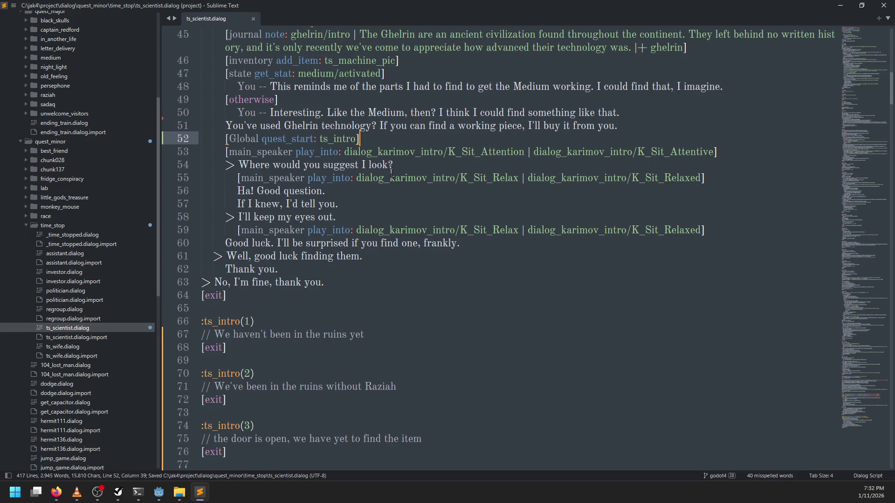
scroll(390, 174, "down", 4)
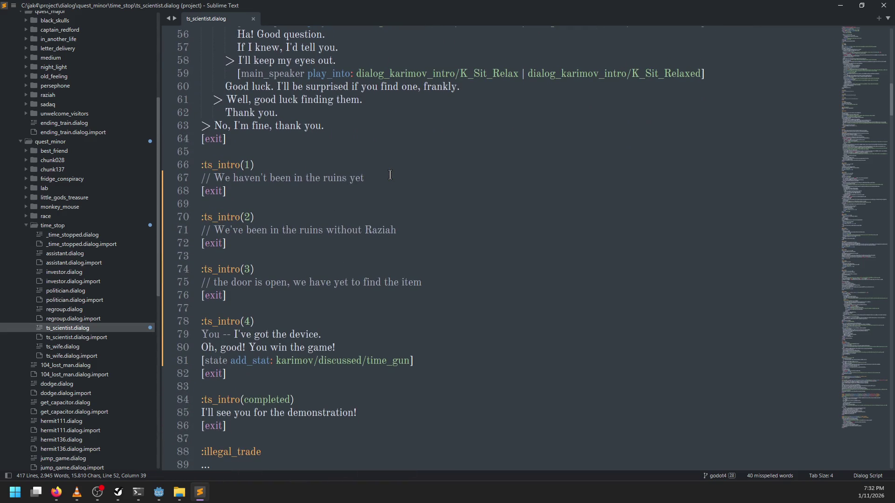
Step: Replace the stage-1 placeholder comment with 'Any luck finding the part yet?'
left_click_drag(391, 174, 201, 178)
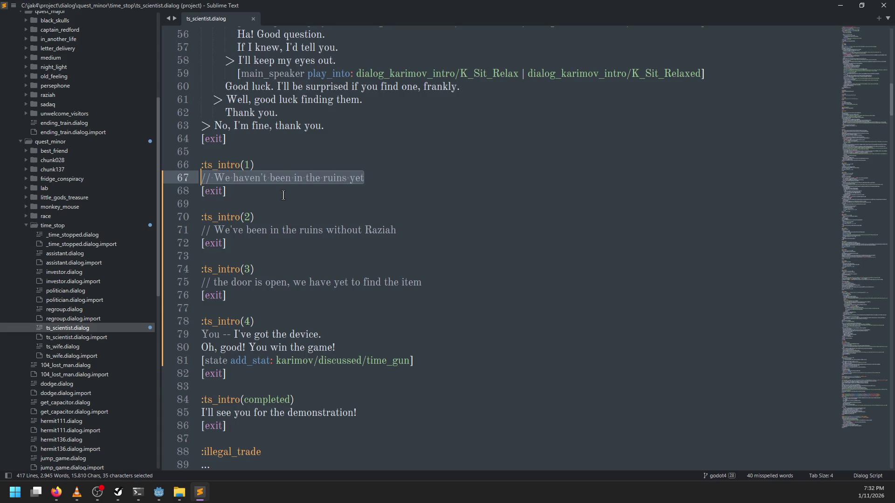
type("Any luc")
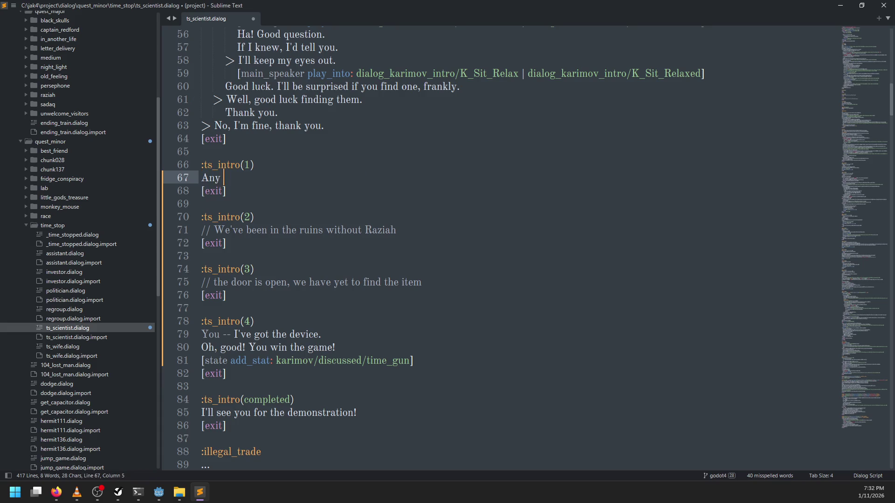
type("k finding")
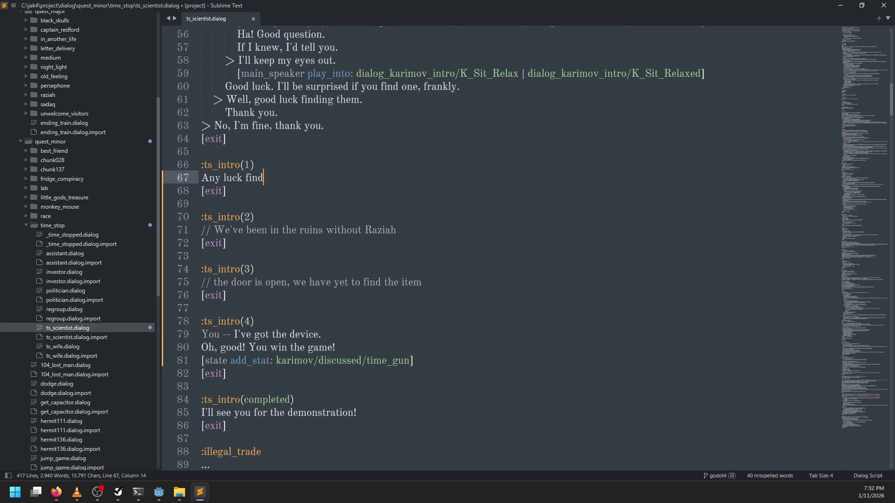
key("ctrl+BackSpace")
type("finding t")
type("he part ye")
type("t?")
Step: Start a player reply line with '>' beneath the question, then go back to Godot
key("Return")
type("Not")
key("BackSpace")
key("BackSpace")
key("BackSpace")
type("You")
key("BackSpace")
key("BackSpace")
key("BackSpace")
type(">")
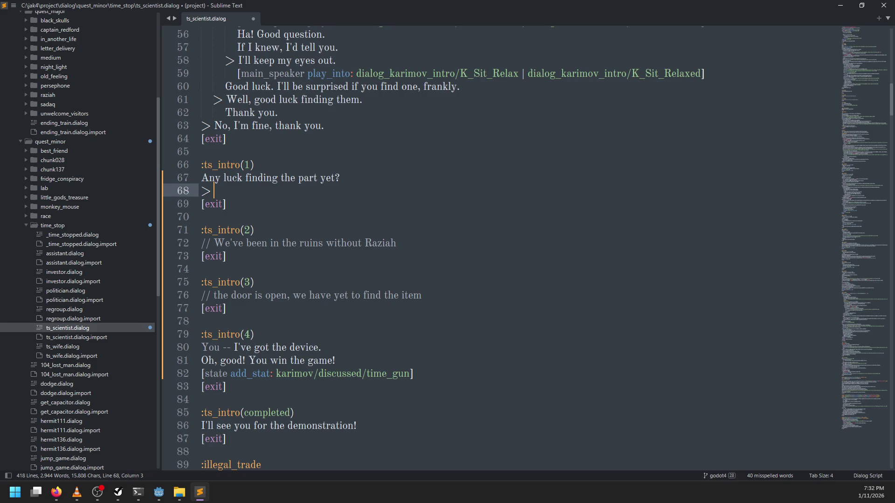
key("alt+Tab")
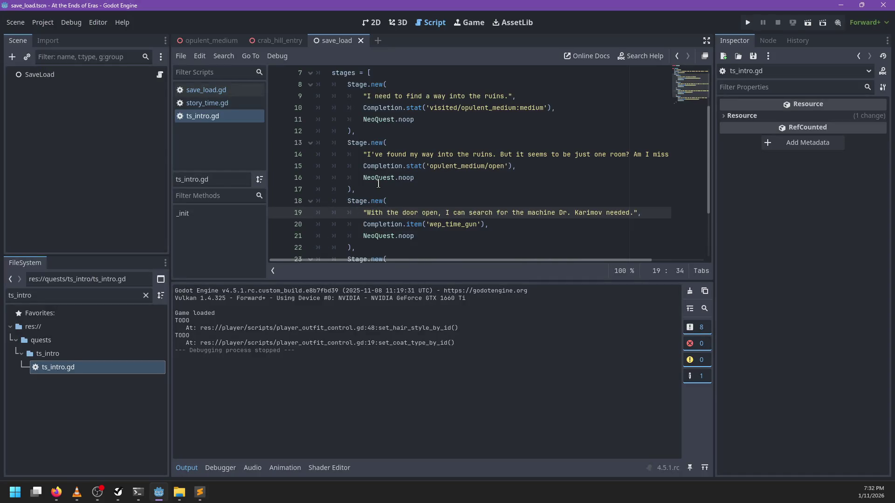
Step: Browse ts_intro.gd, story_time.gd and save_load.gd in Godot, then return to ts_scientist.dialog
scroll(378, 184, "down", 2)
scroll(450, 170, "up", 5)
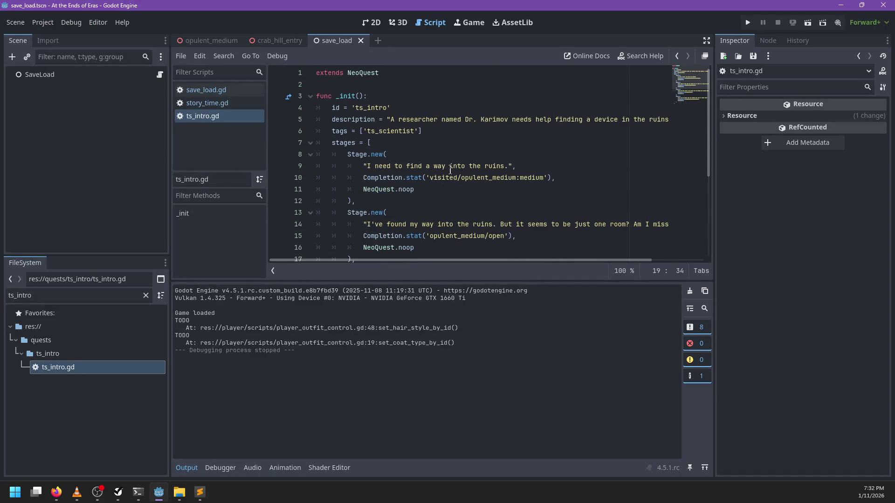
left_click(205, 103)
scroll(465, 114, "down", 3)
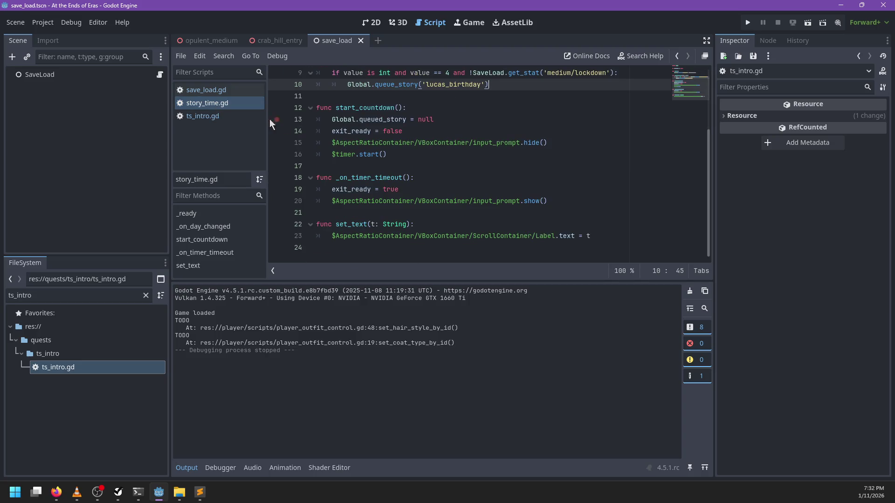
left_click(206, 90)
scroll(399, 179, "down", 10)
scroll(400, 179, "down", 15)
scroll(401, 179, "down", 8)
scroll(427, 172, "up", 5)
scroll(428, 171, "up", 2)
key("alt+Tab")
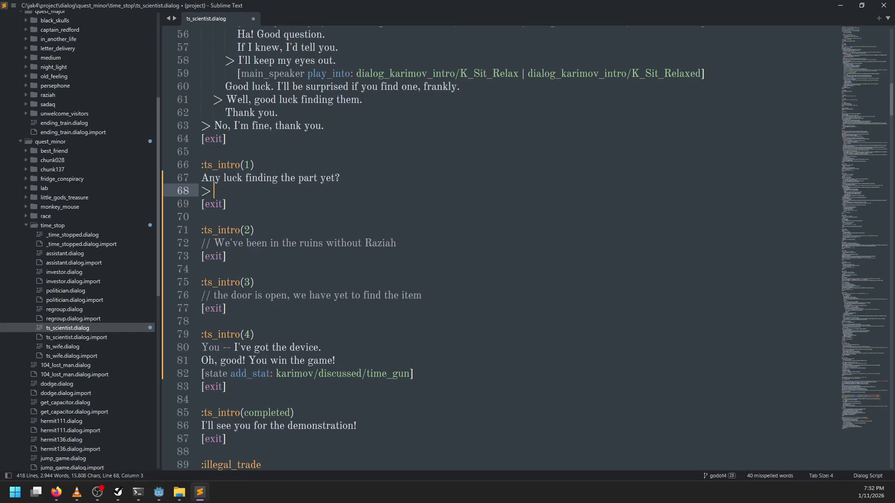
Step: Add replies '==> Nothing to report yet.' and '==> That was all.' plus 'Alright. Good luck.', then save
scroll(311, 226, "down", 8)
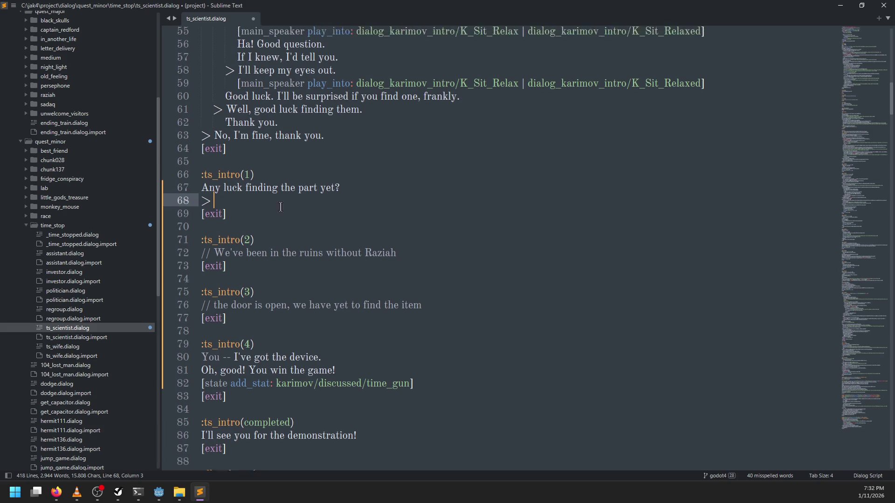
scroll(311, 226, "up", 9)
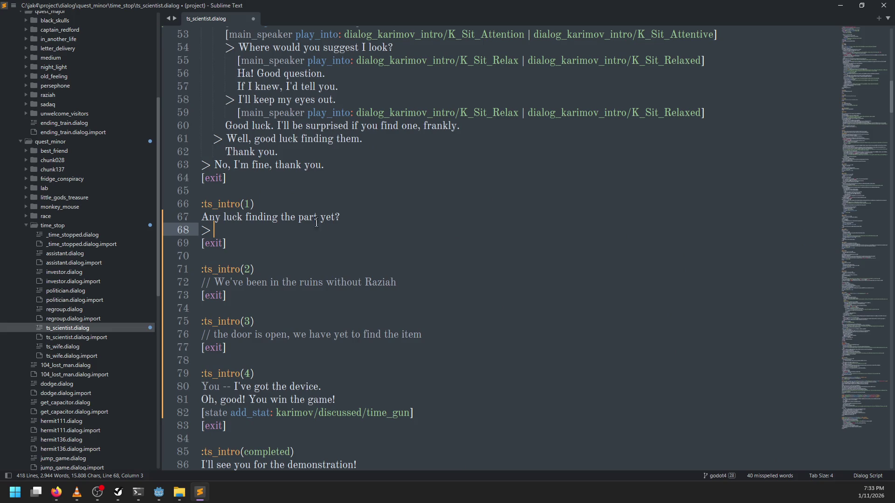
key("BackSpace")
key("BackSpace")
type("==> ")
type("Nothing to rep")
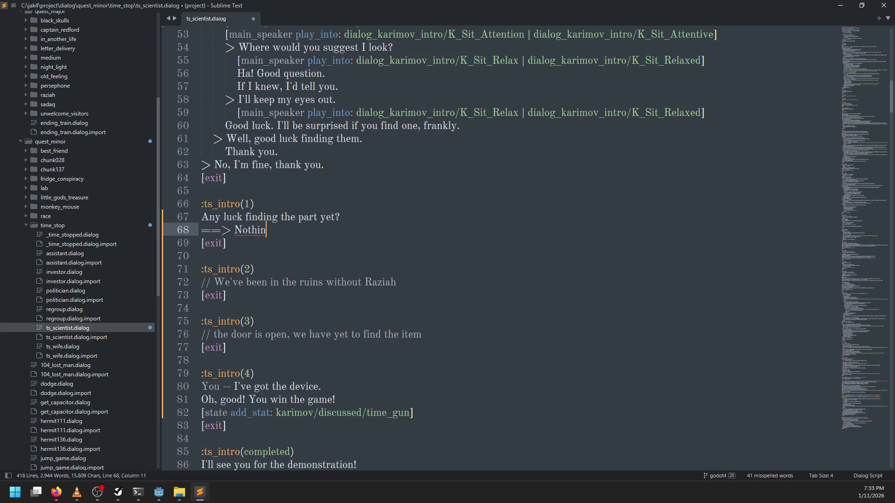
type("ort yet.")
key("Return")
type("==> That was all.")
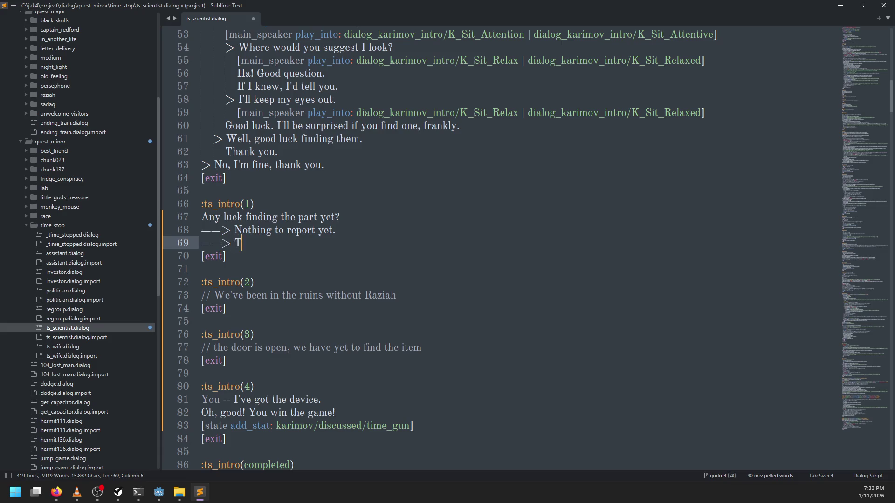
key("Return")
type("Alright. GFoo")
key("BackSpace")
key("BackSpace")
key("BackSpace")
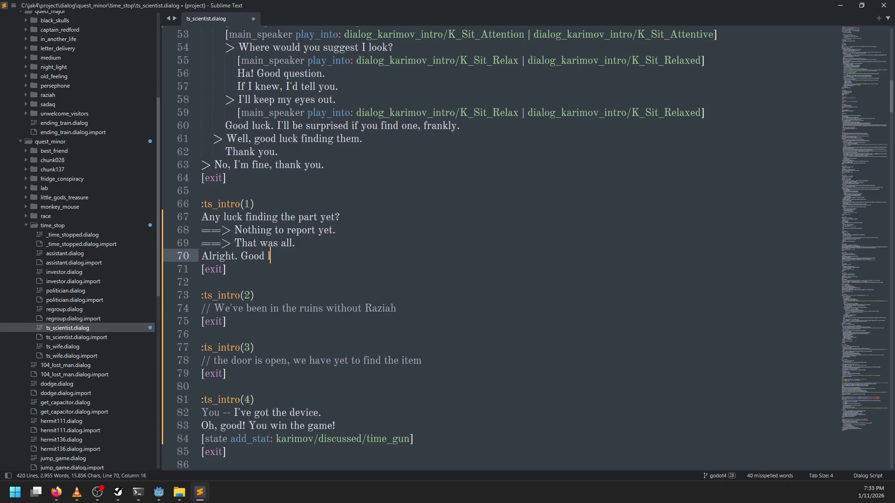
key("BackSpace")
type("ck.")
key("ctrl+s")
Step: Move the ts_intro(2) and ts_intro(3) headers directly beneath the ts_intro(1) header
left_click_drag(275, 298, 274, 287)
key("ctrl+x")
key("Up")
key("Up")
key("Up")
key("End")
key("ctrl+v")
left_click_drag(267, 346, 267, 335)
key("ctrl+x")
key("Up")
key("Up")
key("Up")
key("End")
key("ctrl+v")
Step: Delete the leftover placeholder comment stages and save the dialogue file
left_click_drag(255, 380, 262, 299)
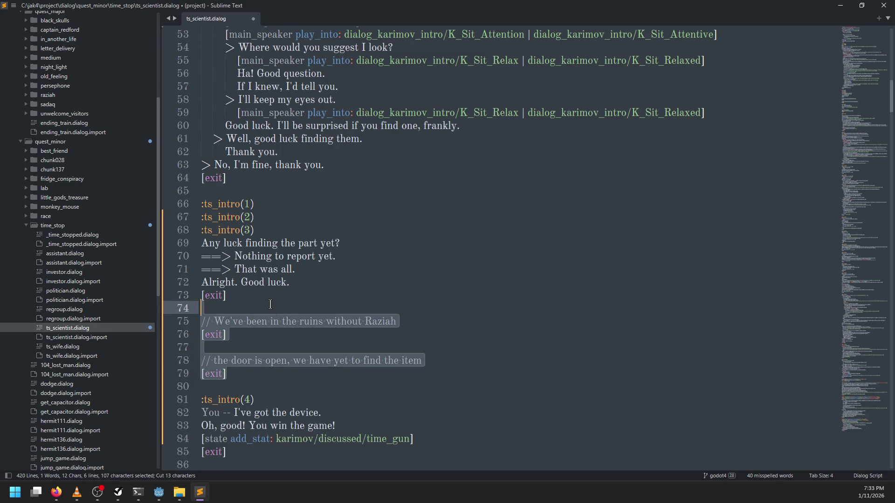
key("Delete")
key("ctrl+s")
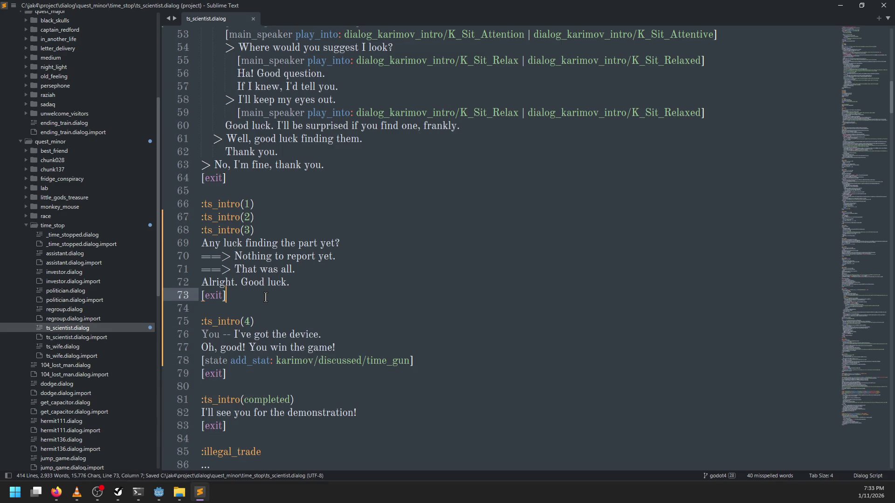
scroll(270, 288, "down", 1)
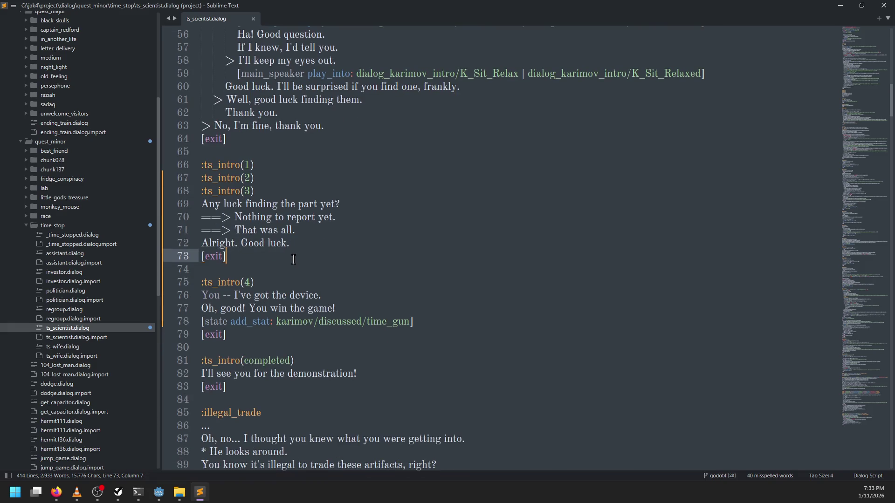
left_click(250, 331)
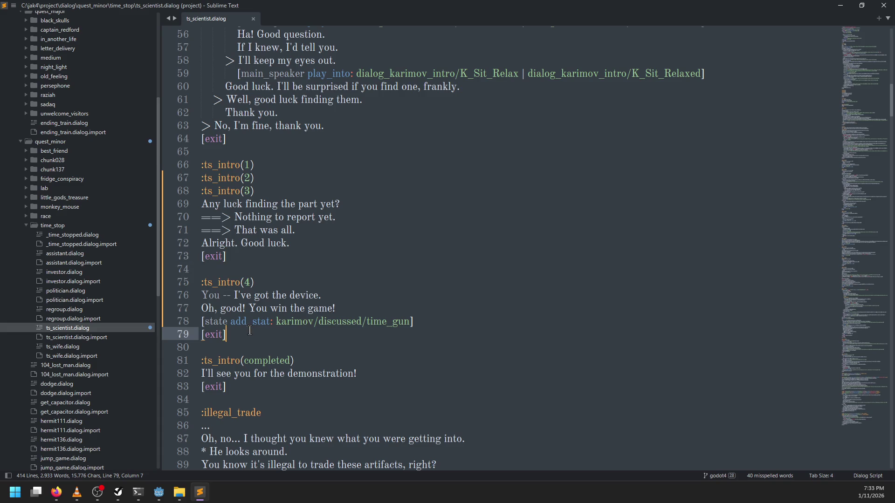
key("alt+Tab")
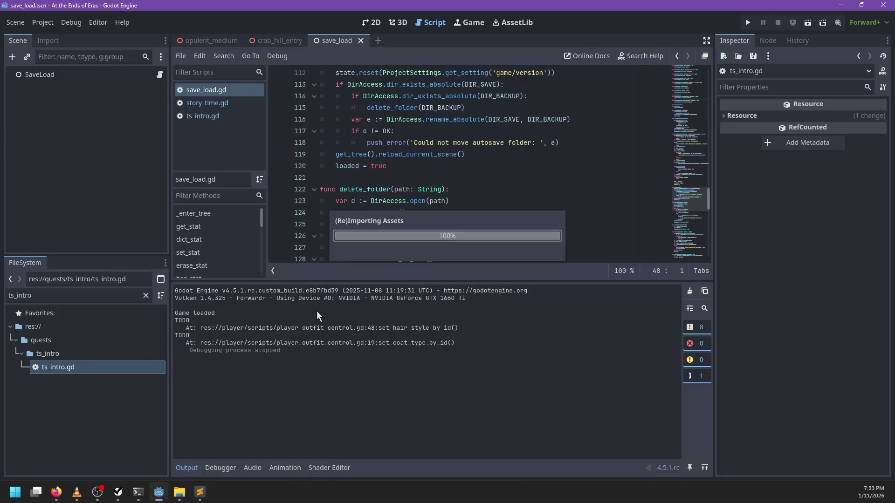
Step: Run the game, talk to the scientist to test the new dialogue, and quit
key("F5")
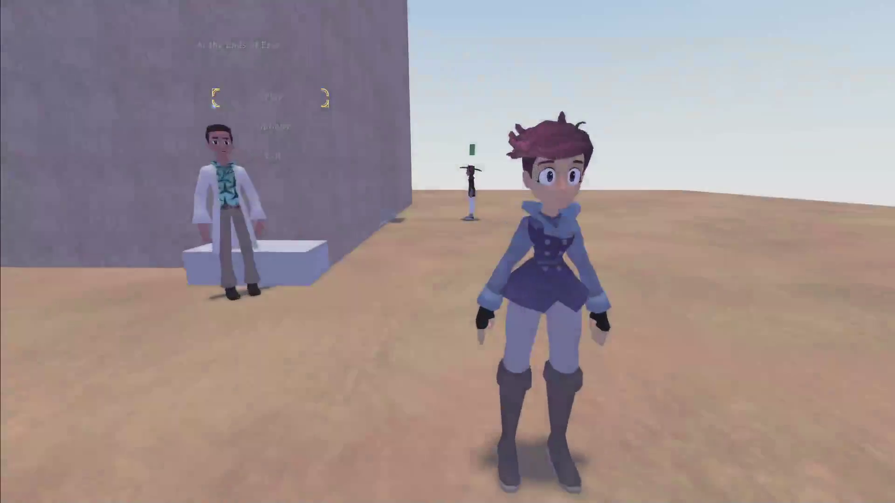
left_click(218, 108)
key("w")
key("e")
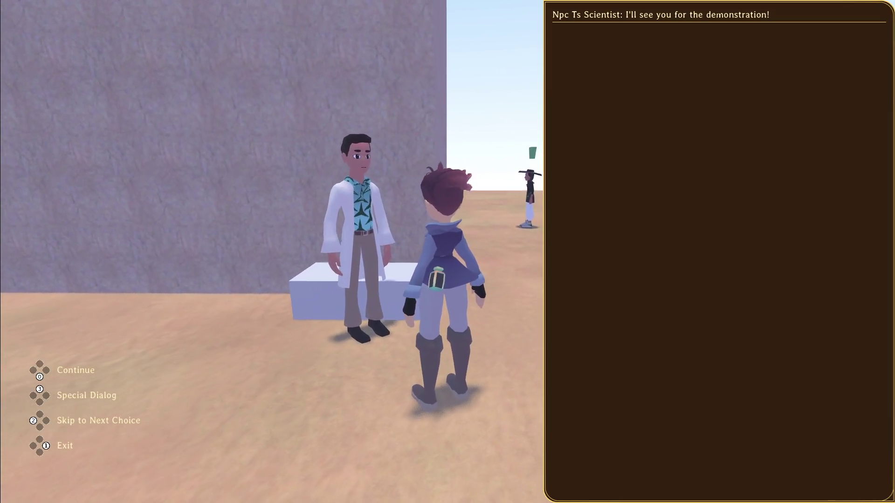
key("Escape")
key("s")
key("Escape")
key("Escape")
key("alt+F4")
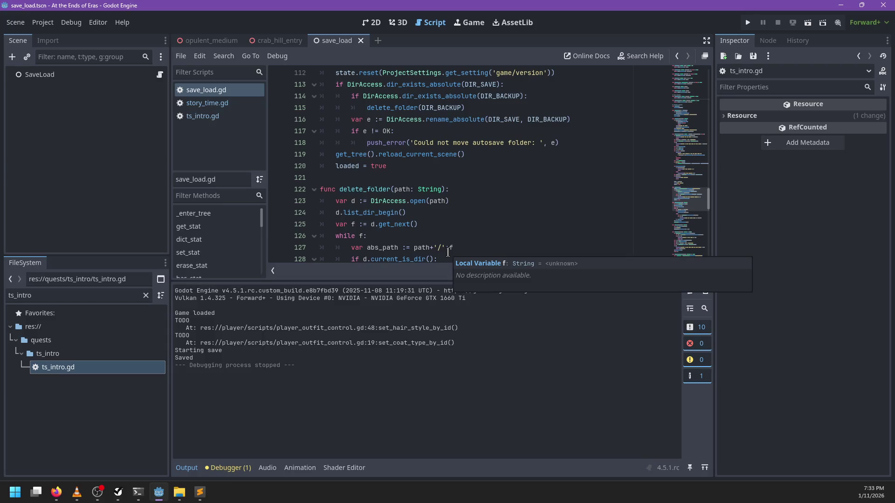
Step: Delete the wep_time_gun_pickup2 node from the opulent_medium scene
left_click(212, 40)
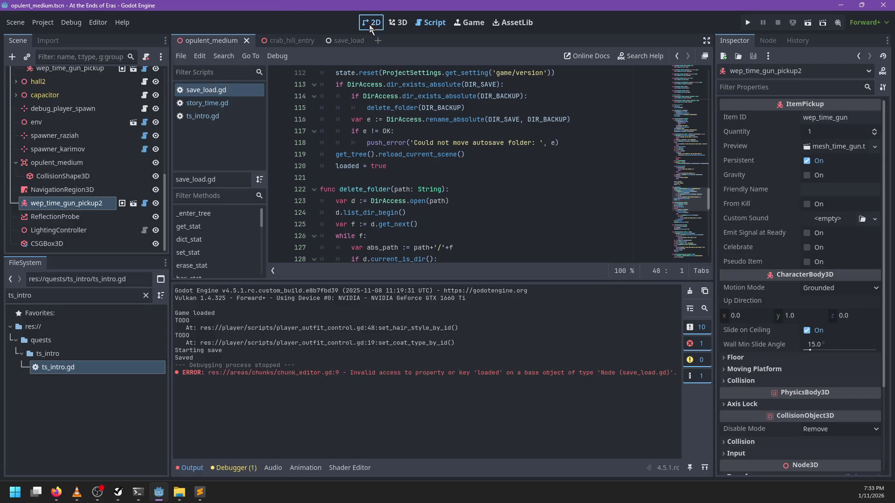
left_click(397, 23)
scroll(300, 208, "down", 1)
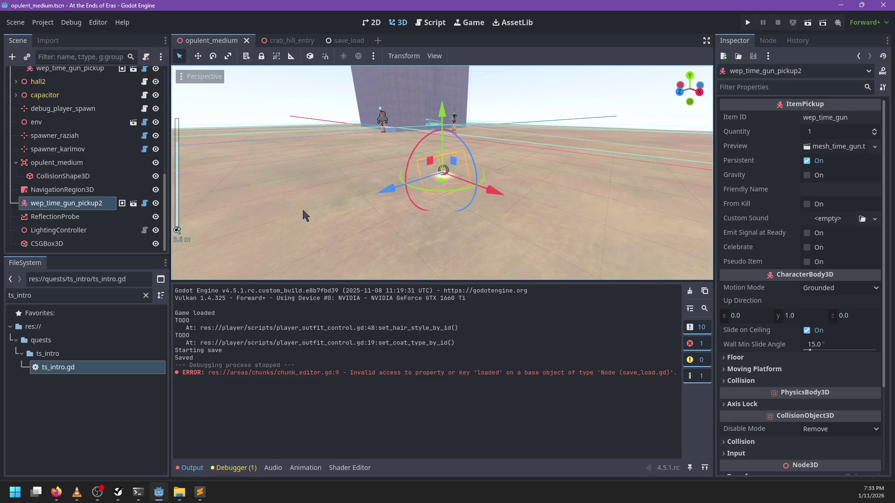
key("Delete")
key("Return")
Step: Save the scene, run the game again and quit from the demo picker
key("F5")
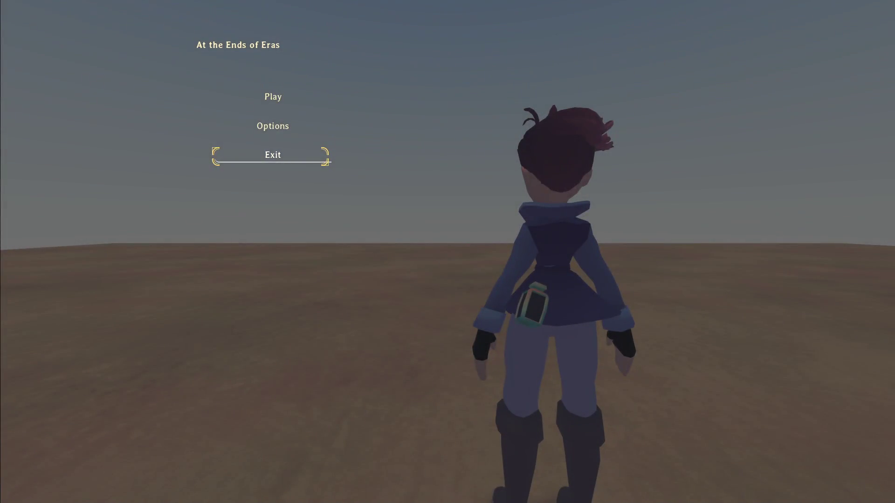
left_click(329, 162)
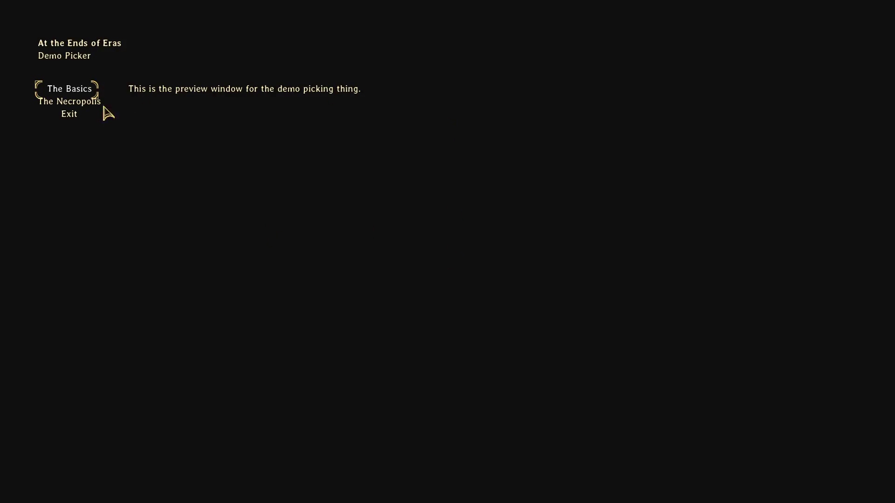
left_click(68, 114)
left_click(199, 492)
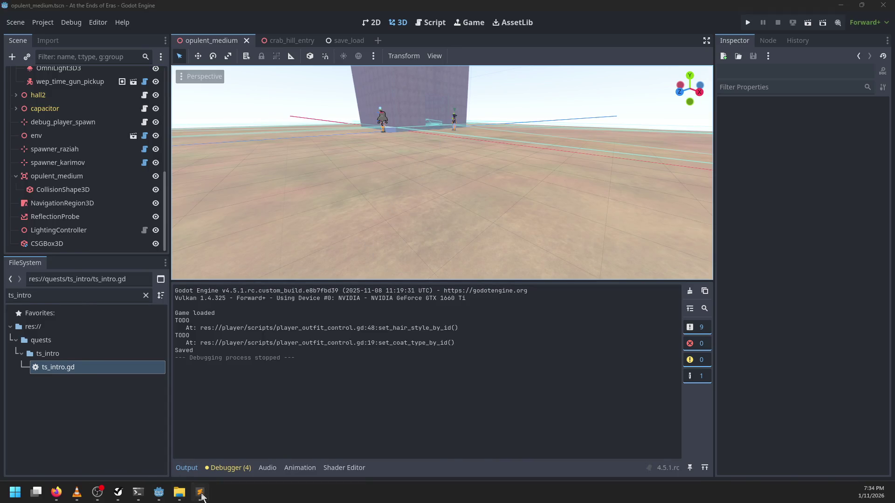
Step: Move the 'Any luck finding the part yet?' question directly under the ts_intro(1) header
scroll(339, 232, "up", 15)
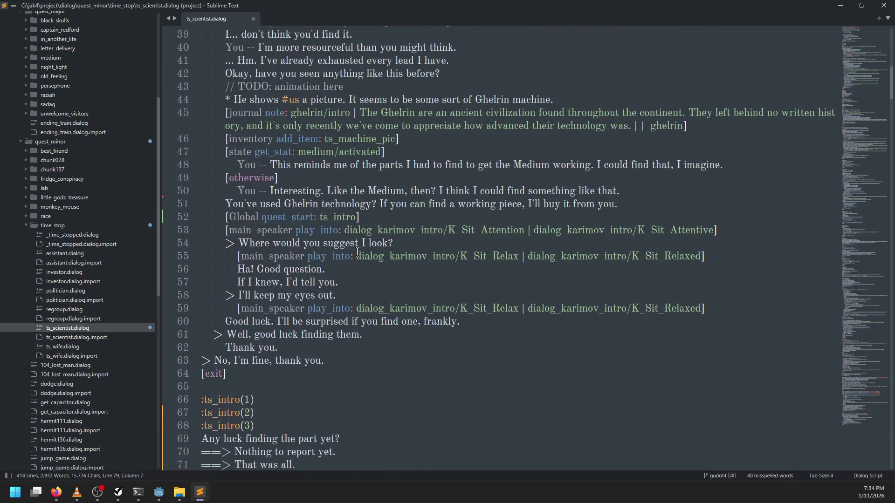
scroll(342, 224, "down", 20)
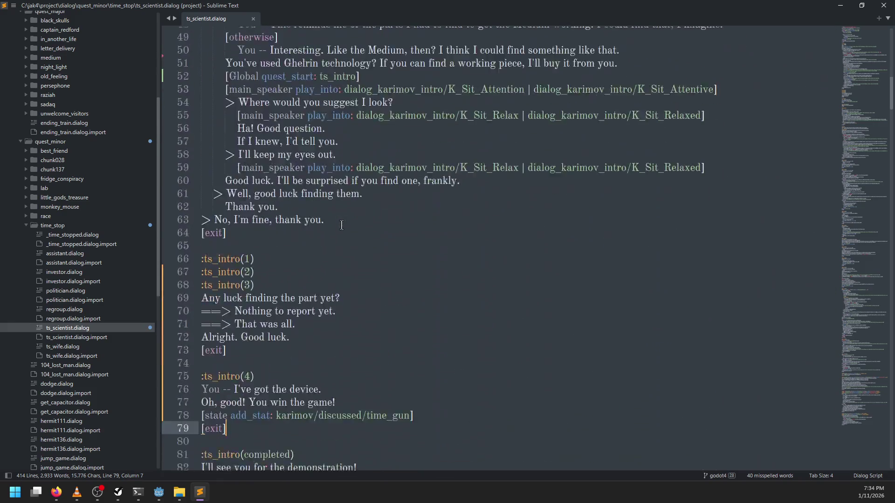
double_click(239, 115)
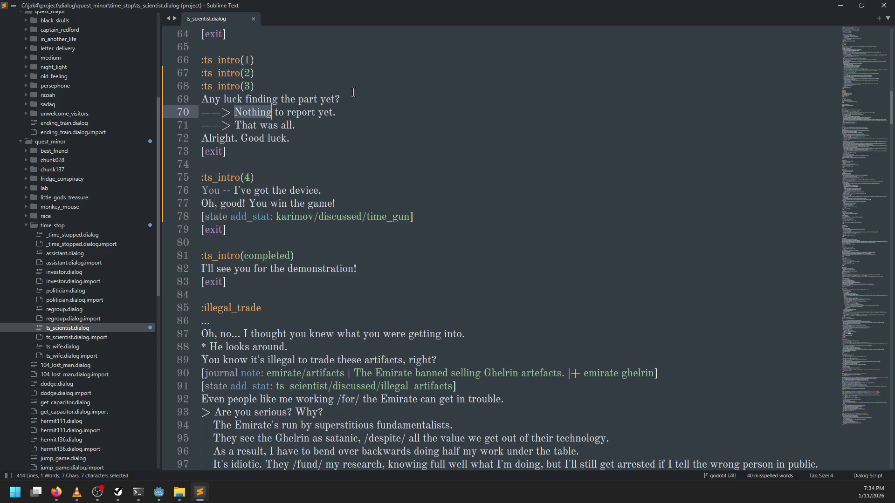
left_click(272, 59)
key("Return")
type("You --")
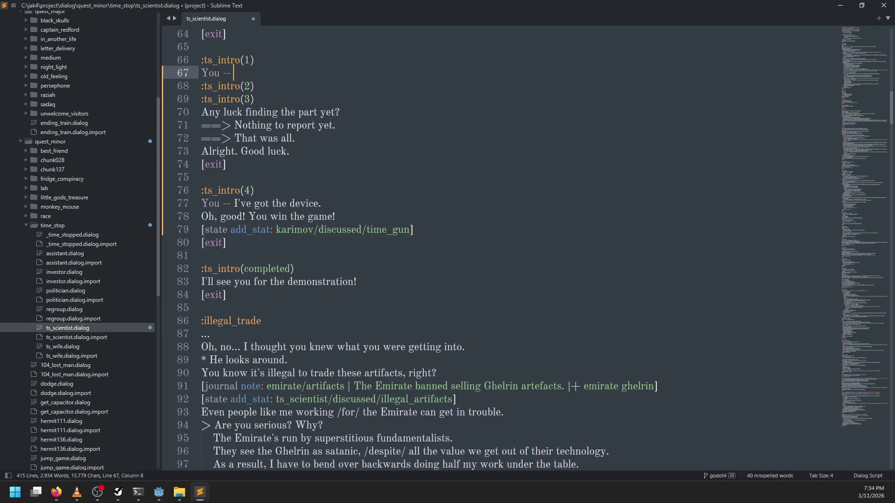
key("ctrl+z")
key("ctrl+z")
left_click_drag(352, 100, 355, 89)
key("ctrl+x")
key("Up")
key("Up")
key("ctrl+v")
key("Return")
Step: Add the player reply 'Nothing yet. I'm not actually sure how to get into the ruins.' and an [exit] line
type("ou -- Nothing uyet")
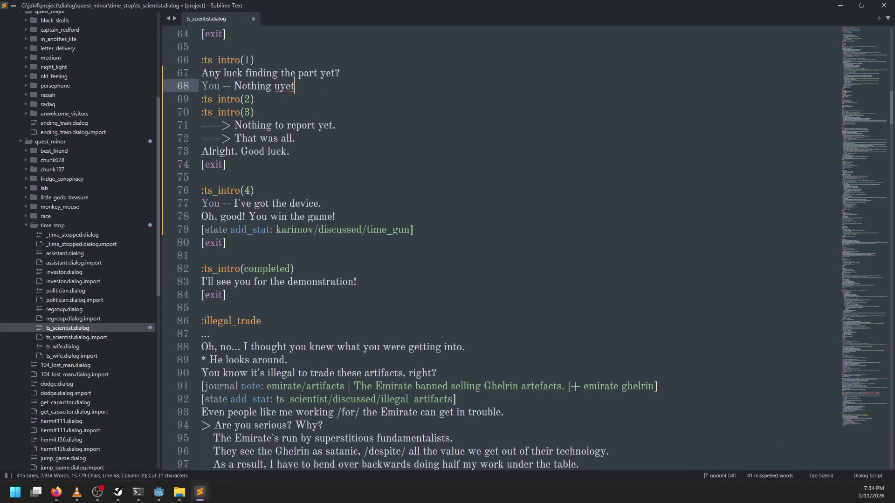
key("ctrl+BackSpace")
type("yet. I'm ")
type("not a")
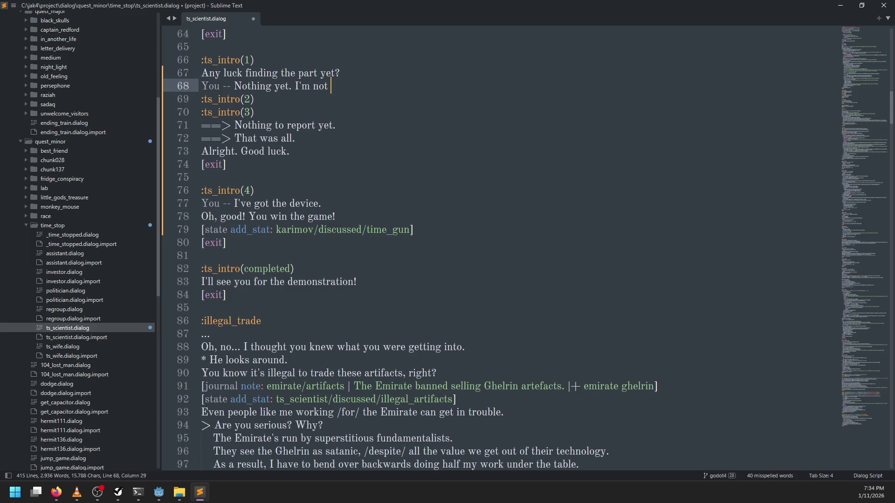
type("ctually sure how to ge")
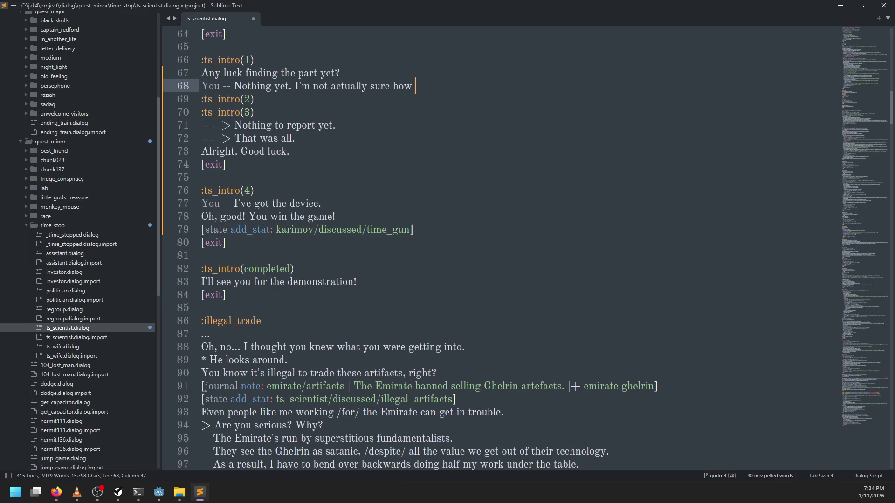
type("t into the ruins.")
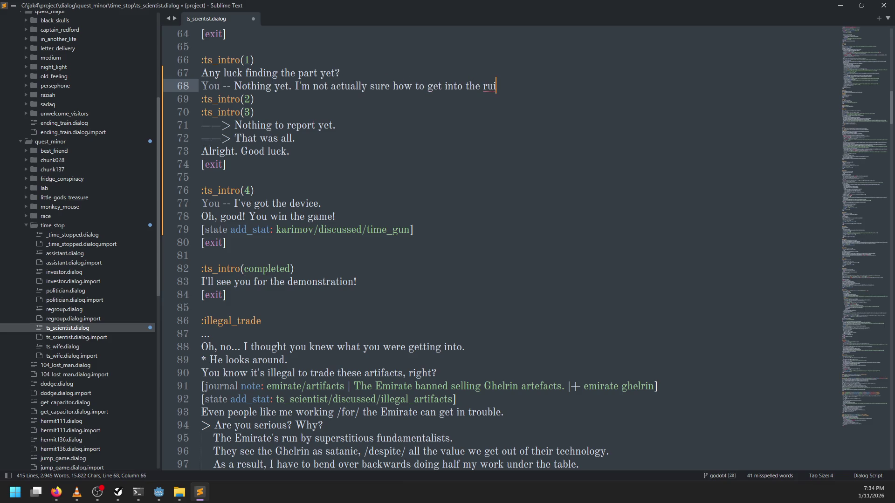
key("Return")
type("[exit]")
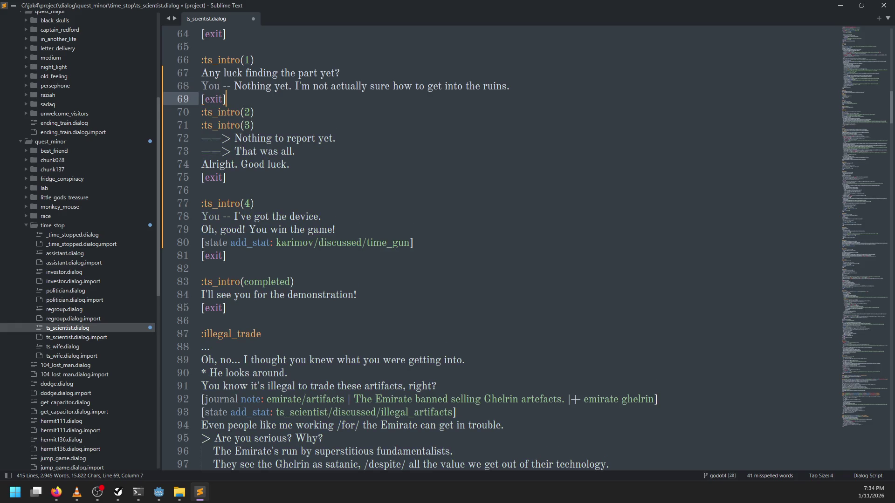
Step: Insert 'Hm. I thought you said you were an expert.' and the reply 'I'm not a psychic. I just know my way around a cave.'
key("ctrl+shift+Return")
type("Hm. I tho")
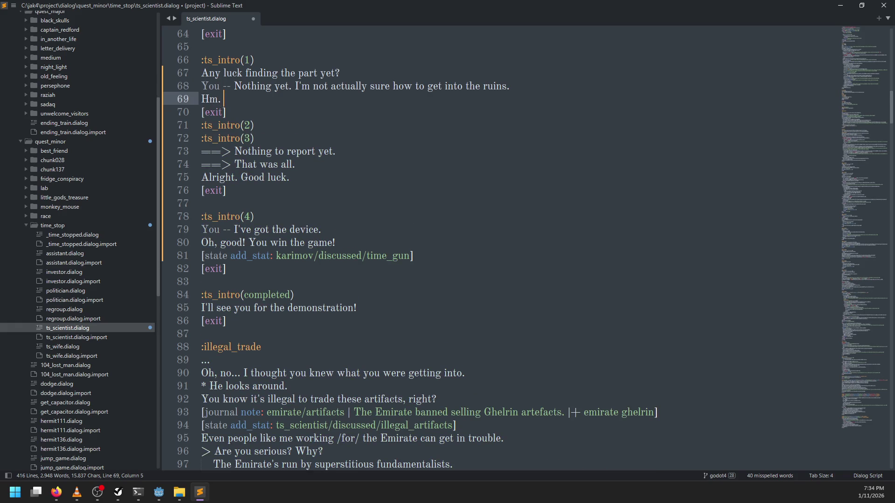
type("ught ")
type("you said you were ")
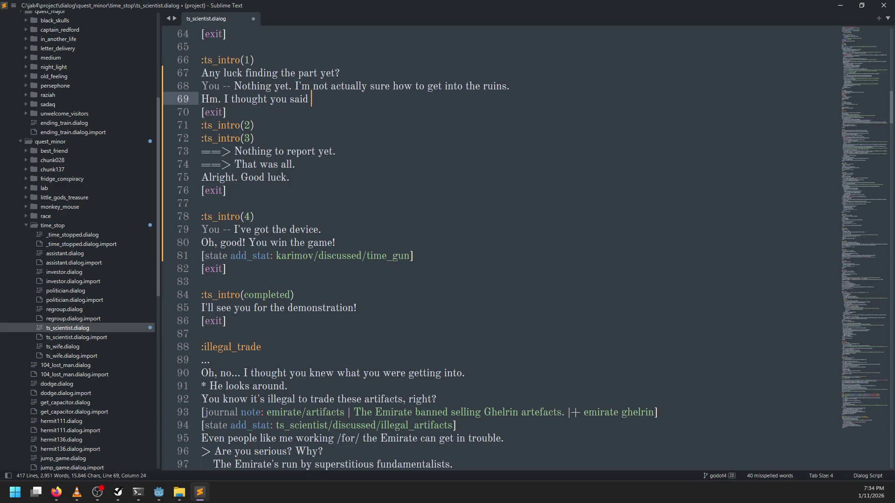
type("an expert.")
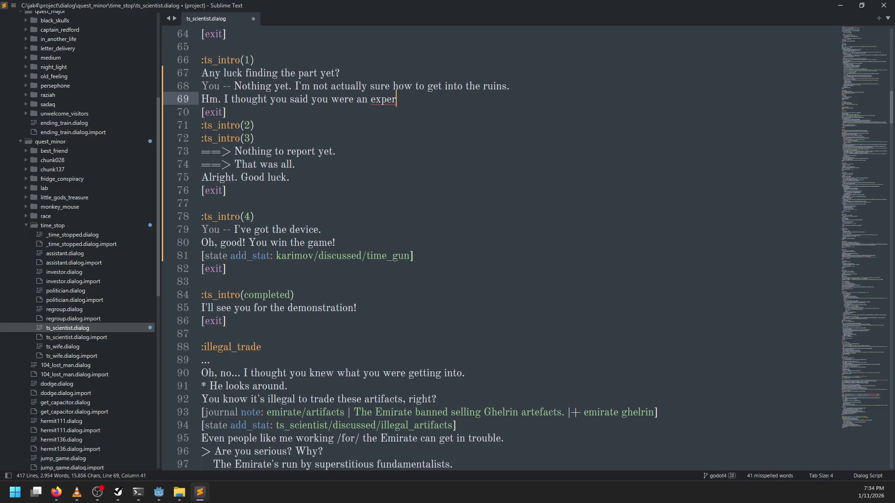
key("Return")
type("You -- I've ")
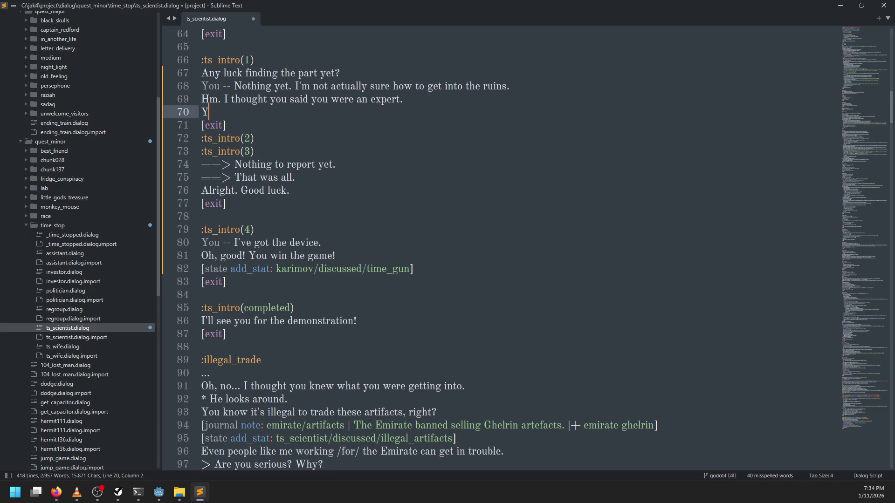
type("/used/ th")
type("is stuff befo")
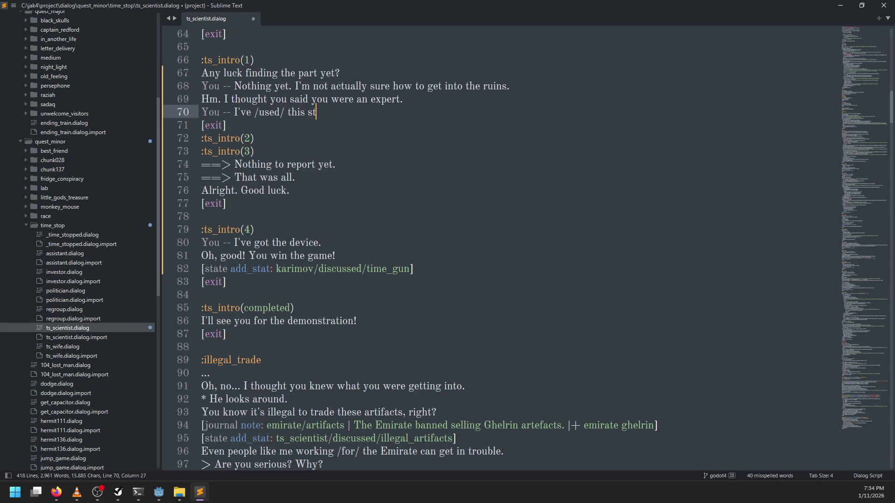
type("re.,")
key("BackSpace")
type("I'm not a")
key("BackSpace")
key("BackSpace")
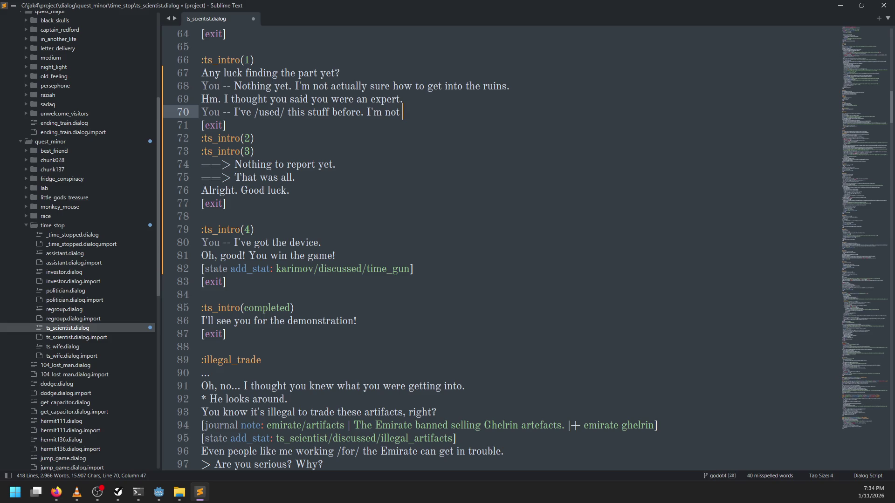
key("BackSpace")
key("BackSpace")
key("BackSpace")
type("ot")
key("ctrl+BackSpace")
key("ctrl+BackSpace")
key("ctrl+BackSpace")
key("ctrl+BackSpace")
key("ctrl+BackSpace")
key("BackSpace")
key("BackSpace")
key("BackSpace")
type("'m not a ")
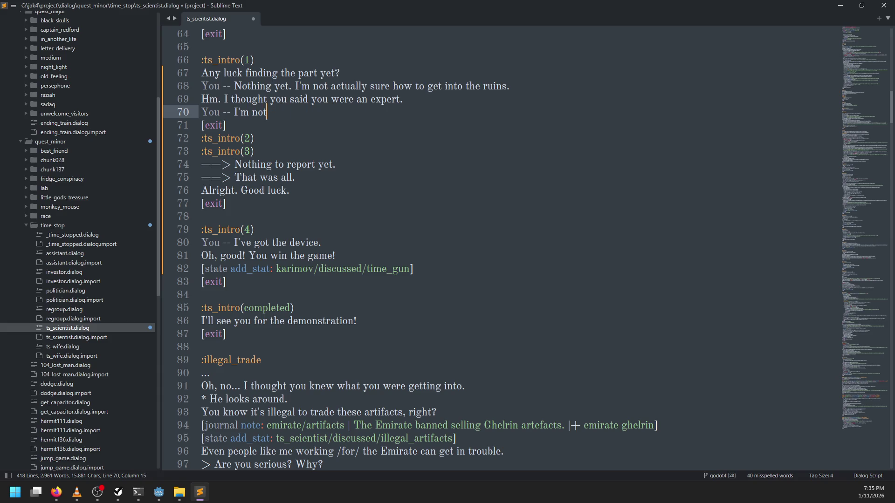
type("psychic. I ")
type("just know my wa")
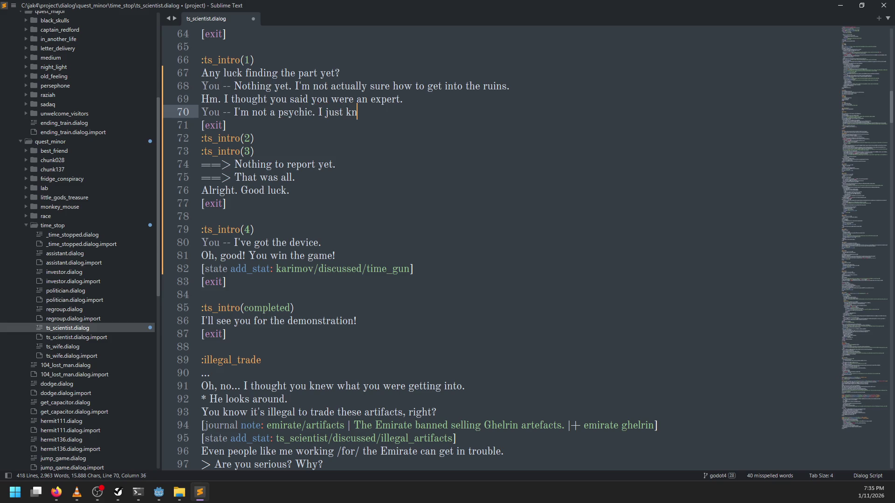
type("y around a cave")
type(".")
Step: Add a blank line after the exit, save ts_scientist.dialog, and open a line under ts_intro(2)
key("Down")
key("Return")
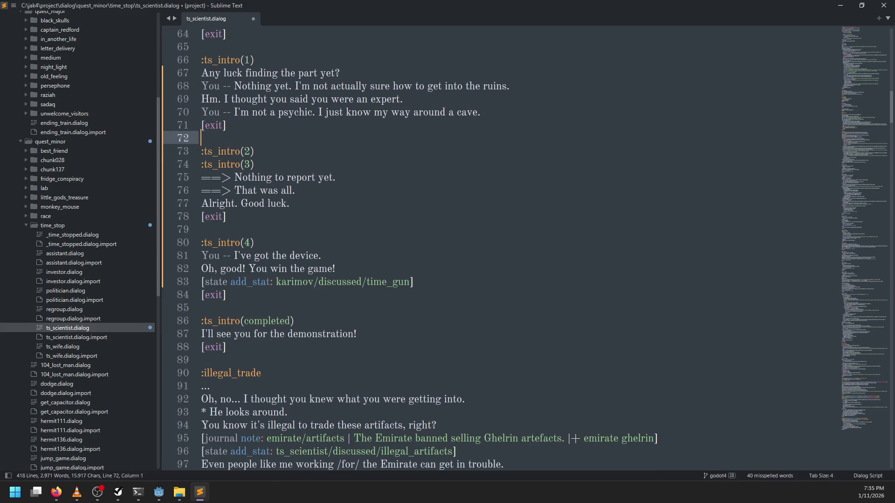
key("ctrl+s")
key("Down")
key("End")
key("Left")
key("Return")
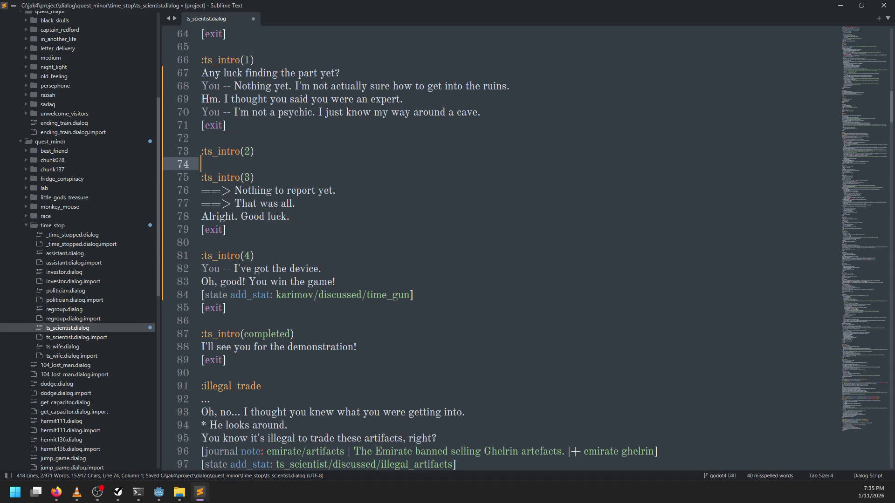
Step: Write the player line 'I've found my way into the ruins, but it looks like just one room?' followed by [exit]
type("ou -- I've ")
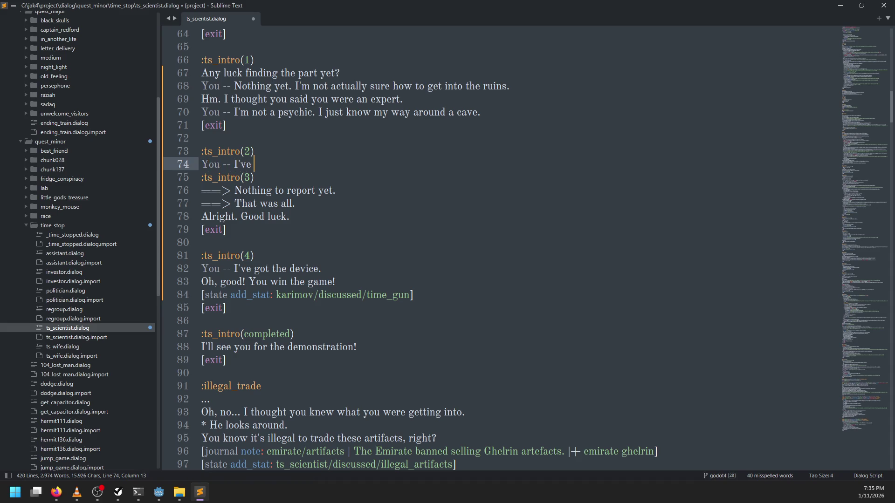
type("found my way int")
type("o the ruins, but")
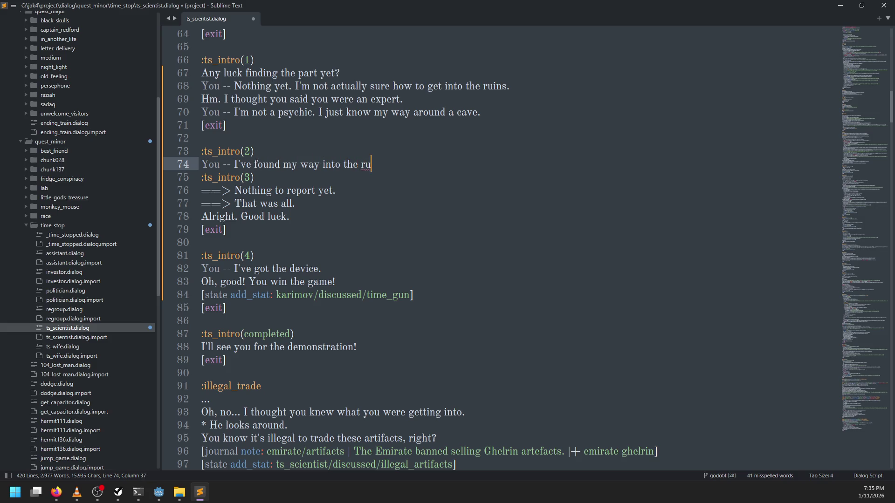
type(" it looks like j")
type("ust one room?")
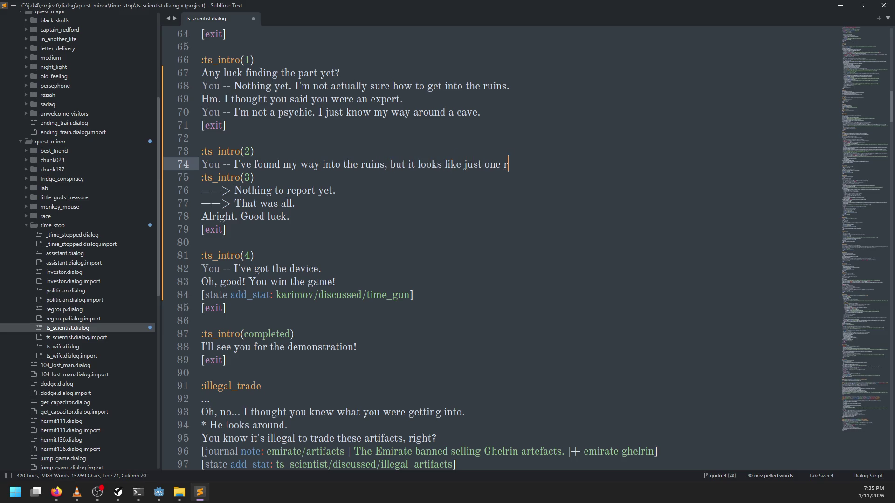
key("Return")
type("[exit]")
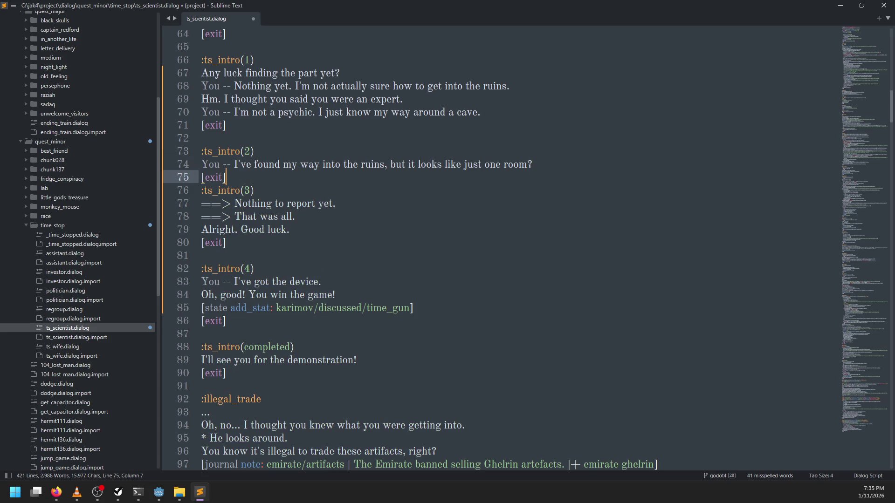
key("ctrl+shift+Return")
Step: Add the scientist's answer about needing two people to get through, never having heard why
type("heard something a")
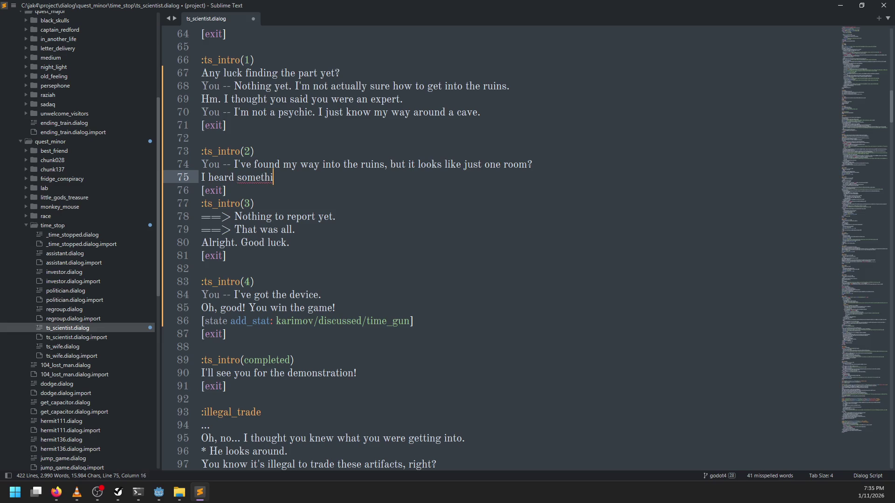
type("bout that. Appar")
type("ently")
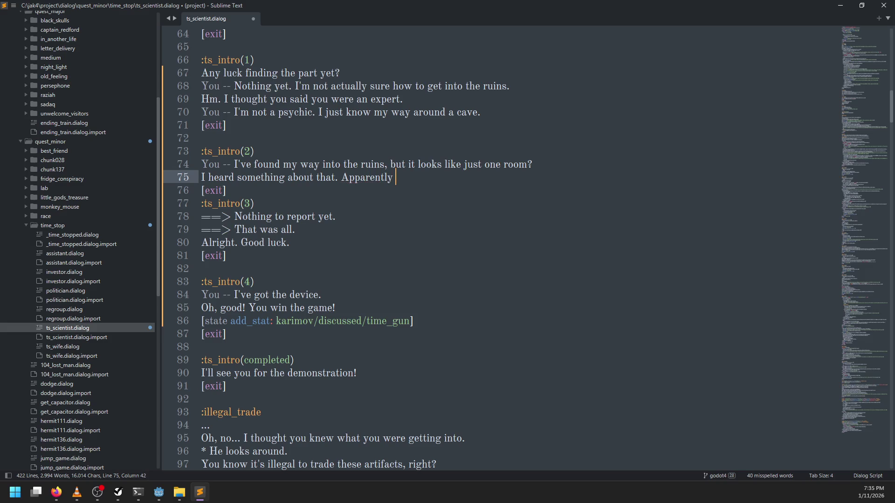
type(" you need two people to get through.")
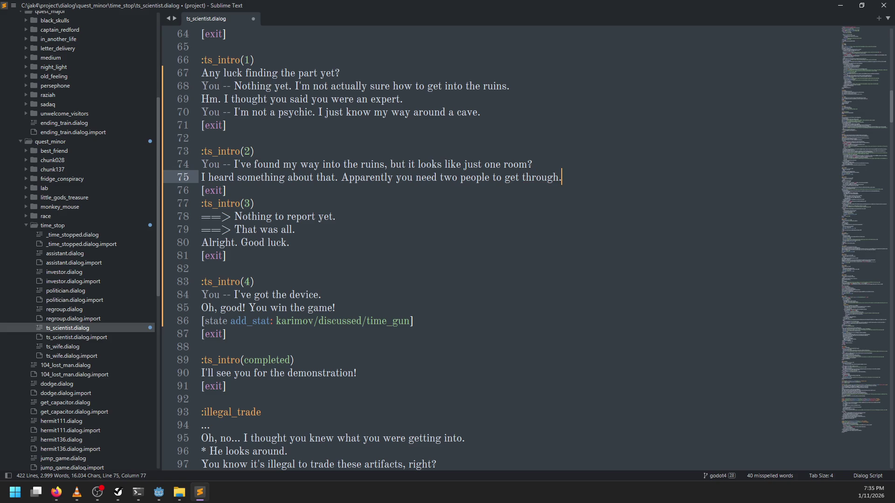
key("Return")
type("ve s")
key("BackSpace")
type("never herad s")
key("BackSpace")
key("BackSpace")
key("BackSpace")
type("heard why, specifically.")
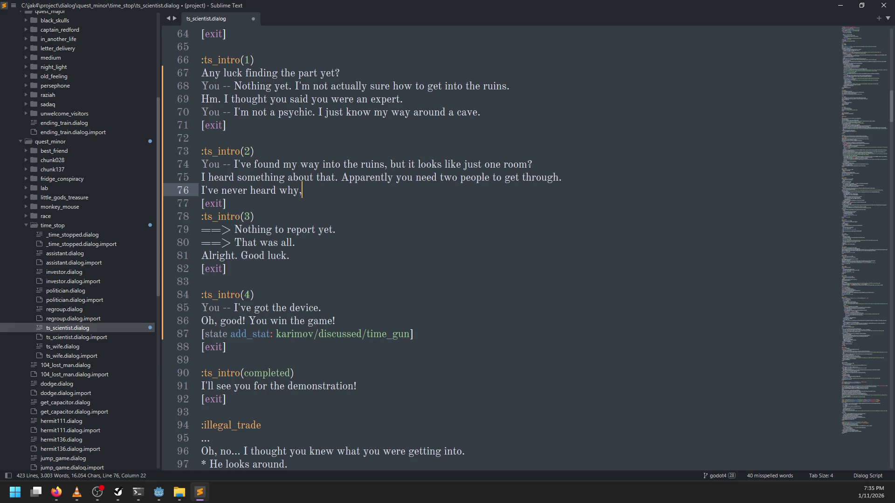
Step: Start a [journal note: ts_intro/helper | Apparently, there's…] line below the scientist's answer
key("Return")
type("[")
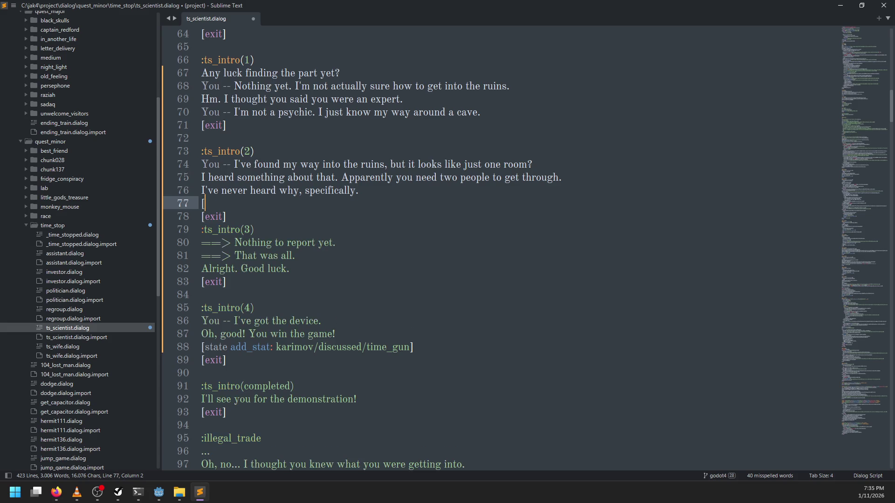
type("journal n")
type("ote")
type("pa")
key("BackSpace")
key("BackSpace")
key("BackSpace")
type("intro")
key("BackSpace")
type("/")
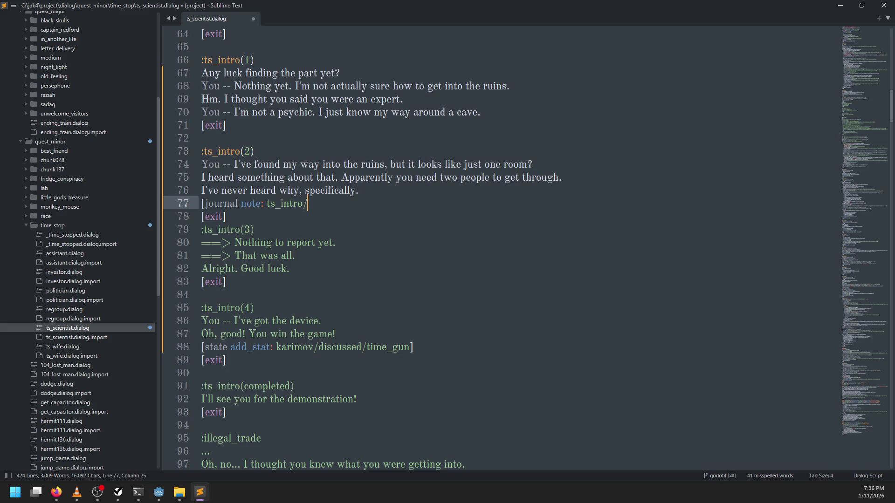
type("twoeop")
key("ctrl+BackSpace")
type("hele")
key("BackSpace")
type("per")
type("Apparently, ge")
type("t")
key("ctrl+BackSpace")
type("there's")
Step: Add 'There's more' after the two-people sentence on line 75
left_click(358, 190)
left_click(415, 164)
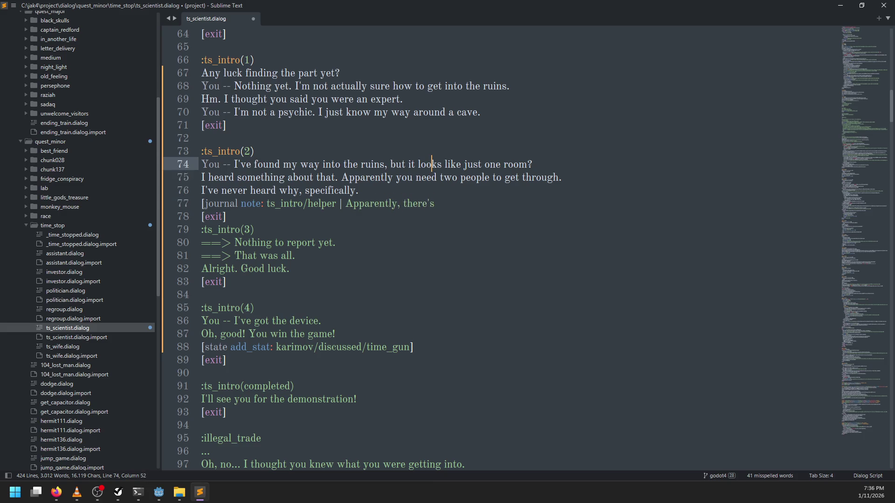
left_click(416, 177)
type("There's more to the ruins, but a")
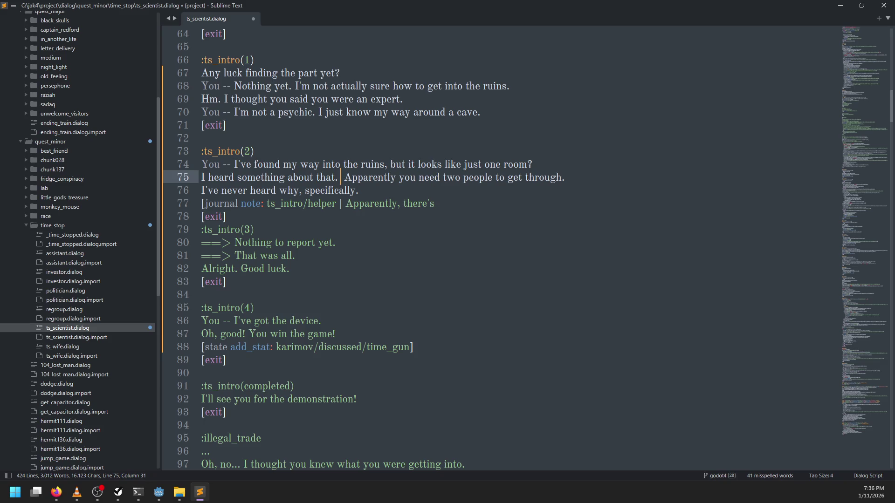
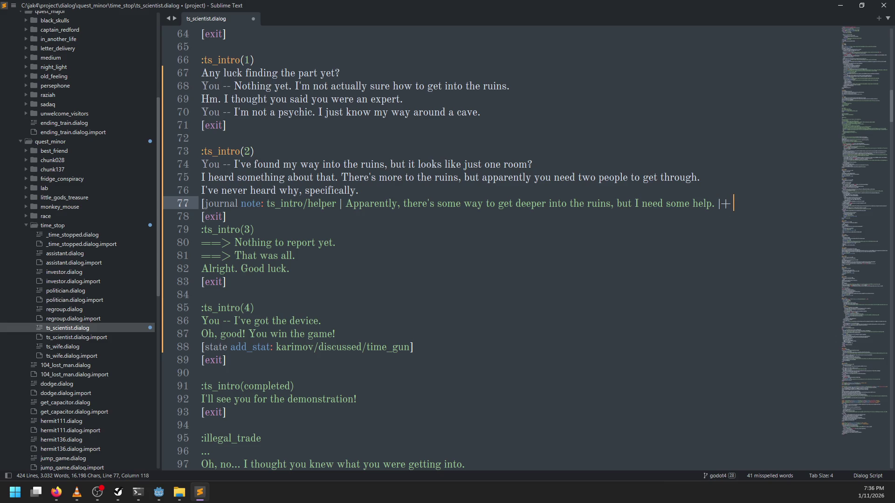
Step: Close the ts_intro(2) note with a bracket on line 77 and add a blank line after it
type("]")
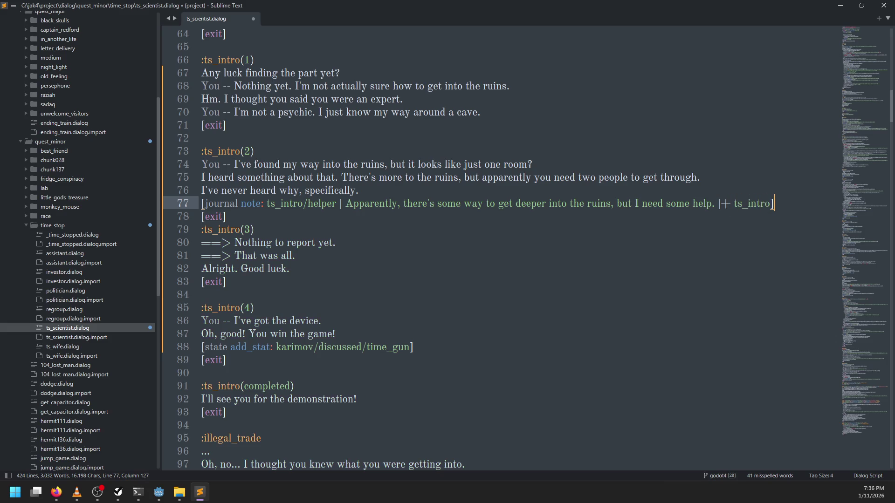
key("Down")
key("Return")
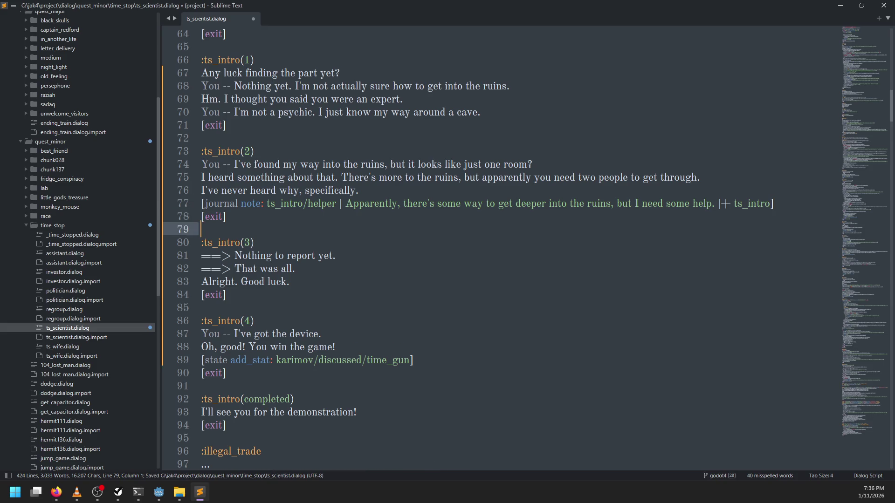
Step: Replace the old ts_intro(3) lines with "How's it going?" / "We've gotten deeper." / "Good."
key("Down")
key("Down")
key("Down")
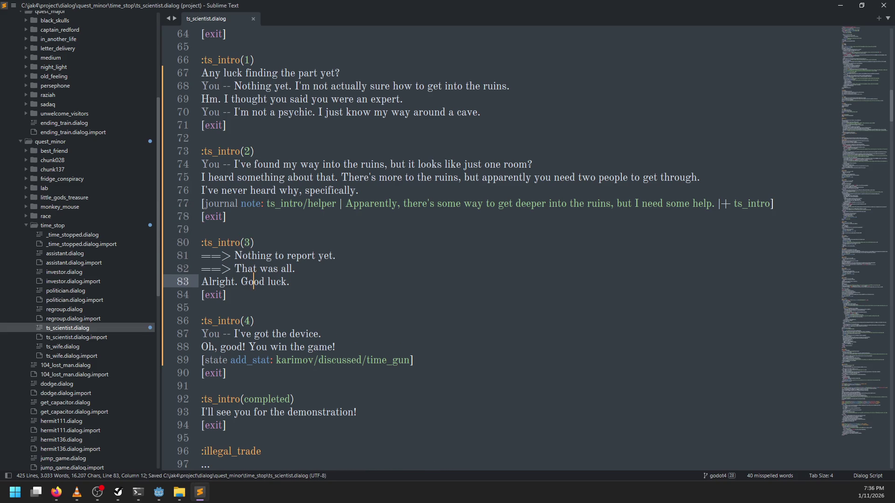
key("shift+Up")
key("shift+Up")
key("shift+Home")
key("BackSpace")
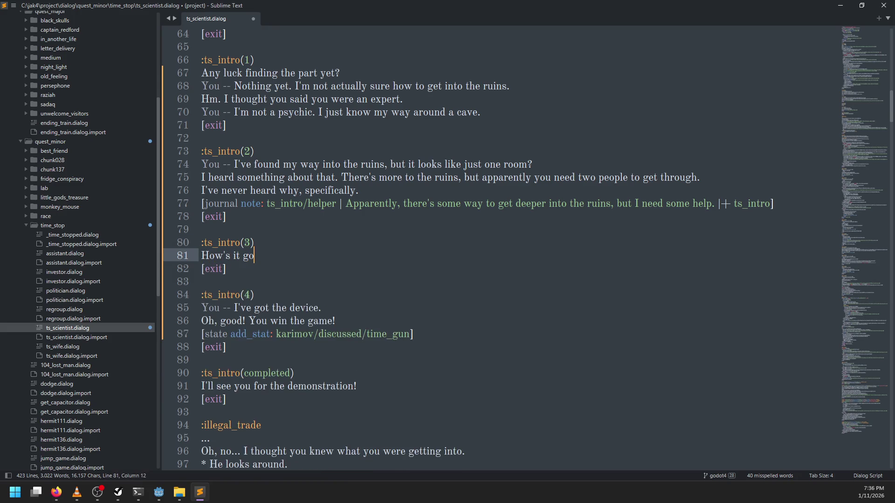
type("?")
key("Return")
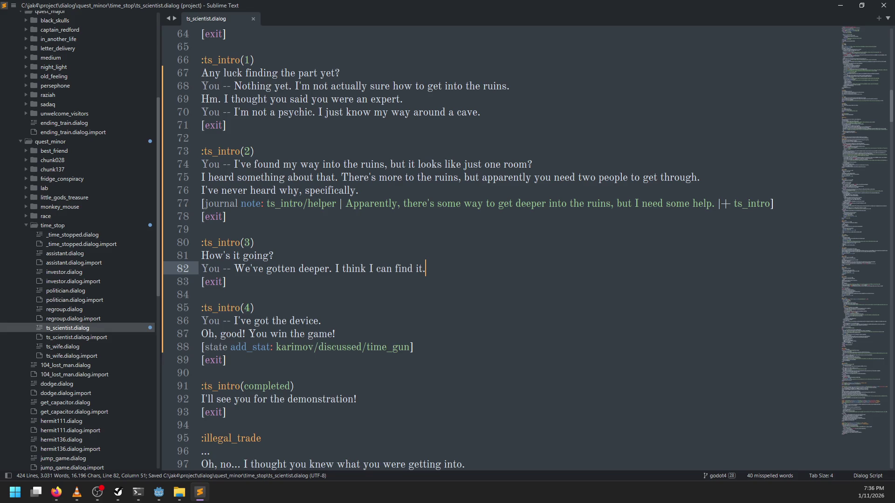
key("Return")
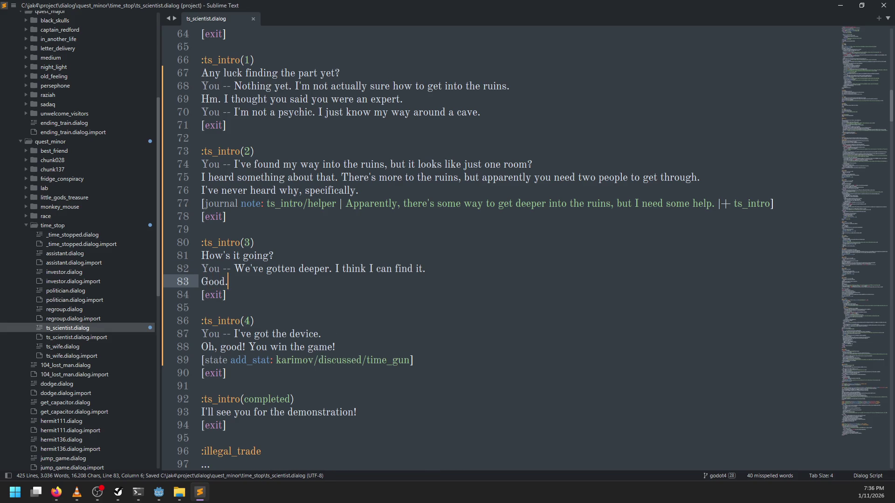
key("alt+Tab")
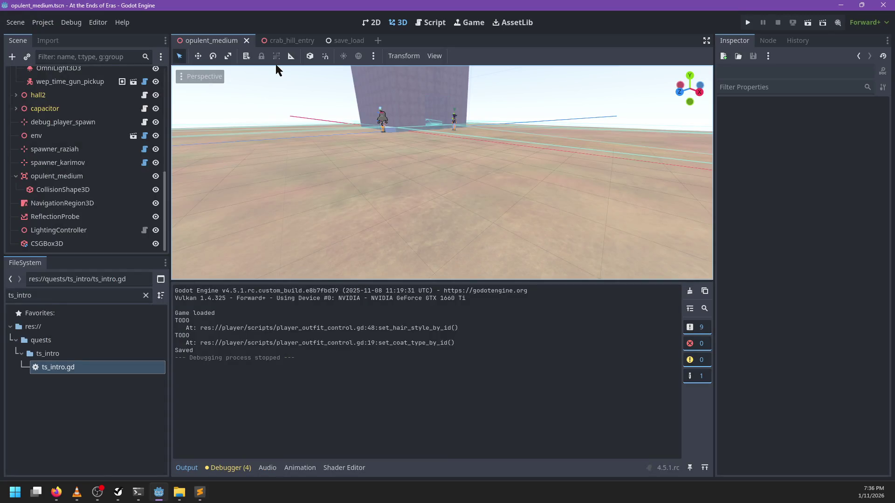
Step: Run the game, enter play from the main menu, quit, then delete the autosave in the user-data folder
key("F5")
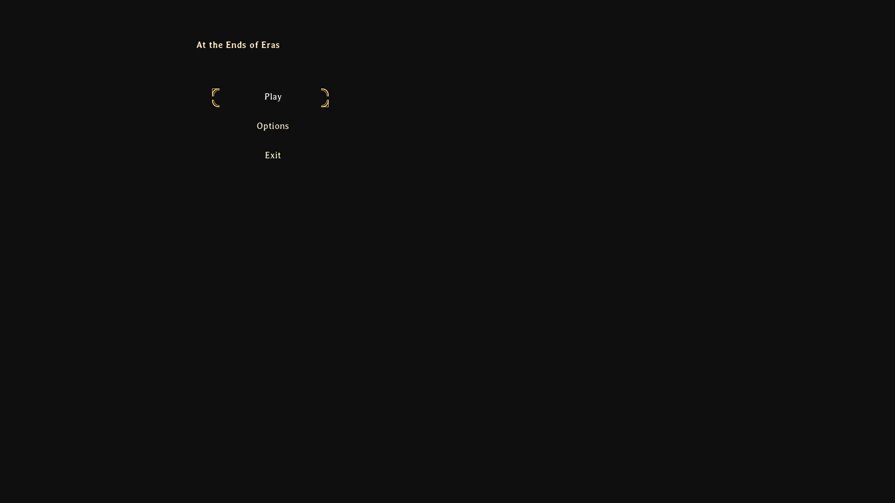
key("Return")
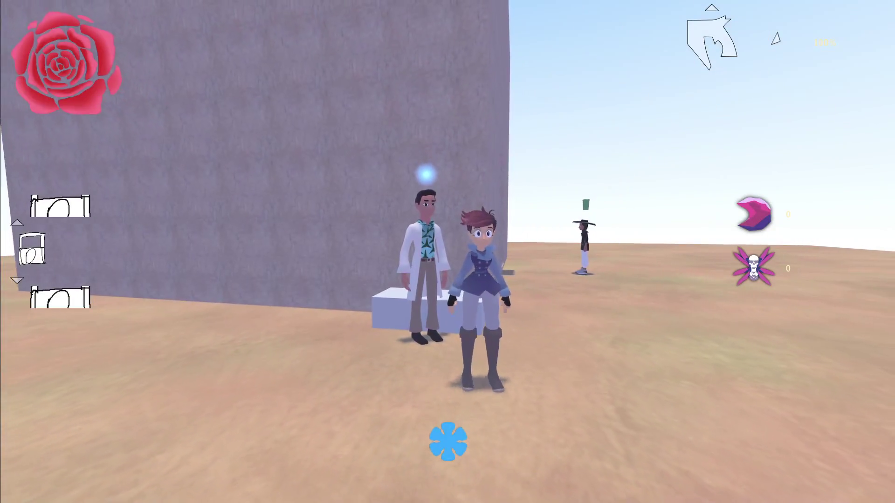
key("Escape")
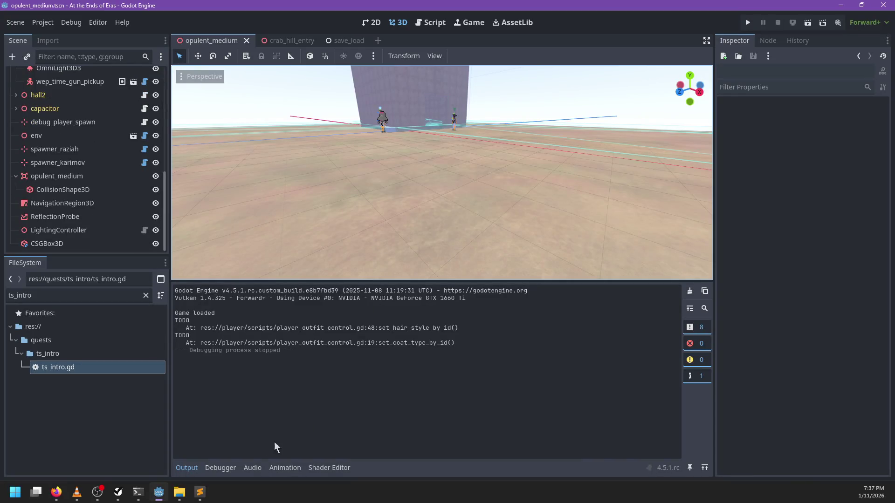
left_click(179, 492)
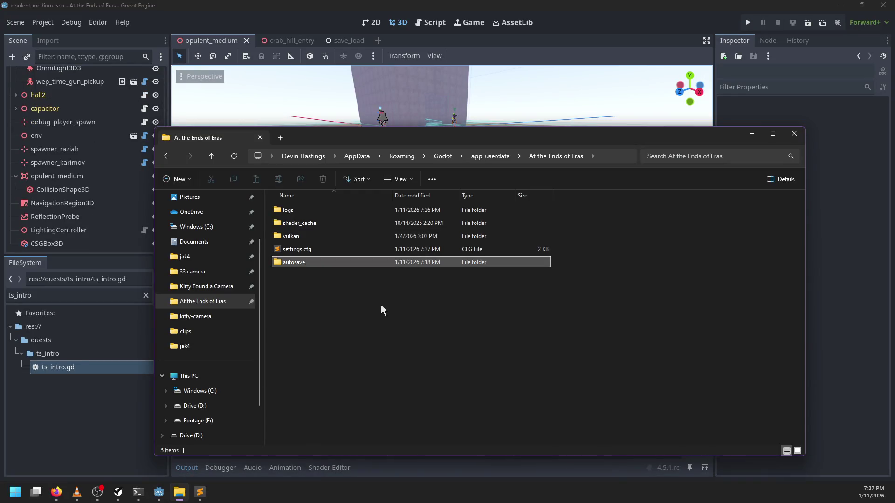
key("Delete")
Step: Return to Godot and start a fresh game from the relaunched main menu
left_click(319, 36)
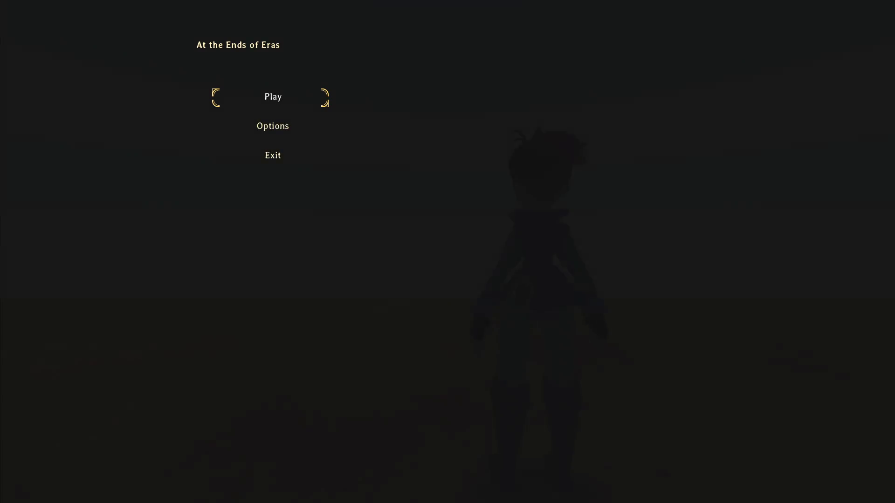
key("Return")
Step: Run across the field into the ruins pit, climb out through the skylight, and reach the scientist
key("w")
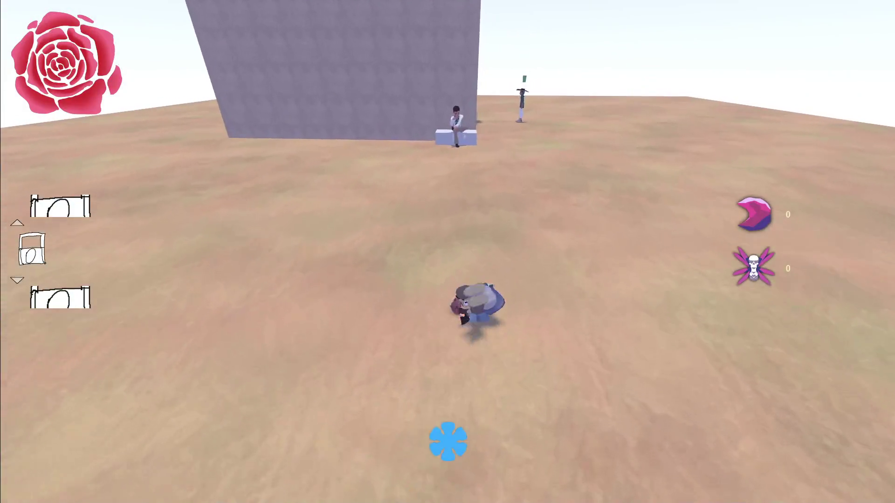
key("w")
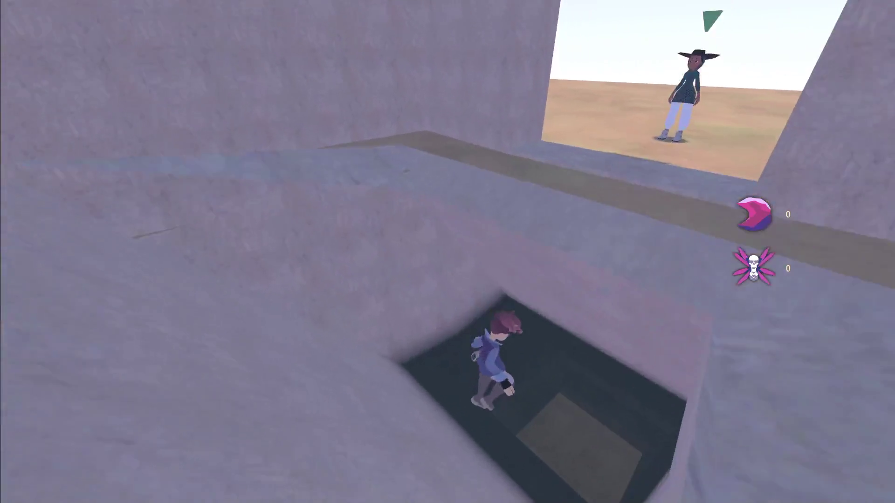
key("w")
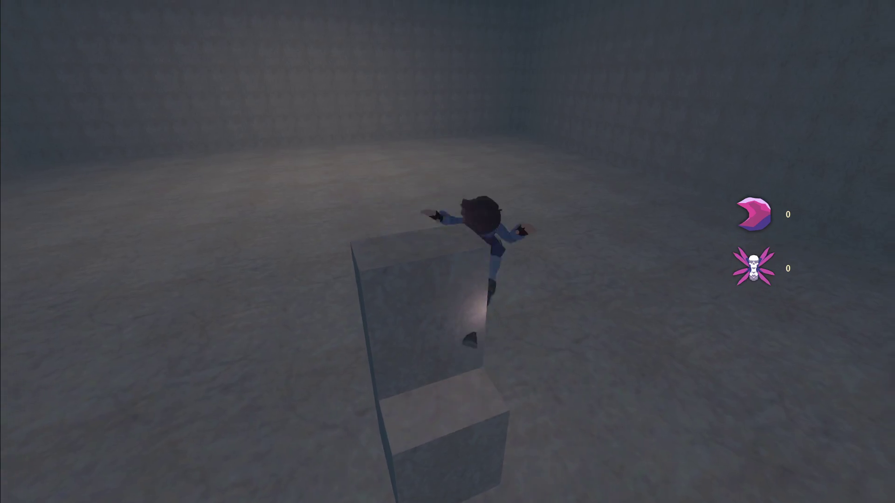
key("space")
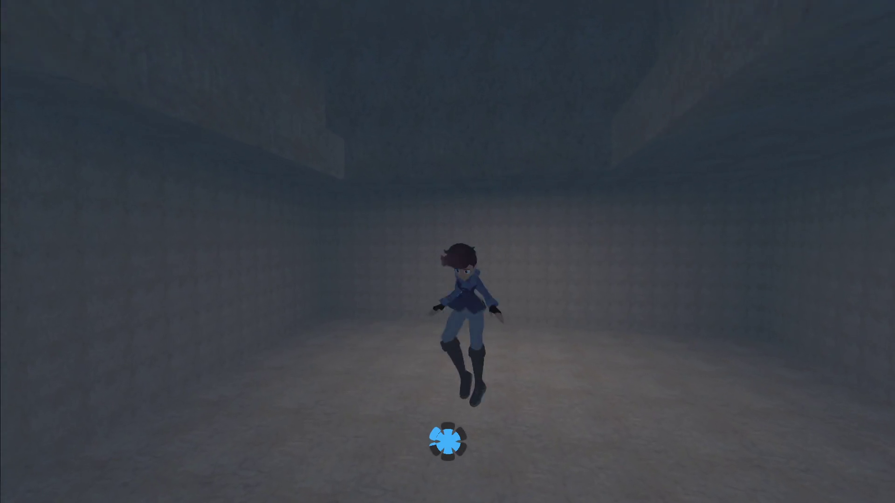
key("space")
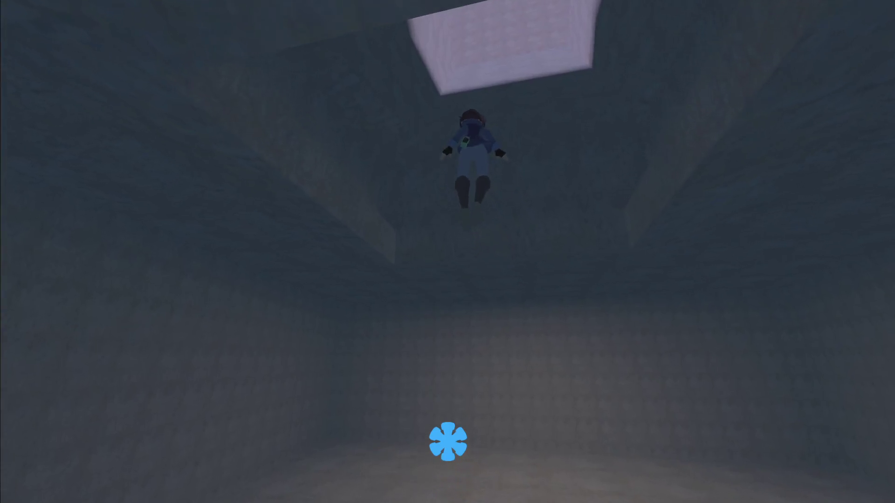
key("space")
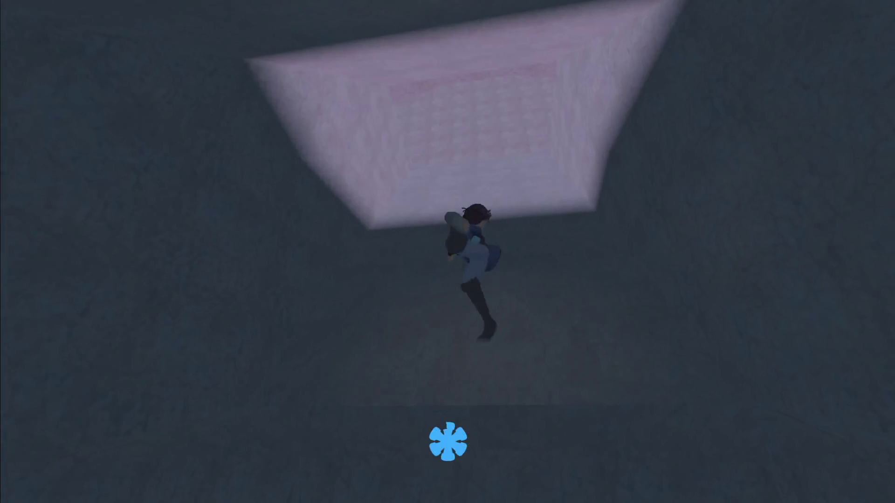
key("space")
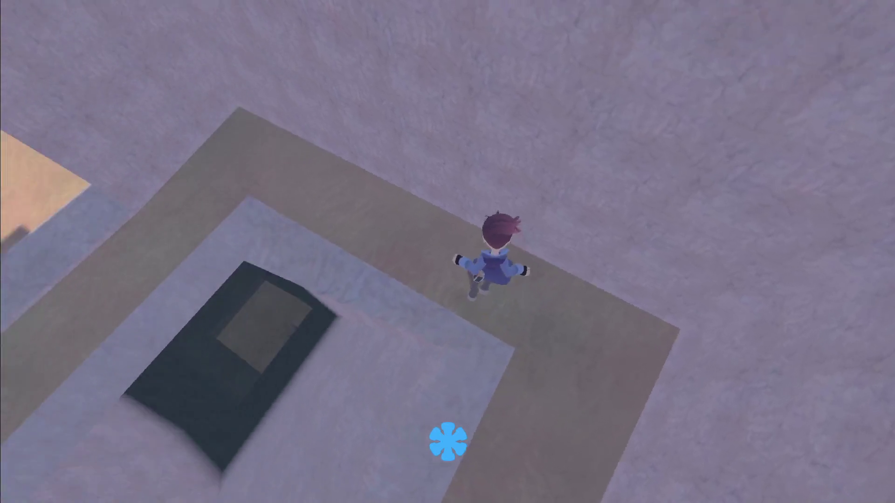
key("w")
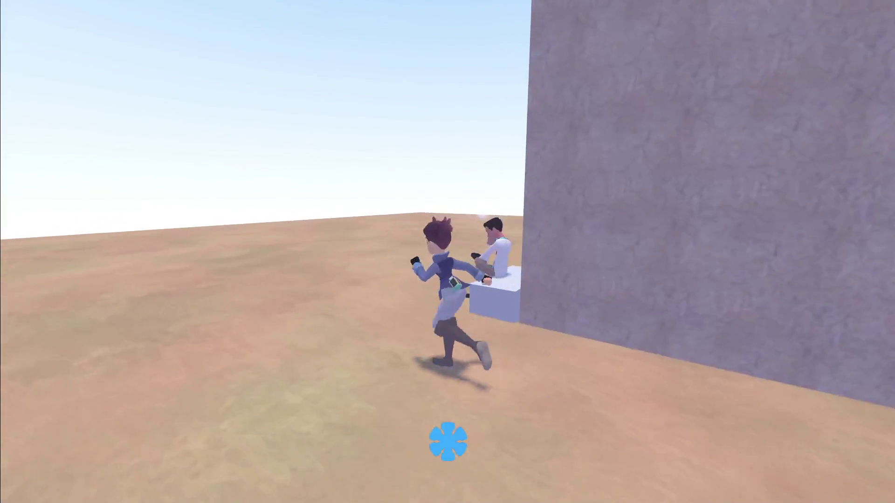
key("w")
Step: Talk to the scientist, ask if he's a doctor or researcher, and offer to find his missing equipment
key("e")
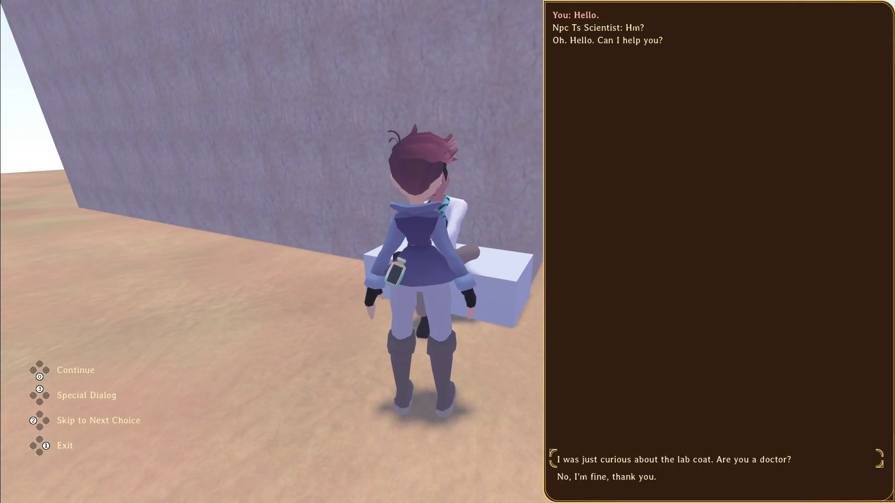
key("Return")
key("Return")
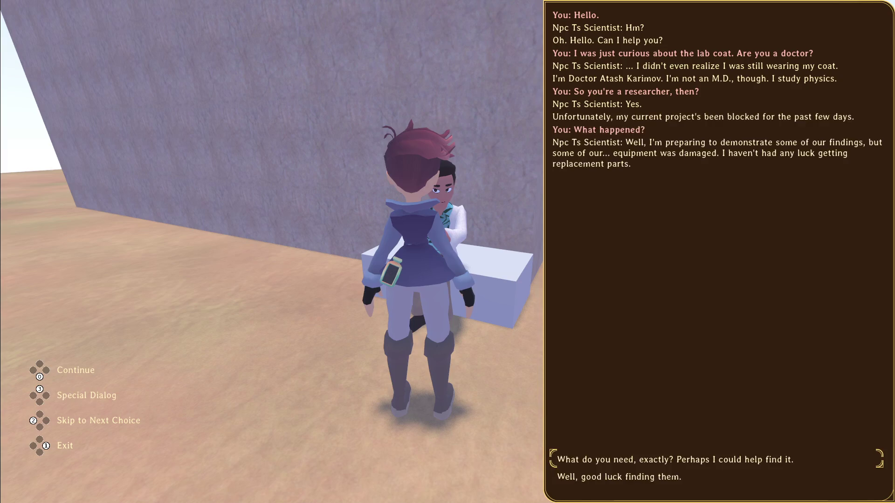
key("Return")
key("Return")
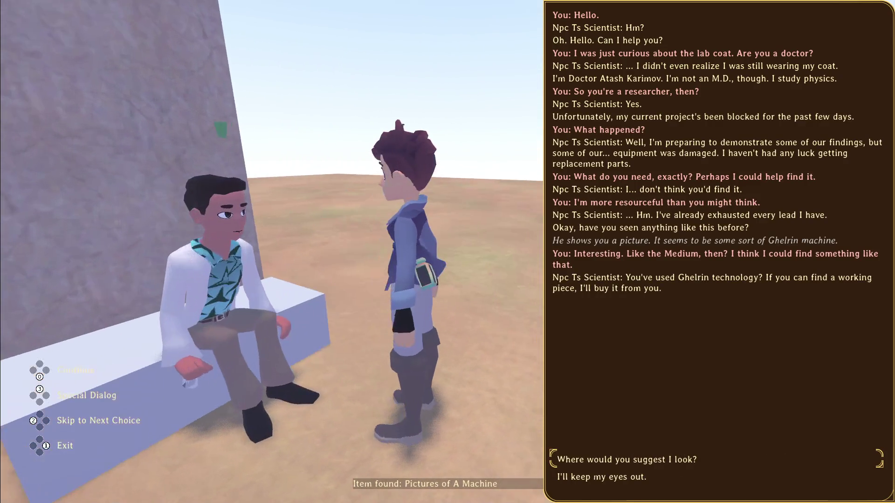
key("Return")
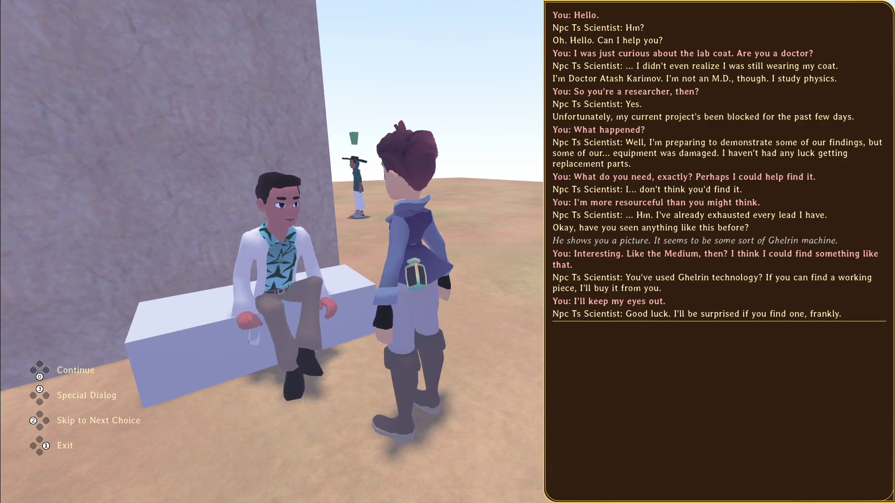
key("Return")
key("Return")
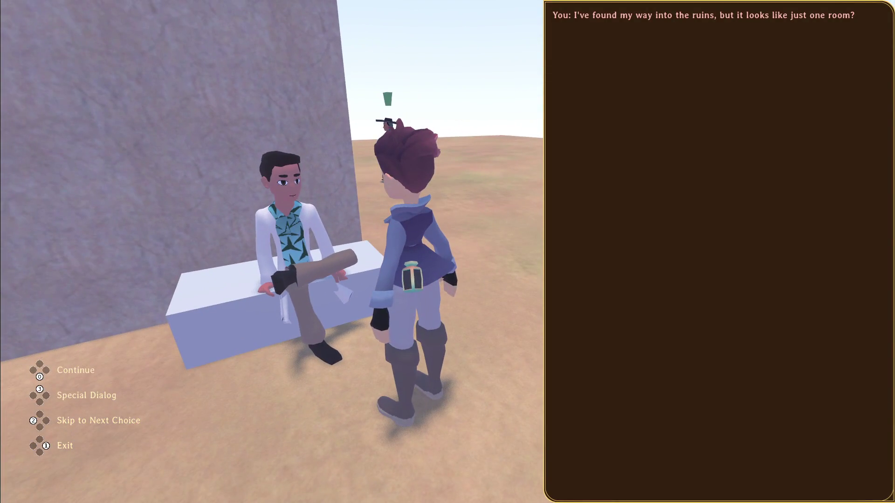
key("Return")
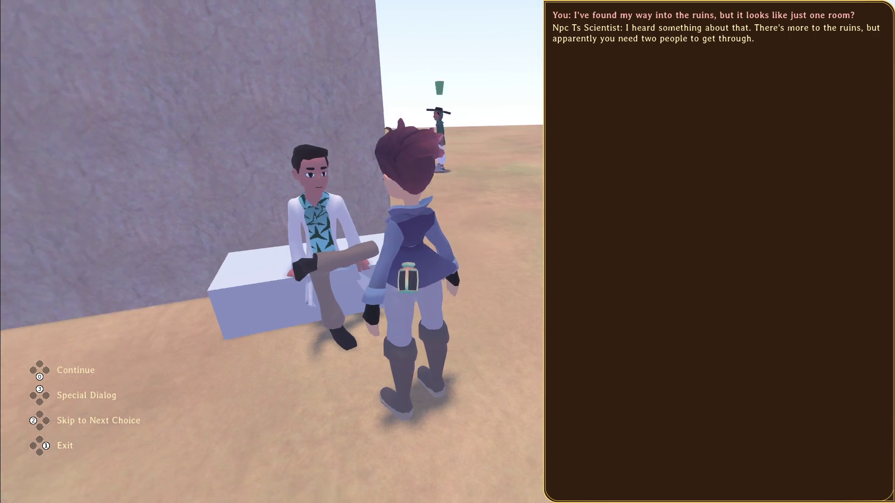
key("Return")
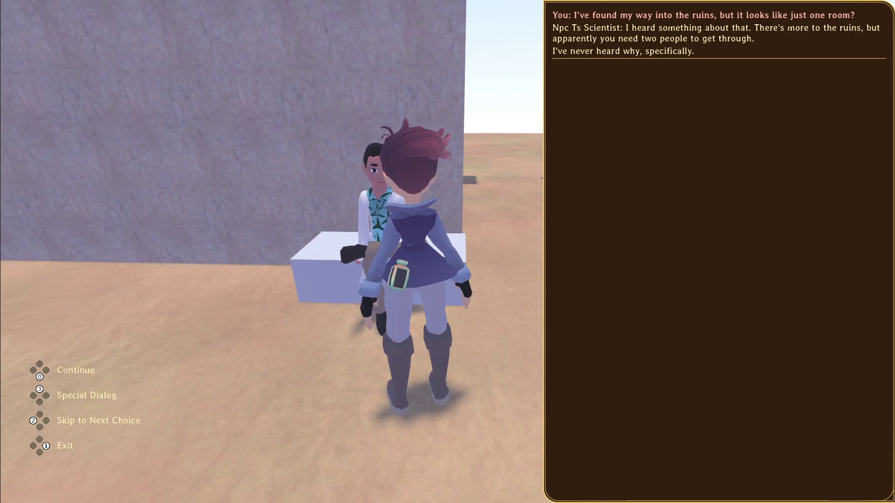
key("Escape")
key("w")
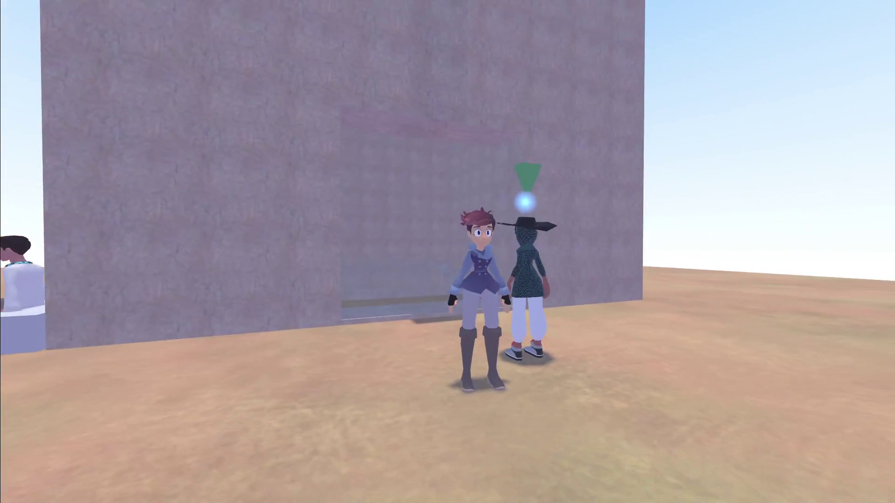
Step: Talk to the hat-wearing woman about the concrete wall and reply that you can't see how you'd help
key("d")
key("e")
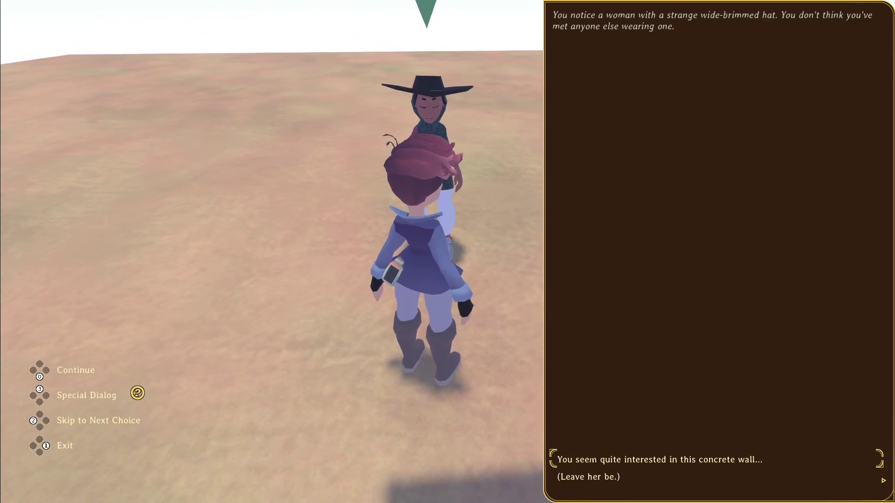
key("e")
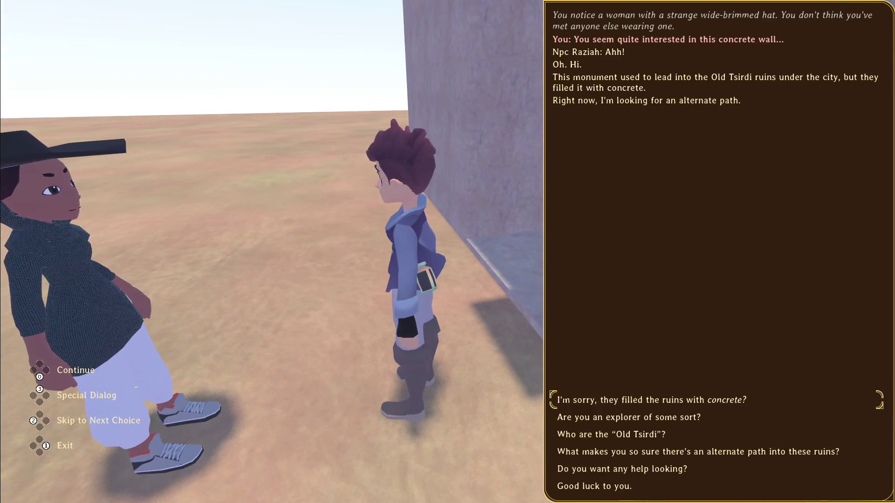
key("e")
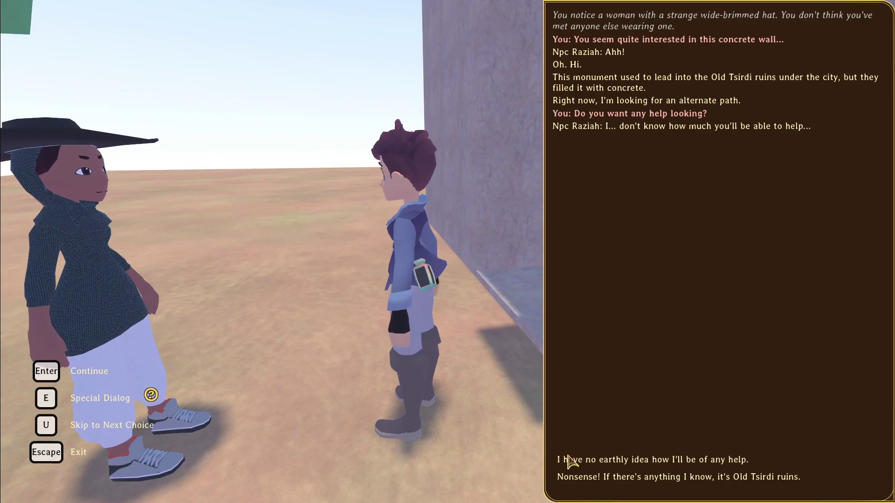
left_click(631, 462)
key("Return")
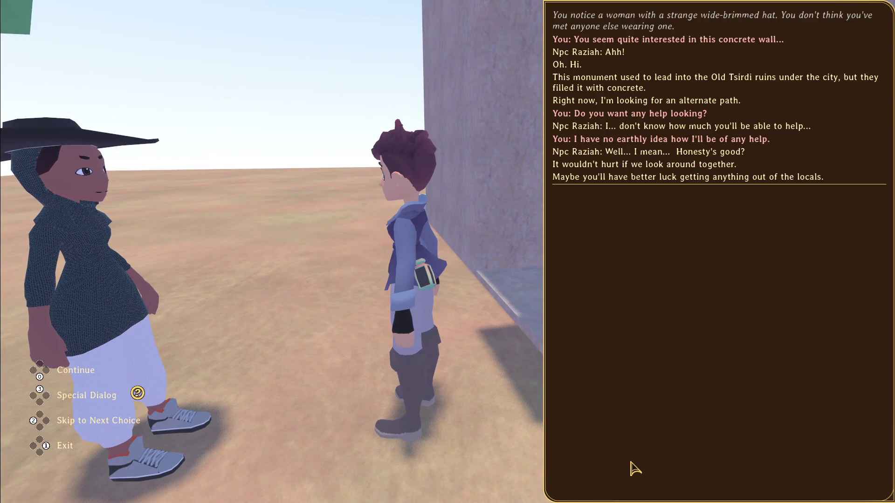
key("Return")
Step: Drop into the dark room and agree to let the companion sit in the machine
key("w")
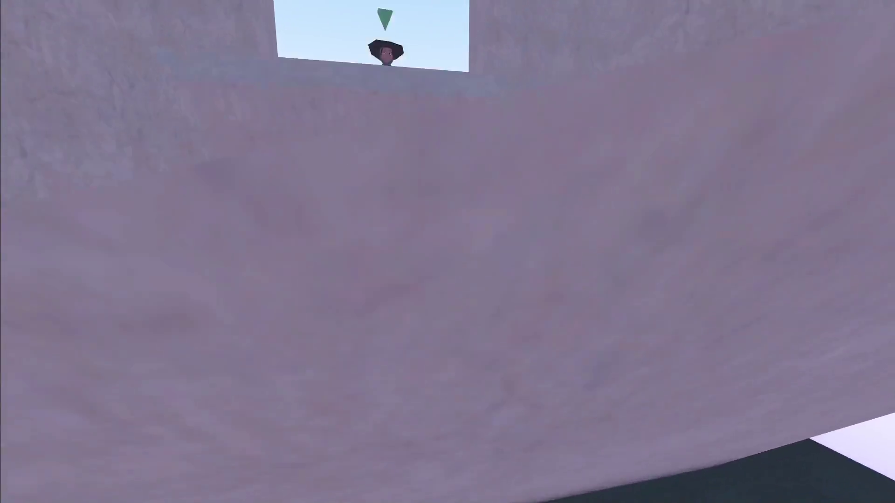
key("w")
key("w")
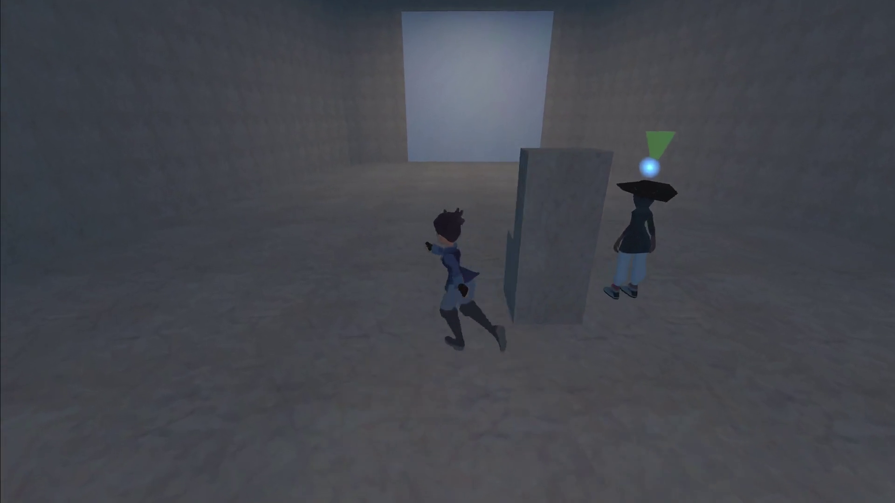
key("e")
key("Return")
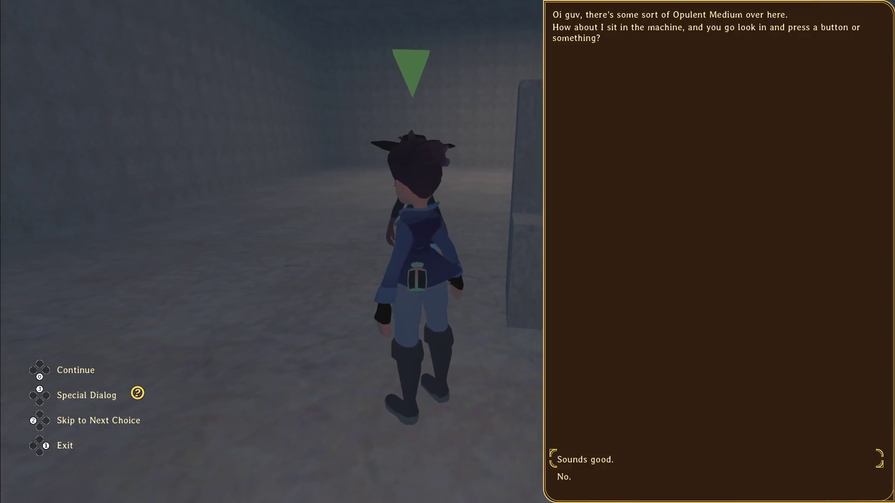
key("Return")
key("Return")
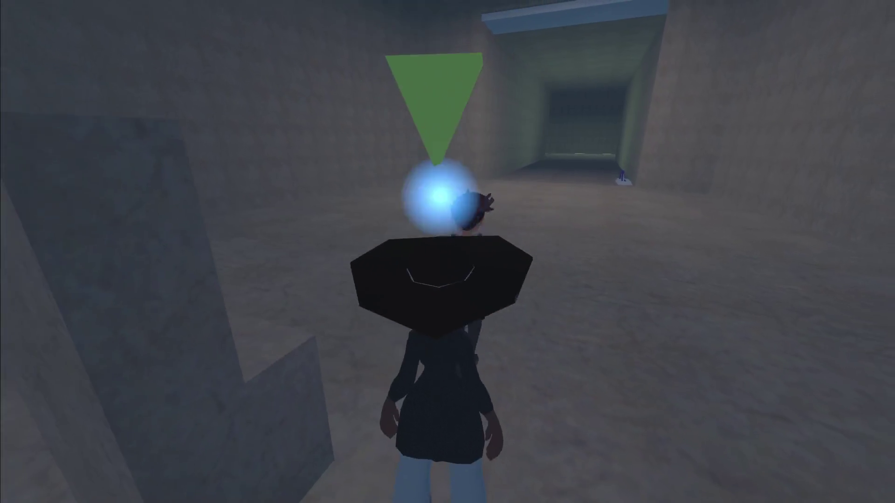
key("w")
key("w")
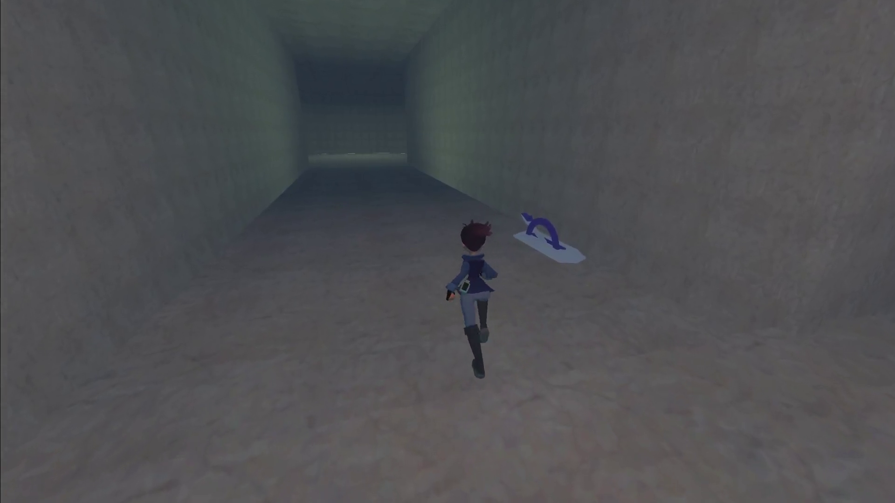
Step: Pull the lever to open the door, talk to the companion, and pick up the Time Distorter
key("e")
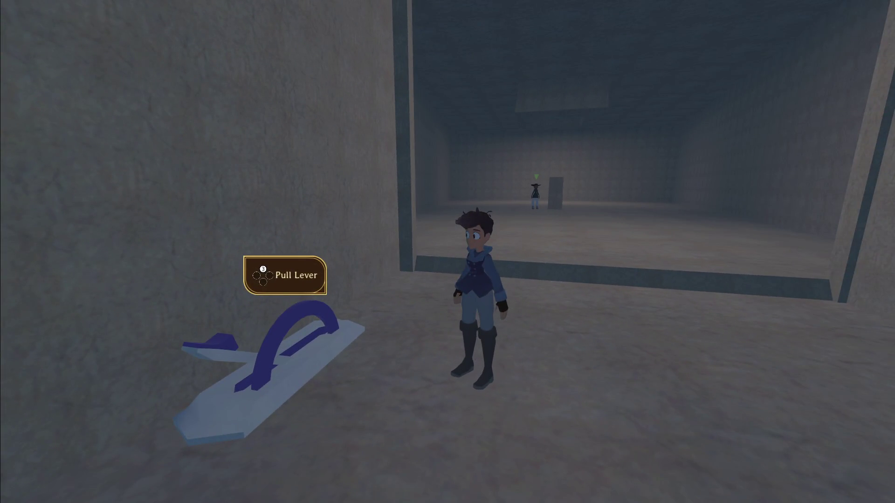
key("s")
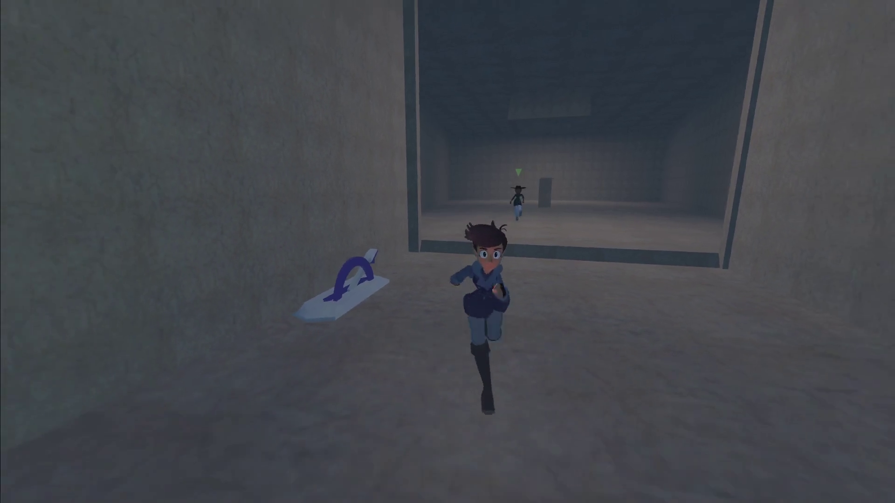
key("w")
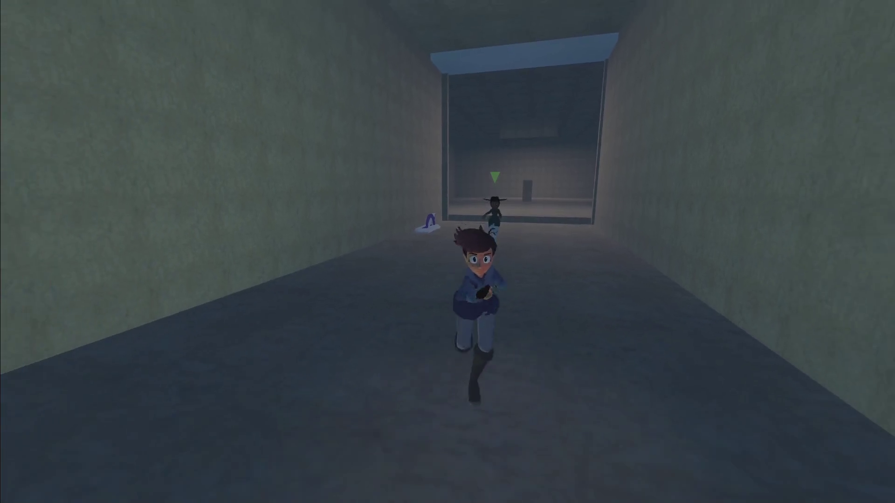
key("e")
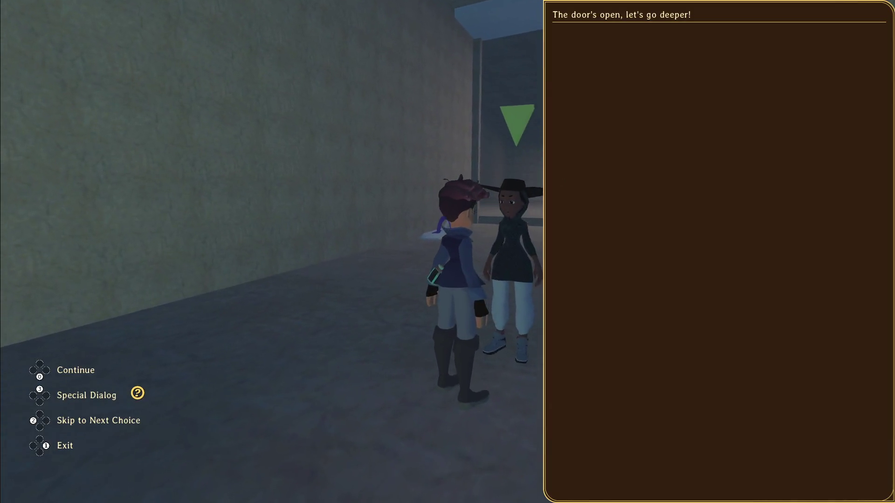
key("e")
key("s")
key("w")
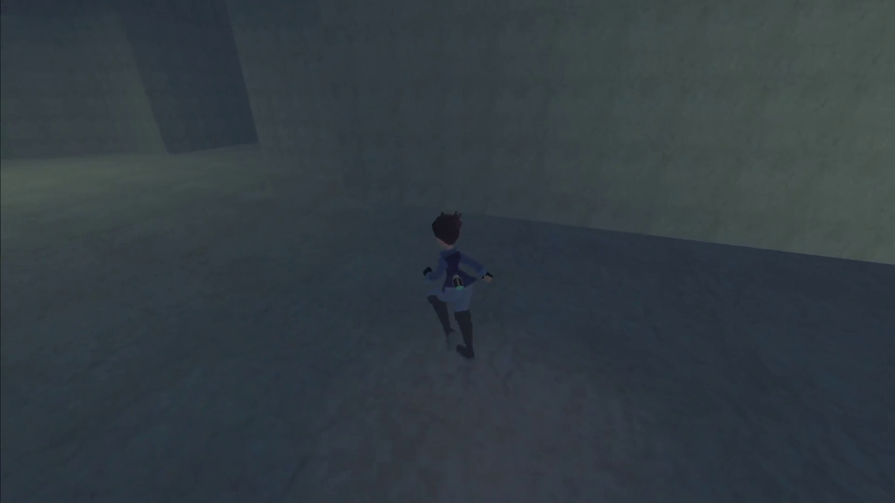
key("w")
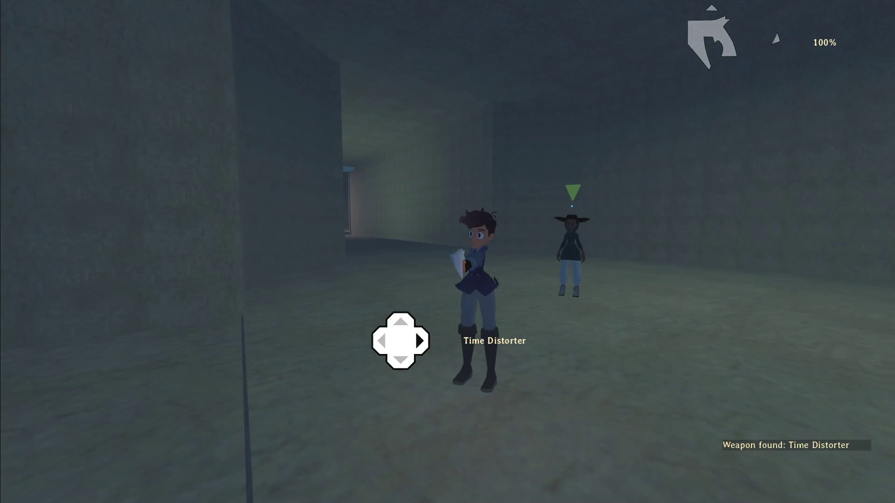
Step: Review the ts_intro and opulent_medium task entries in the pause menu's journal
key("Escape")
key("e")
key("e")
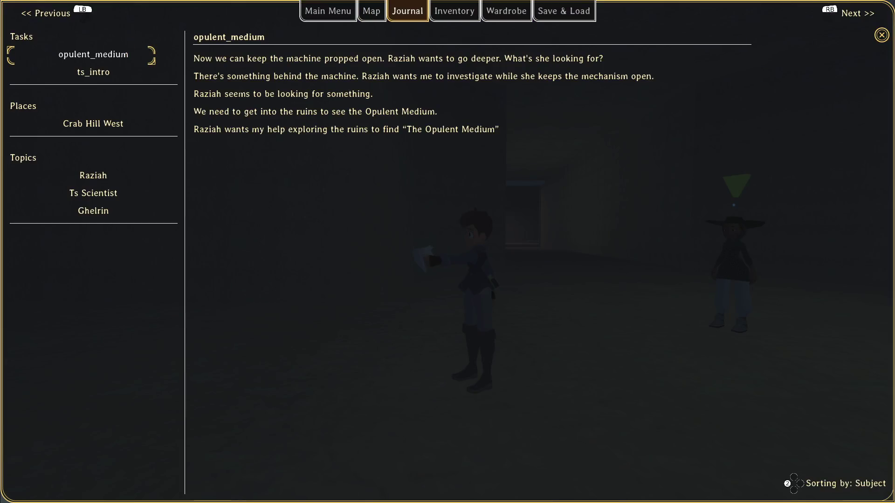
left_click(93, 71)
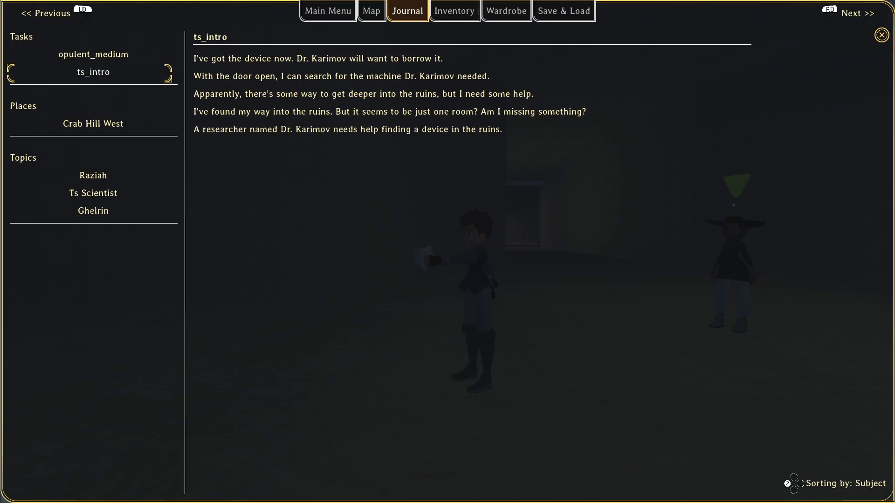
left_click(93, 54)
key("Escape")
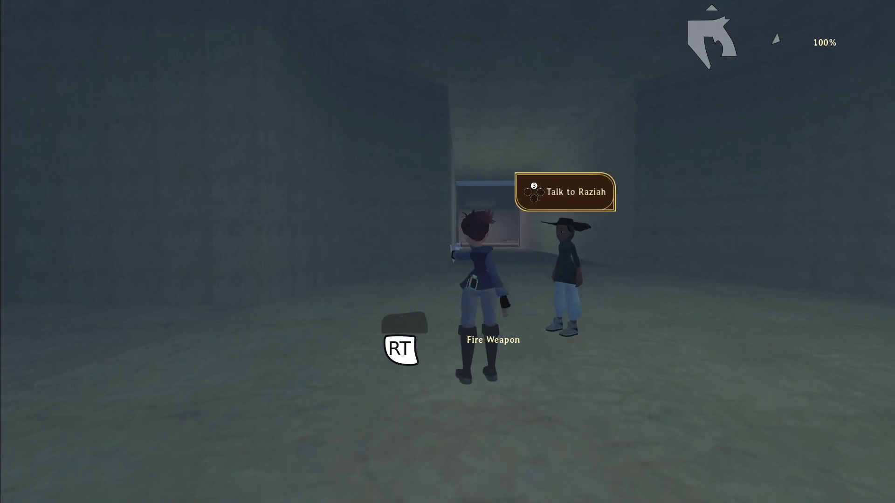
Step: Follow the corridors with the companion and climb through the ceiling opening via the pillar
key("e")
key("e")
key("a")
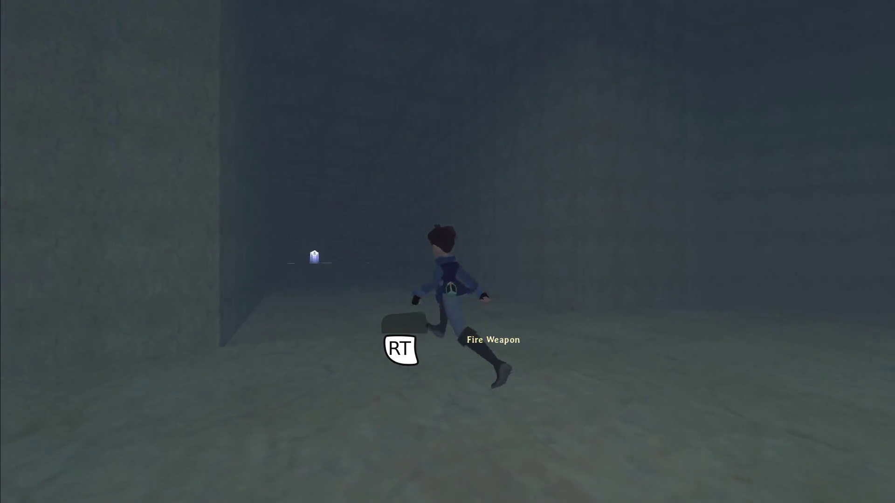
key("w")
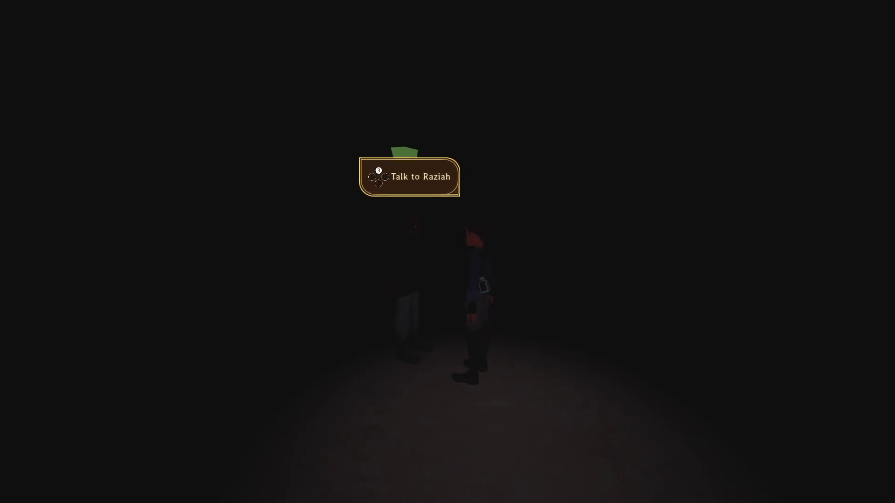
key("e")
key("1")
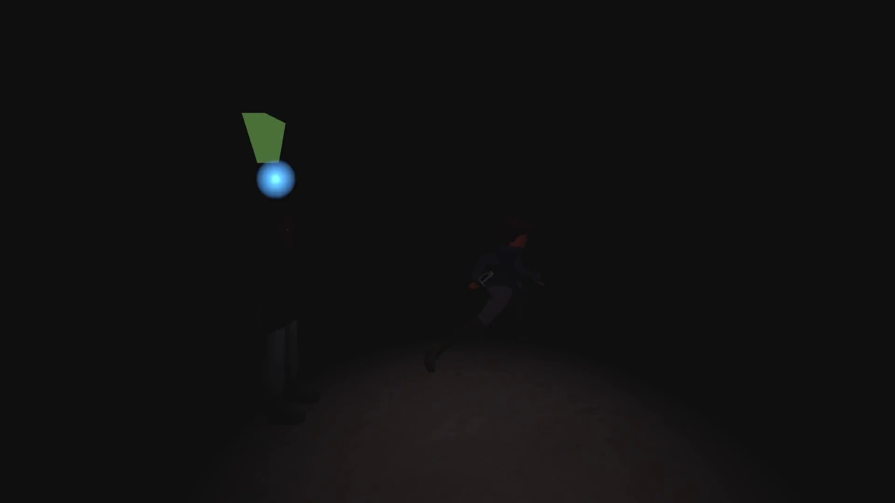
key("w")
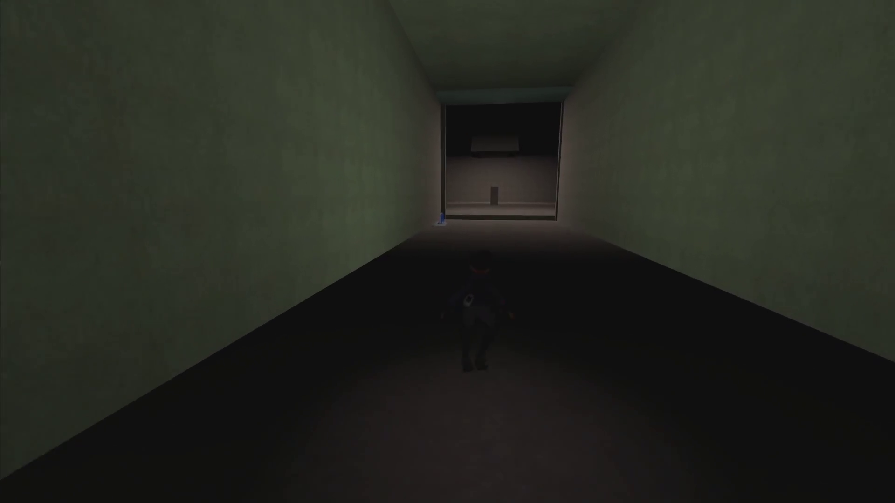
key("space")
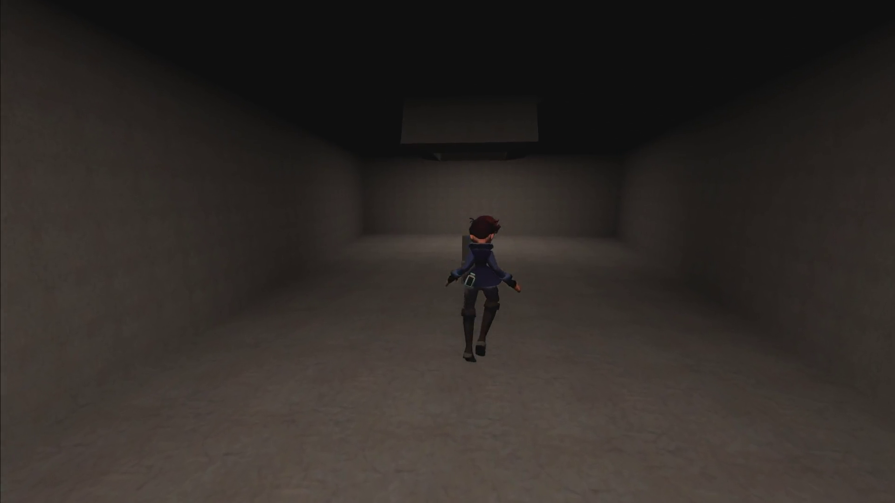
key("space")
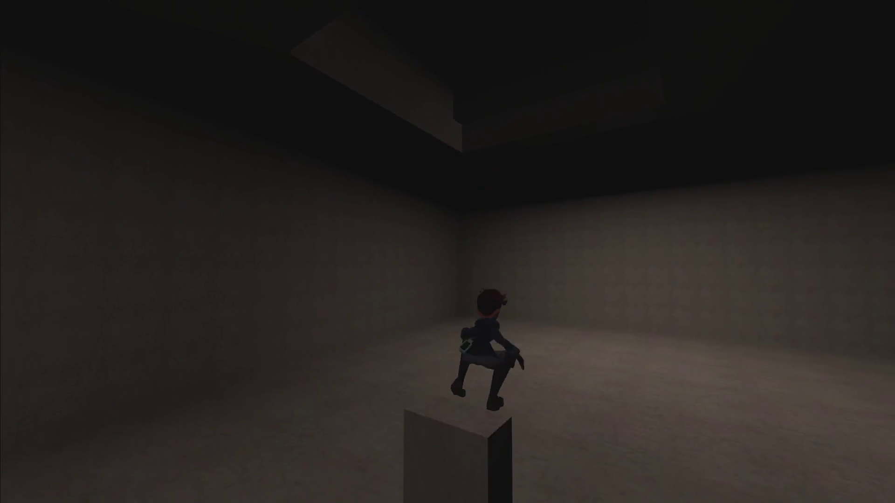
key("space")
key("space")
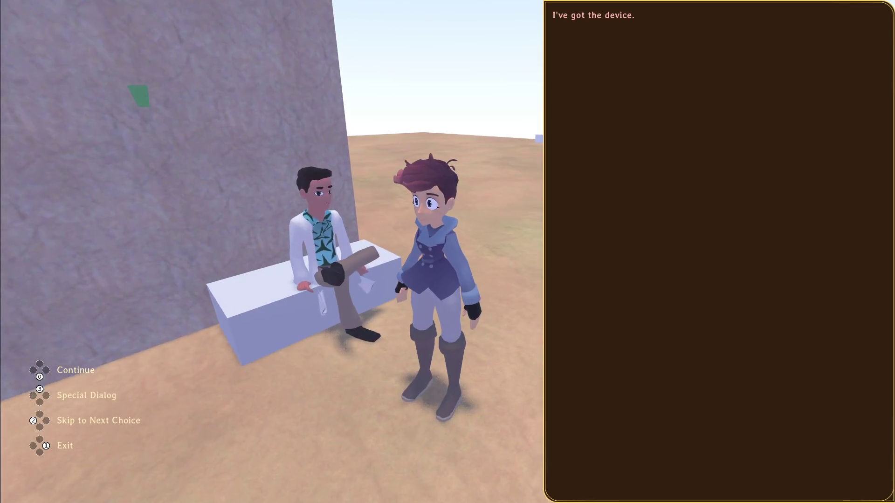
Step: Finish the scientist's dialogue, then run over the white platform and climb the large cube
key("Return")
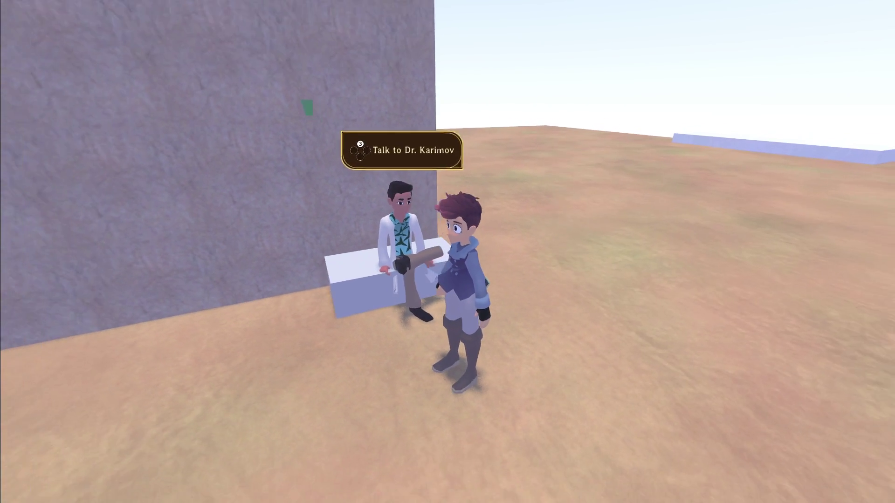
key("w")
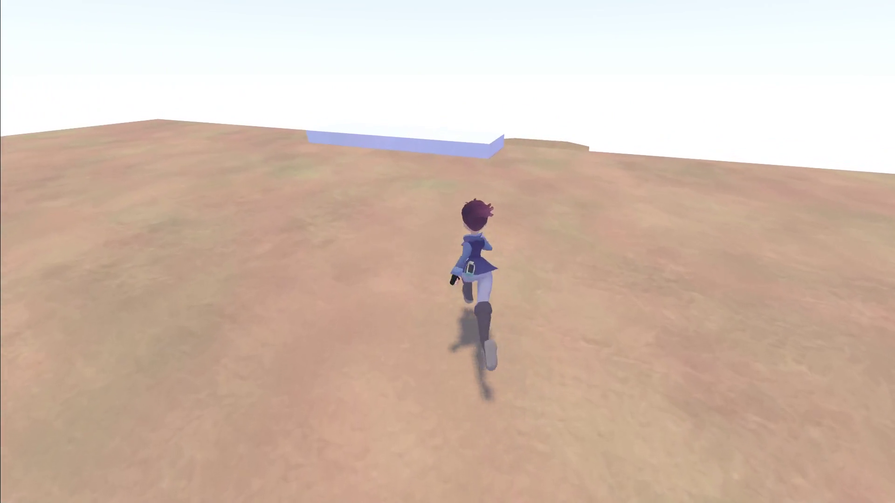
key("space")
key("w")
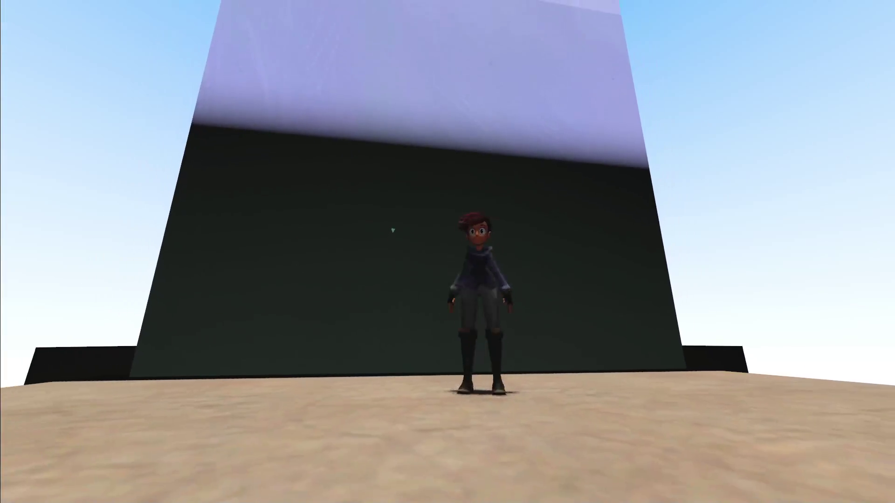
key("w")
key("w")
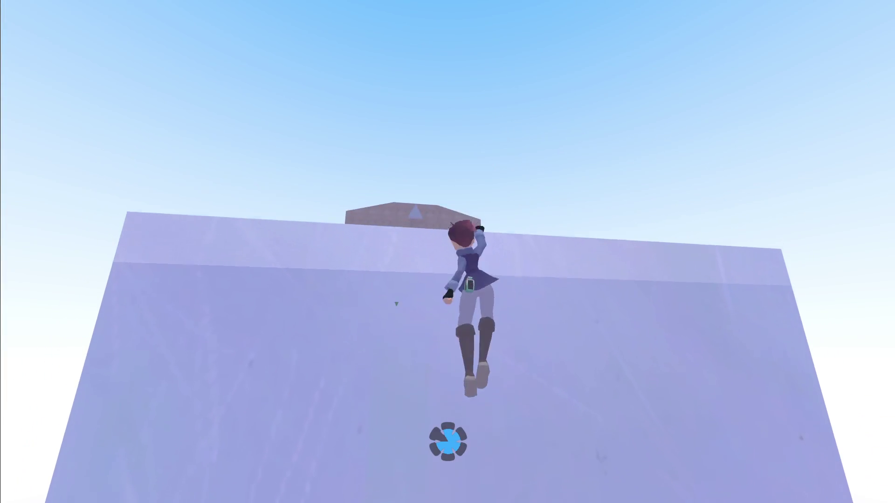
Step: Save and quit from the pause menu's main page back to the Demo Picker and editor
key("j")
key("Down")
key("Down")
key("q")
key("q")
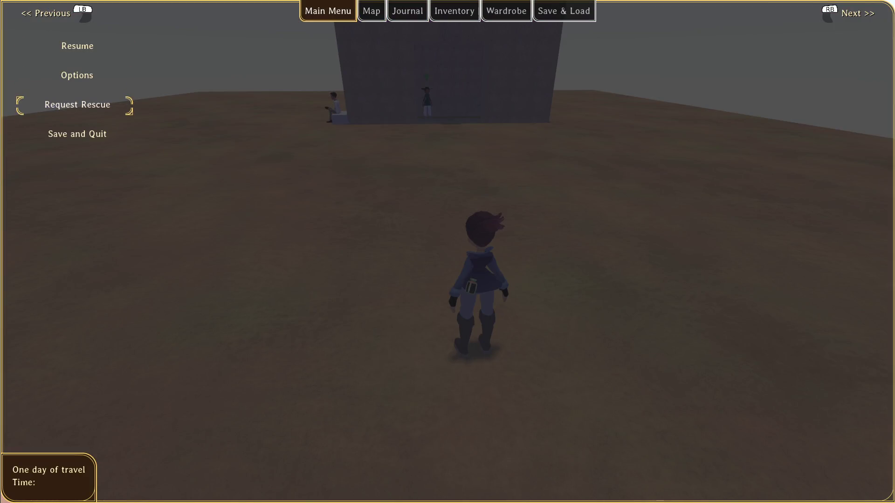
key("Return")
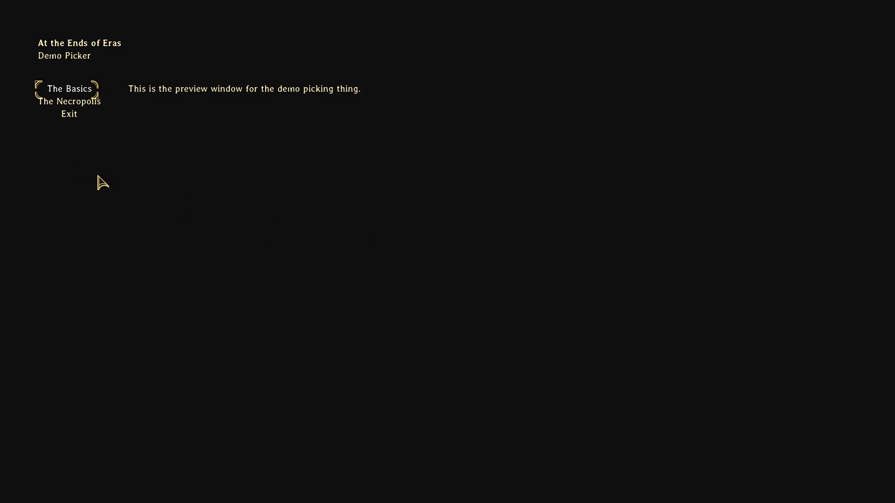
left_click(70, 115)
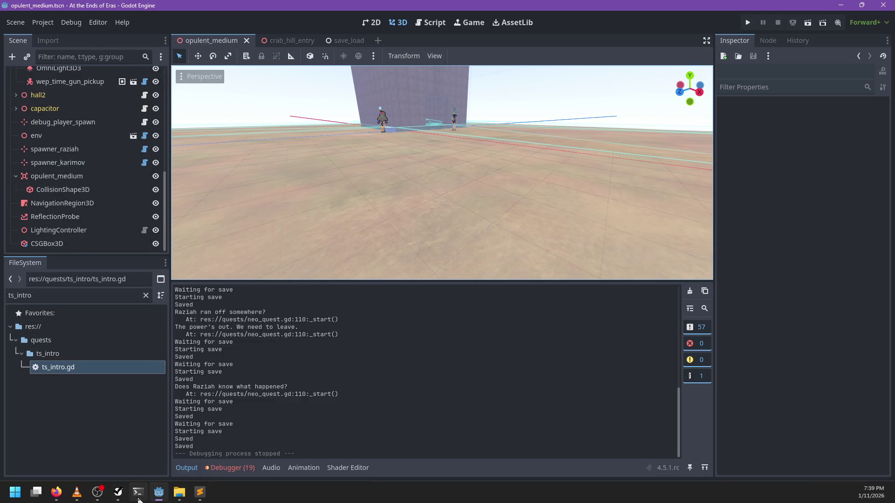
Step: Check the repository's git status in PowerShell
left_click(139, 494)
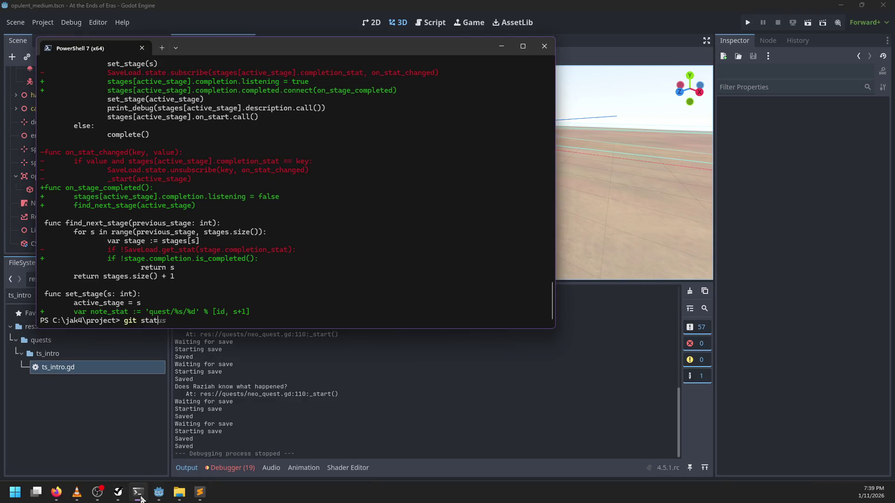
type("us")
key("Return")
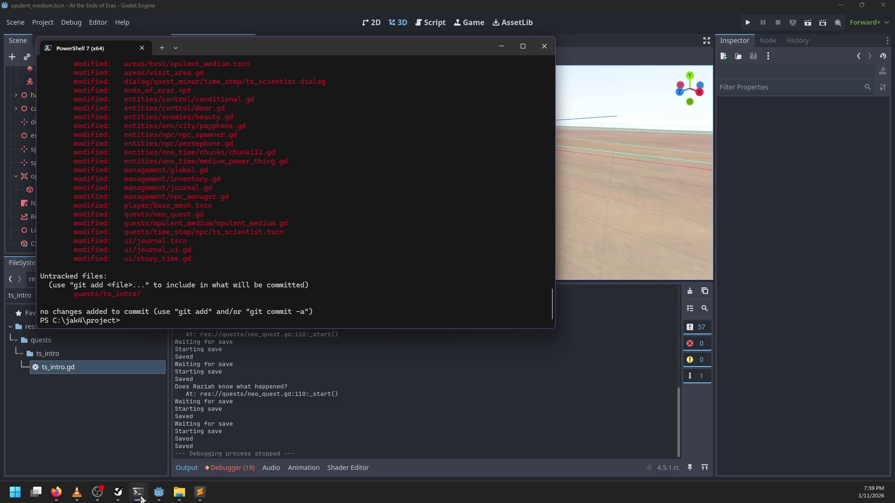
scroll(183, 283, "up", 8)
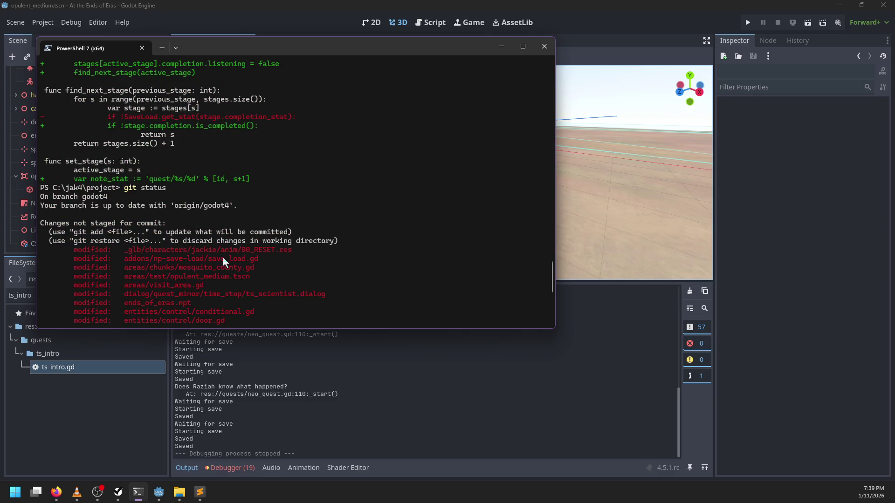
scroll(222, 261, "down", 7)
Step: Stage all changes and commit them as "Karimov's quest and associated code"
type("git add .")
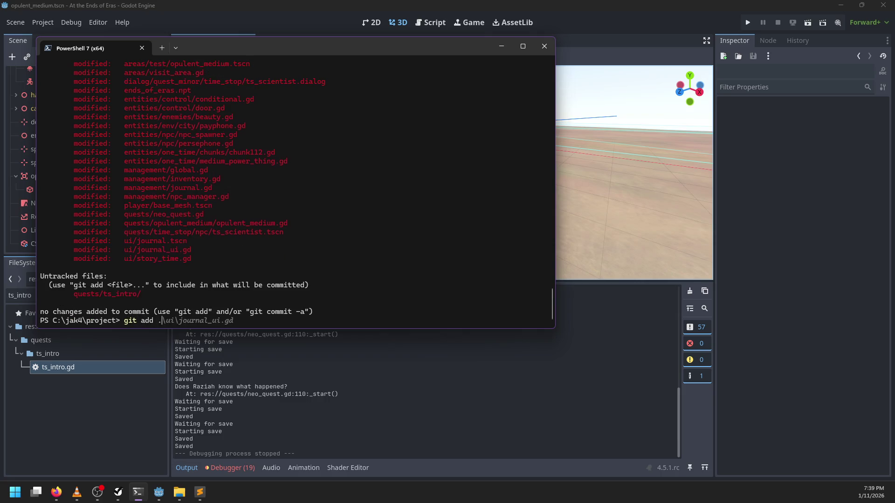
key("Return")
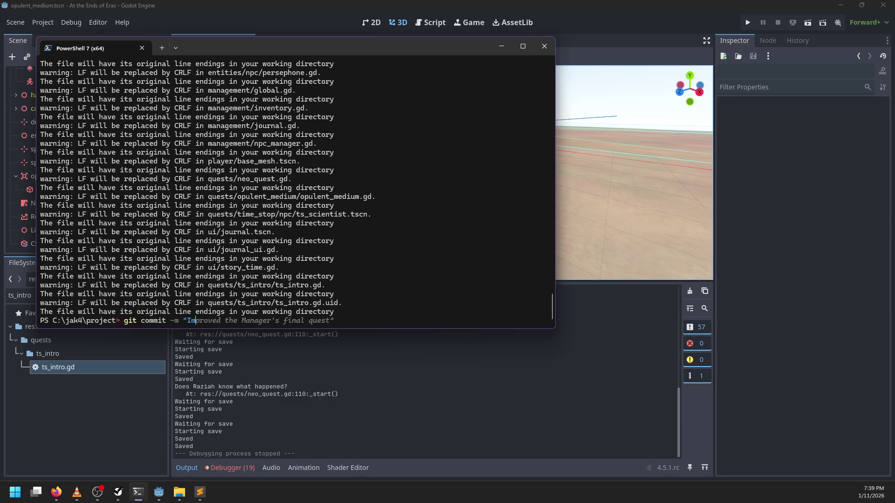
type("ystem with more advb")
key("BackSpace")
type("anced ")
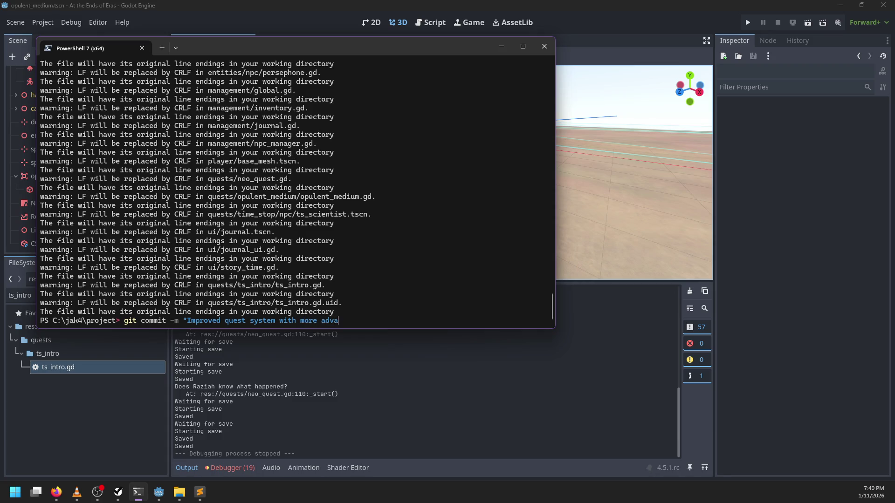
type("stuff\"")
key("ctrl+shift+Left")
key("ctrl+shift+Left")
key("ctrl+shift+Left")
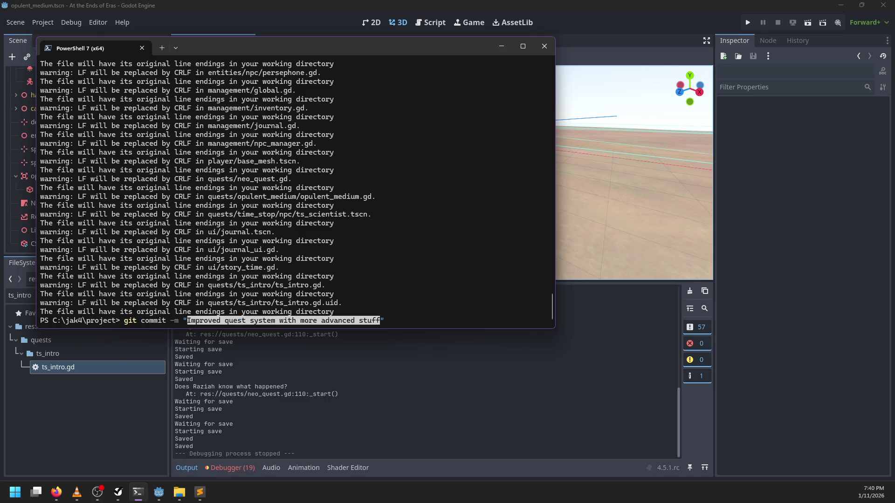
type("Karimov's quest and associated code")
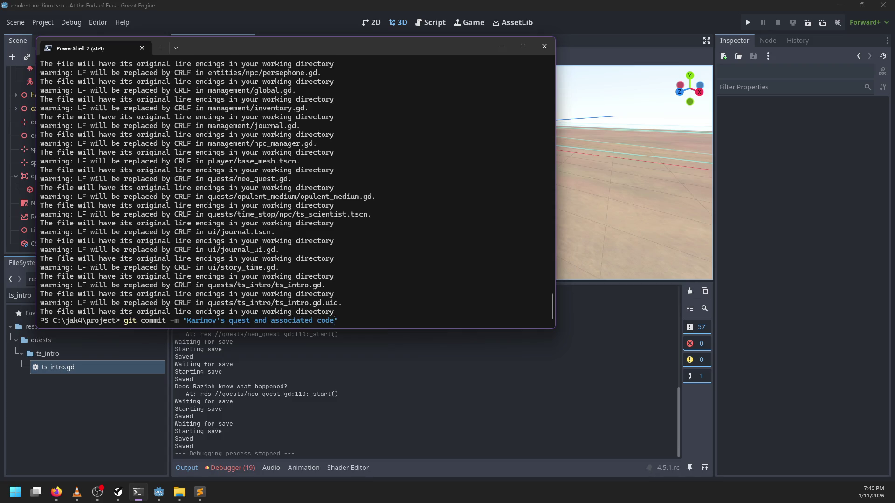
key("Return")
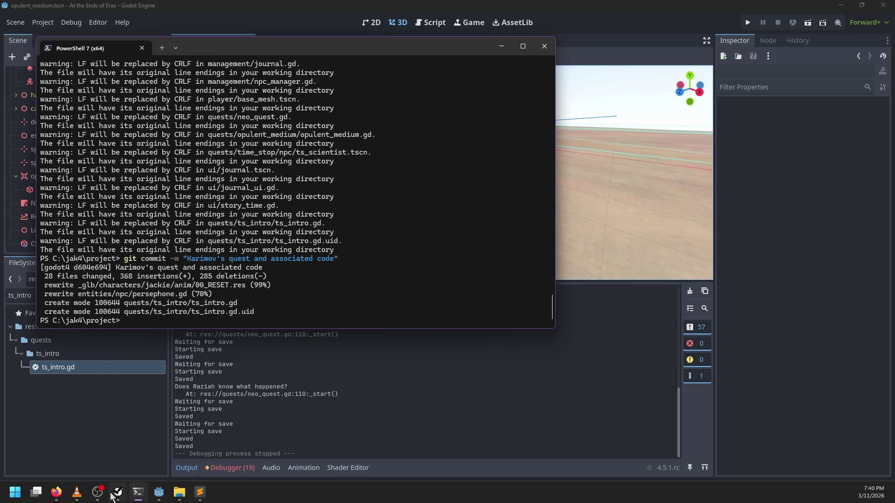
left_click(118, 492)
scroll(306, 164, "up", 10)
Step: Delete the stale stats, visting places, and obsolete Quest System tasks in the OPULENT MEDIUM group
scroll(306, 164, "up", 4)
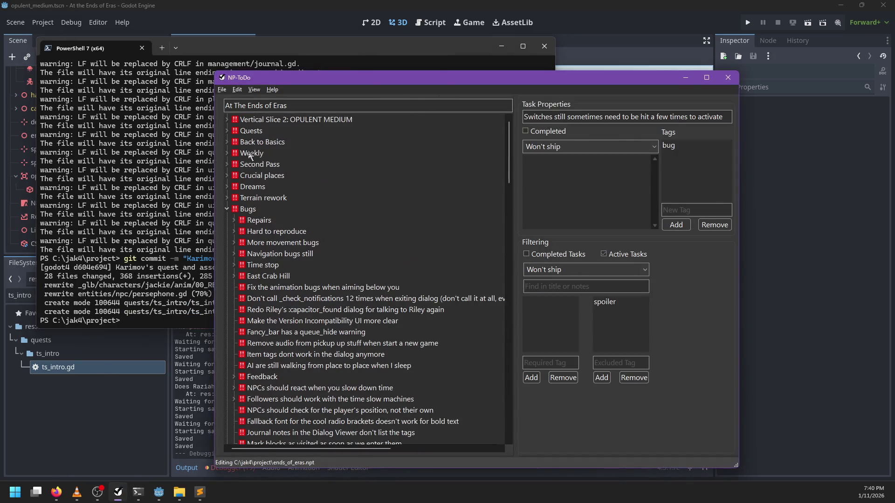
left_click(227, 120)
right_click(286, 188)
left_click(300, 222)
right_click(289, 188)
left_click(302, 223)
right_click(285, 186)
left_click(302, 224)
Step: Mark Quest System and Show journal notes as completed
key("space")
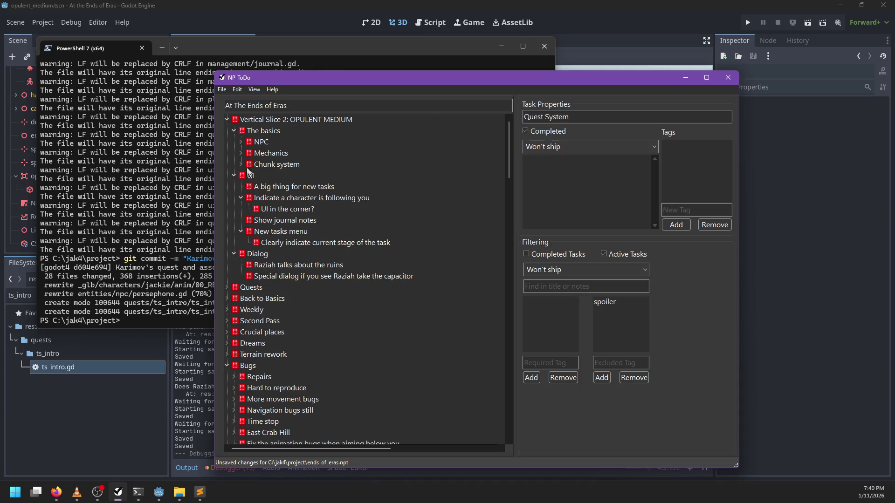
left_click(240, 164)
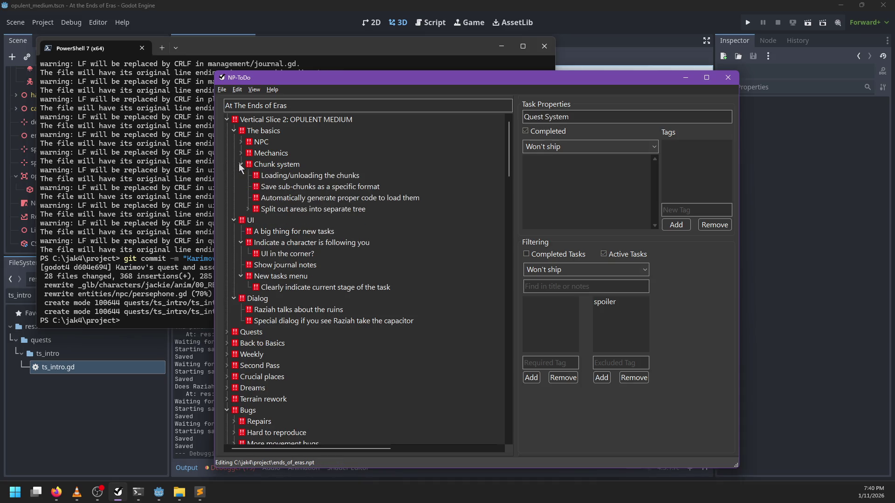
left_click(241, 165)
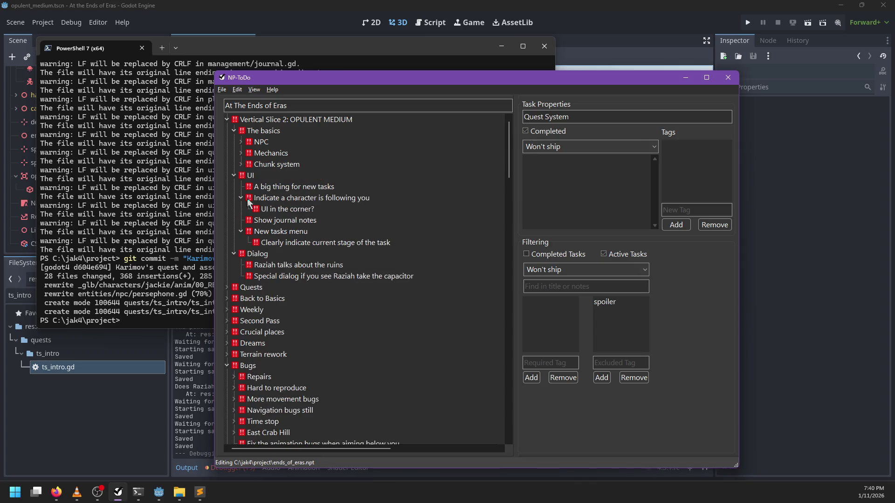
right_click(289, 221)
key("Escape")
key("space")
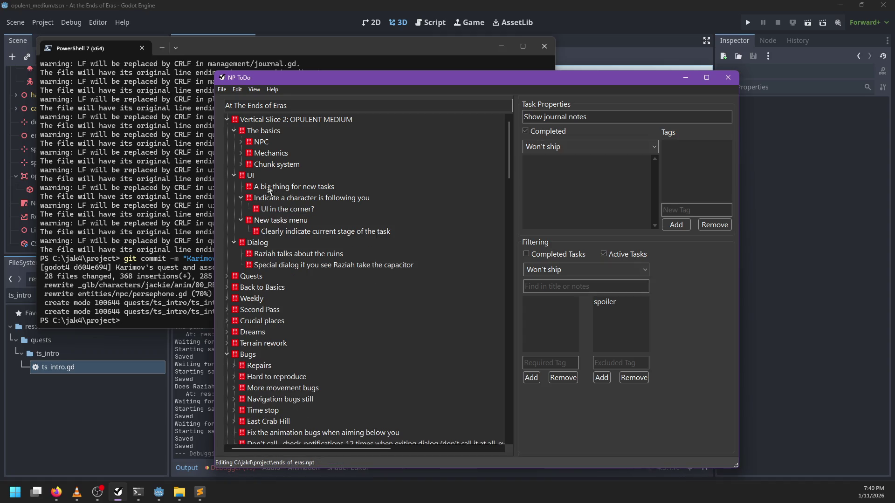
Step: Add "Indicate completed stages by crossing them out" under New tasks menu and save the list
left_click(284, 233)
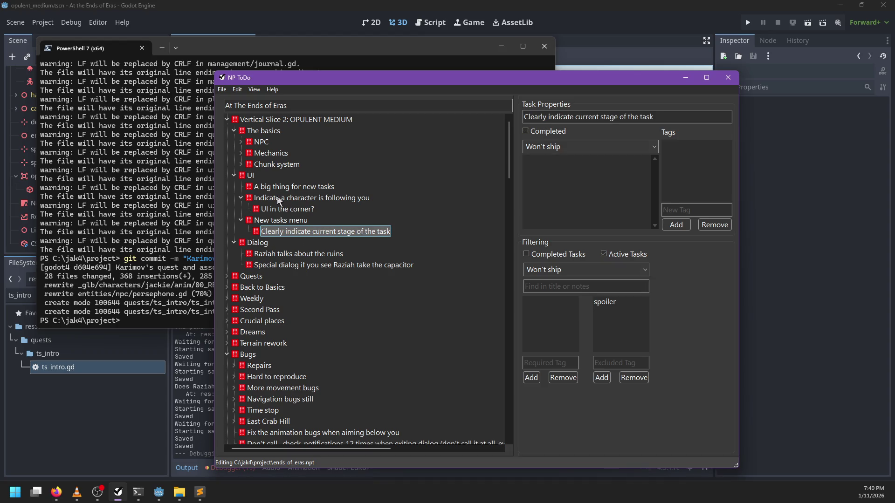
left_click(277, 222)
key("Insert")
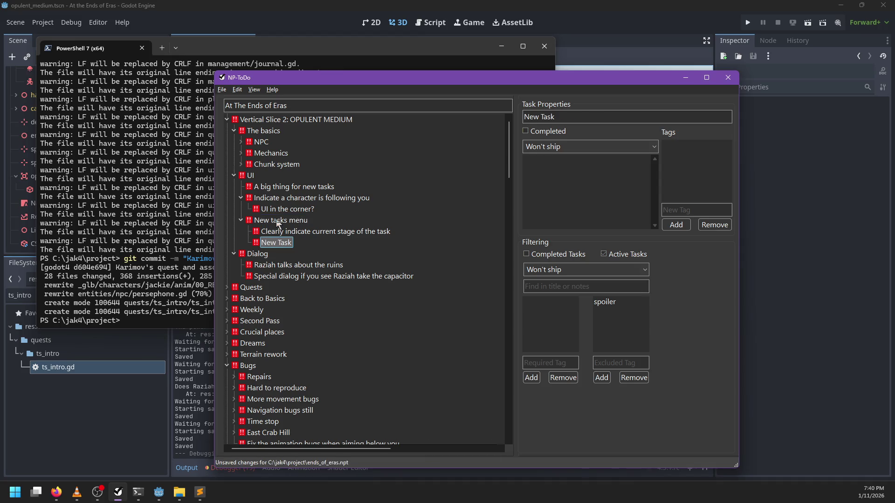
type("Indicated")
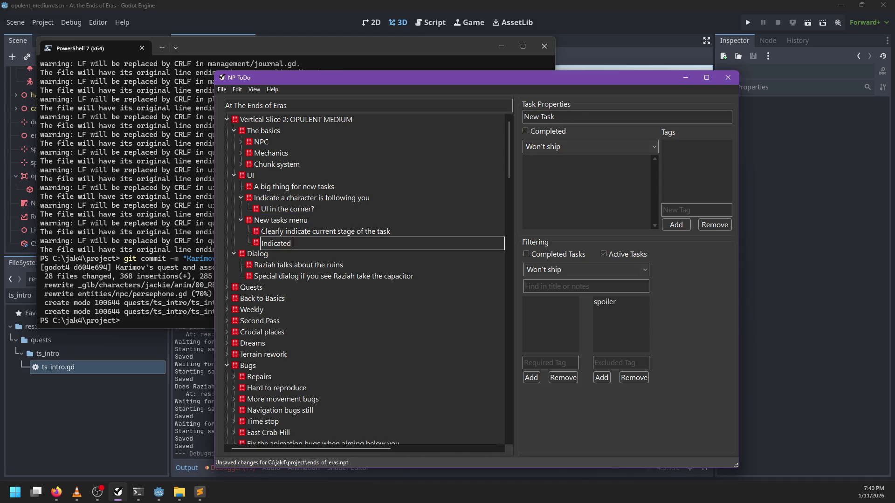
key("BackSpace")
type("completed stages by crossing th")
type("em out")
key("Return")
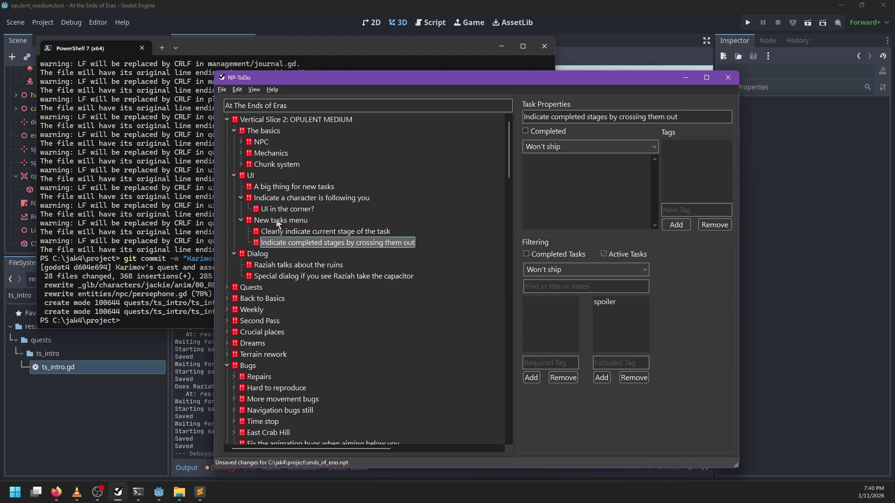
key("ctrl+s")
left_click(178, 315)
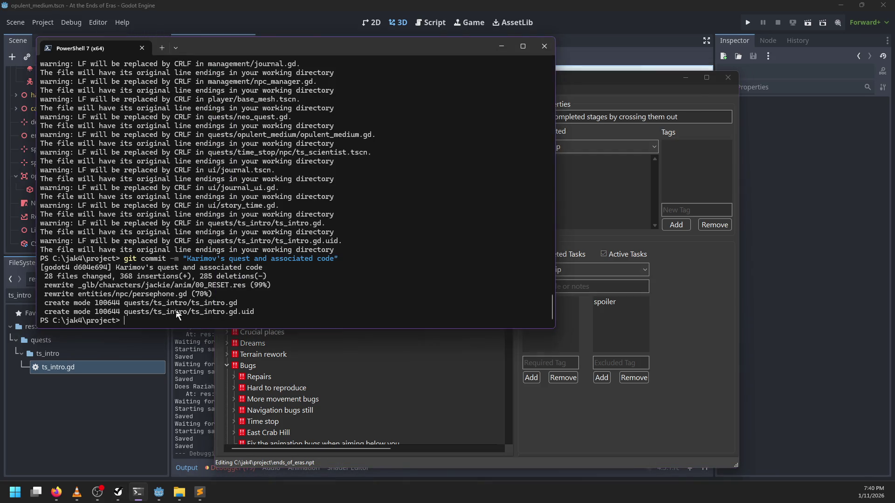
Step: Check git status and amend the last commit with all changes, keeping its message
type("git statu")
key("Return")
key("Up")
type("s")
key("Return")
type("git ")
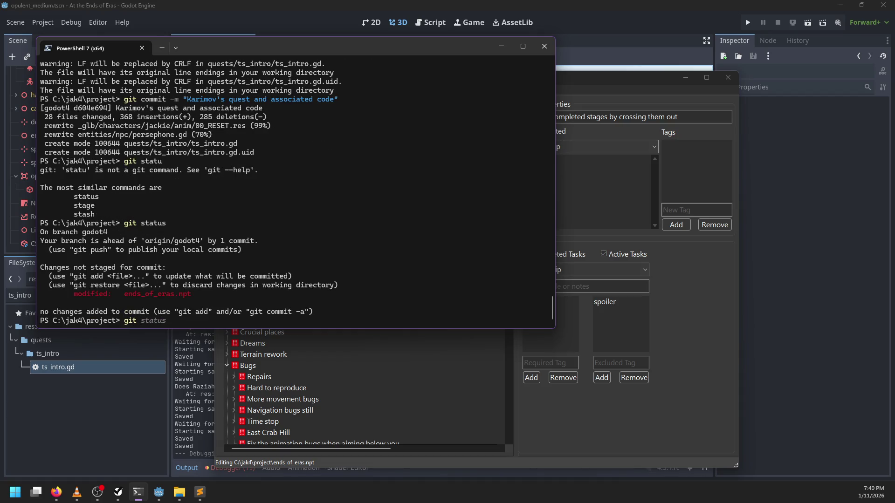
type("commit -a --amend")
key("Return")
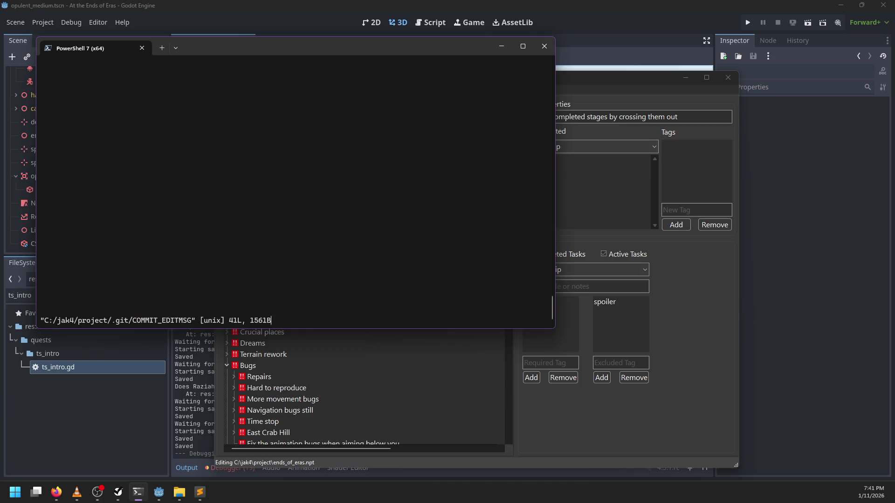
key("shift+z")
key("shift+z")
Step: Push the branch to origin, drive, and drive2 remotes
type("git pusdh")
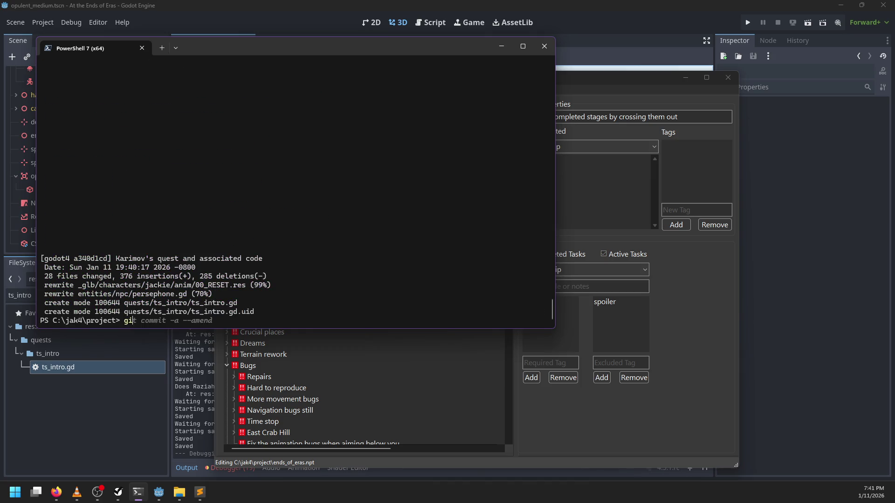
key("BackSpace")
key("BackSpace")
type("h; git push drive; git push drive2")
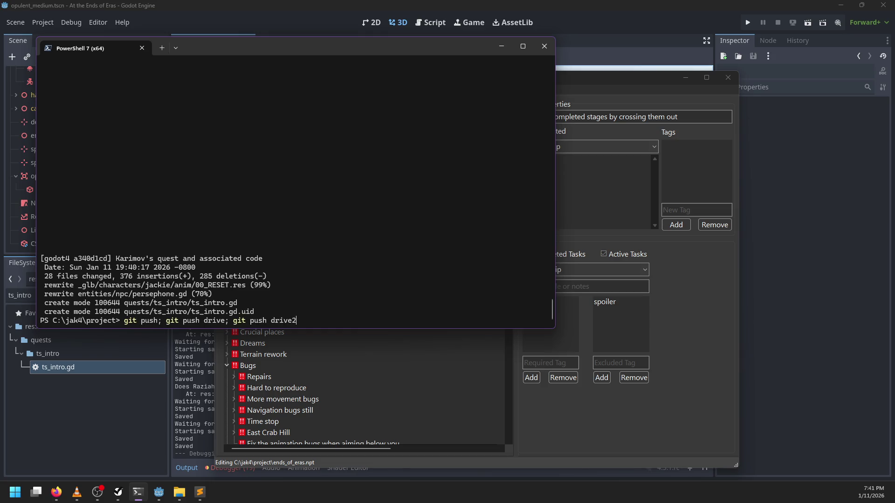
key("Return")
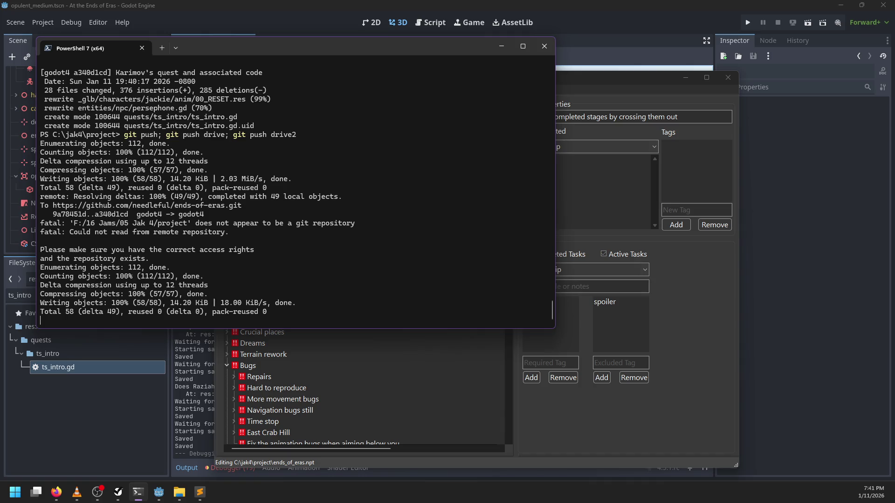
key("super+e")
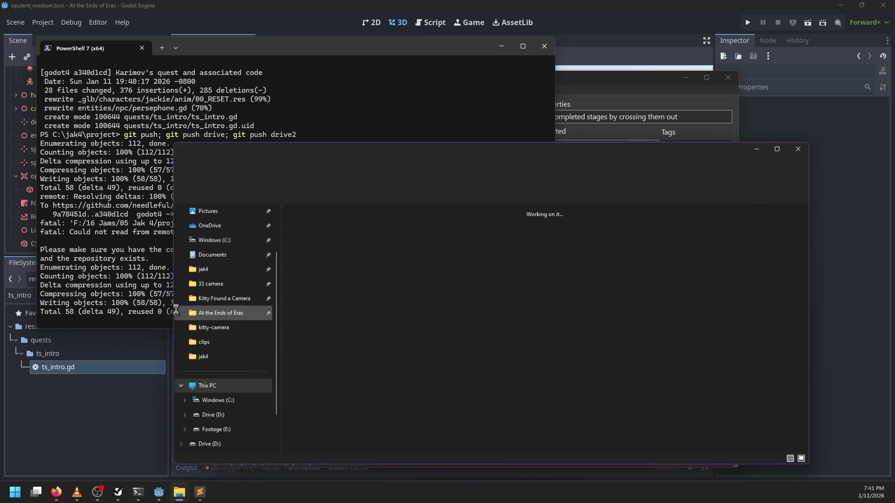
Step: Close the This PC File Explorer window to reveal PowerShell's finished push output
left_click(807, 147)
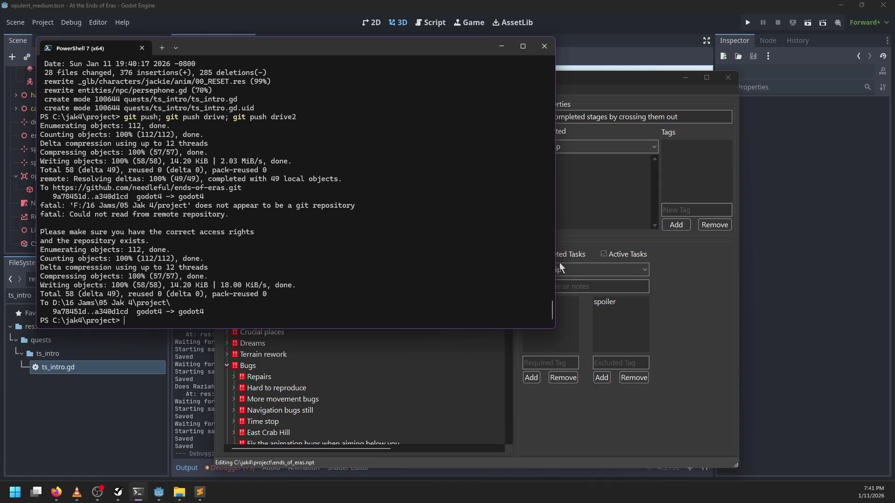
Step: In NP-ToDo, find and select the Journal UI quest notes bug in the Bugs list
left_click(264, 399)
scroll(350, 368, "down", 10)
scroll(345, 364, "down", 10)
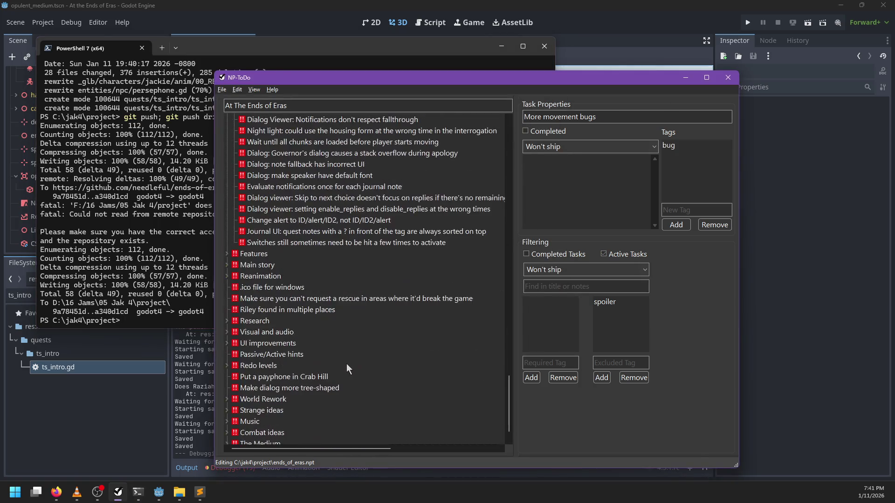
left_click(299, 318)
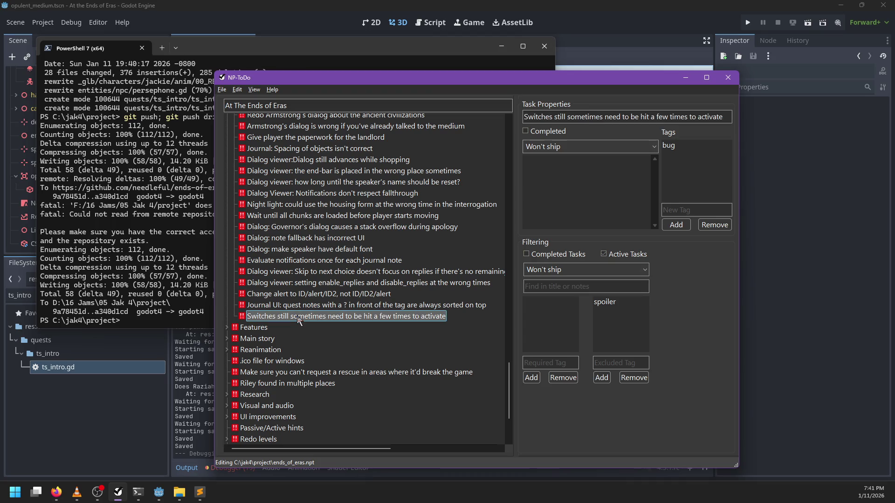
left_click(299, 306)
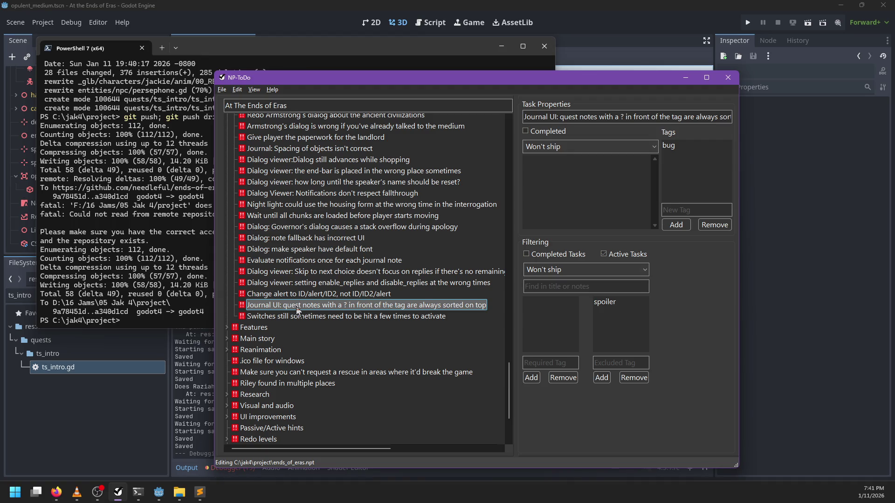
Step: Start editing the Journal UI bug's title, then switch to ts_scientist.dialog in Sublime Text
left_click(350, 306)
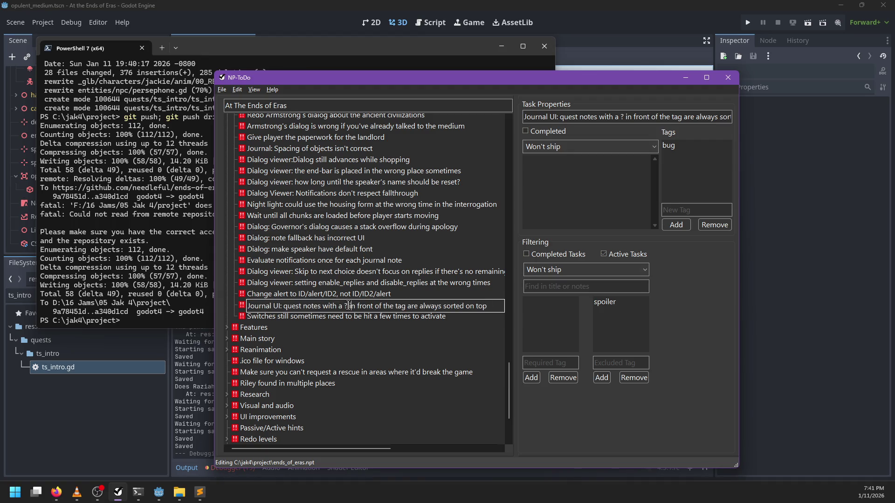
left_click(362, 306)
left_click(106, 411)
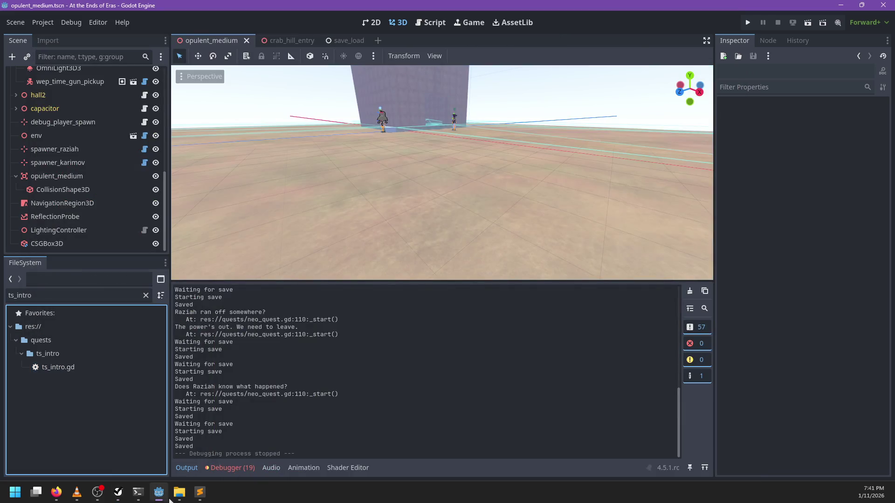
left_click(200, 492)
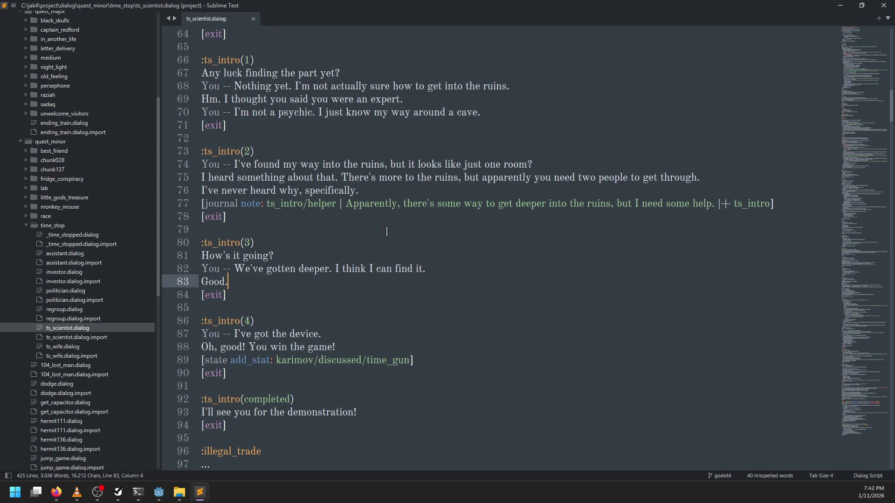
Step: Try a ? prefix on ts_intro at line 77, revert it, and save ts_scientist.dialog
left_click(734, 204)
type("?")
left_click_drag(734, 203, 774, 207)
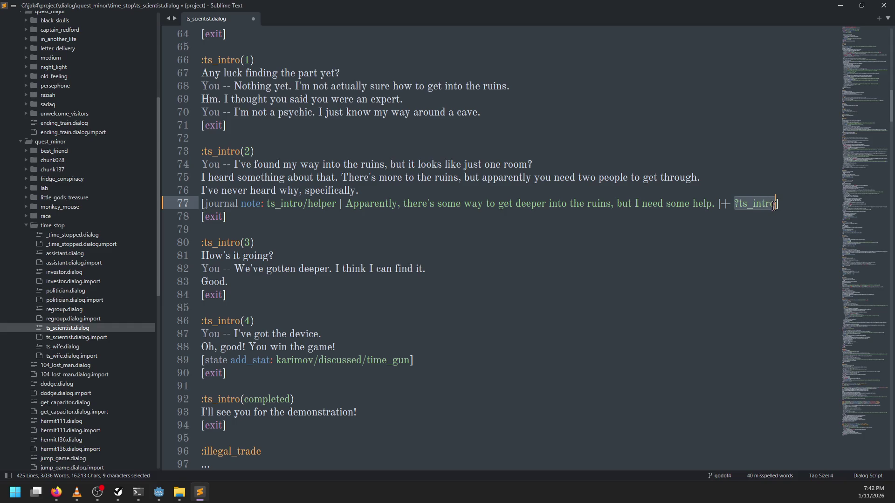
left_click(737, 205)
key("BackSpace")
double_click(747, 209)
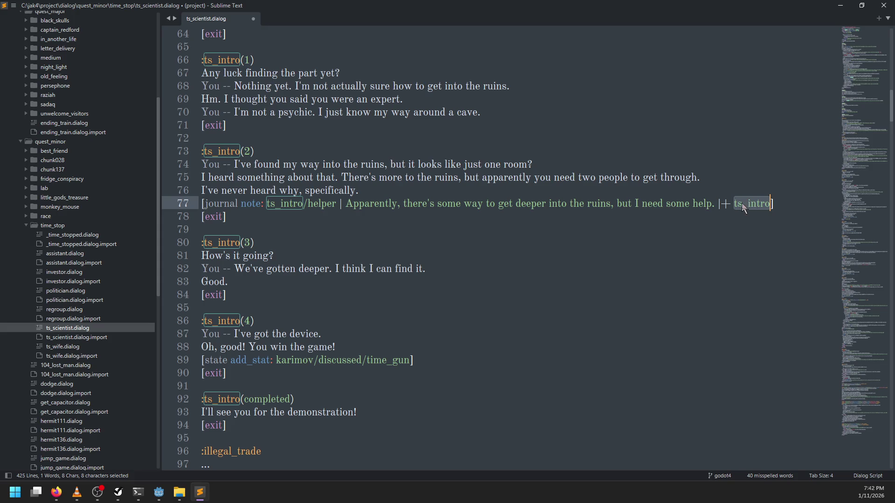
key("ctrl+s")
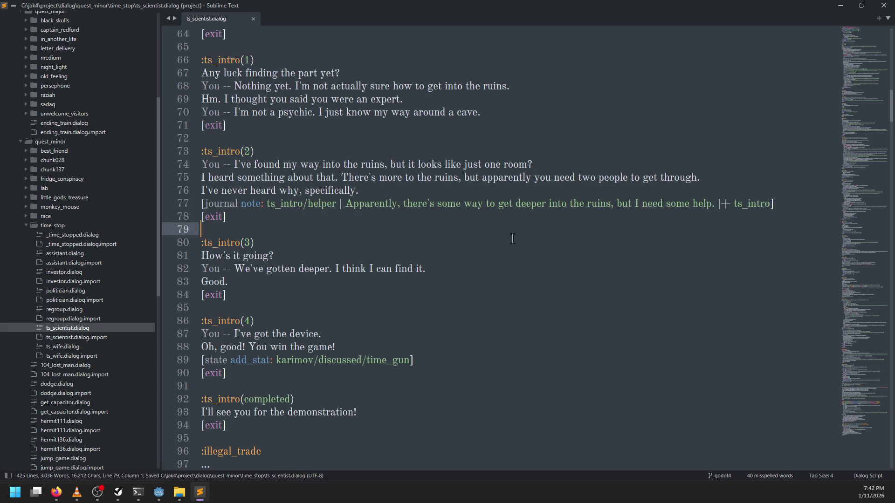
Step: Review the ts_scientist ?time_stop journal condition on line 109, then return to Godot
left_click(386, 359)
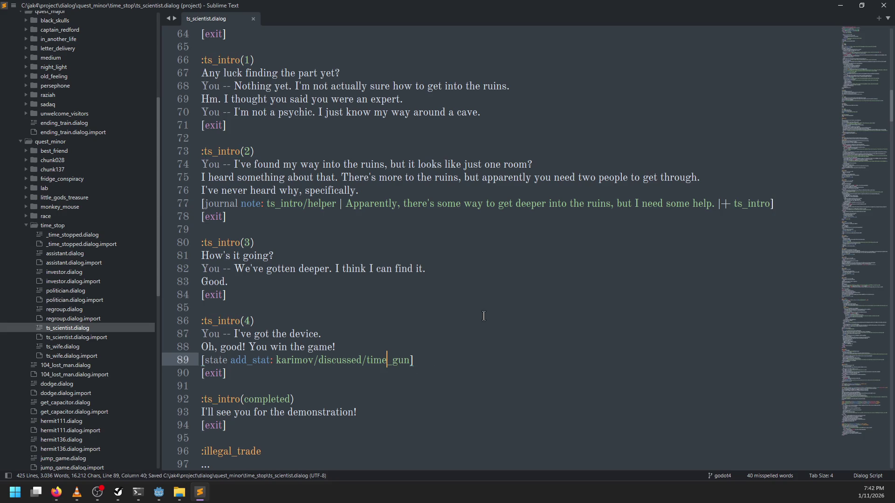
scroll(485, 312, "down", 6)
scroll(526, 304, "down", 2)
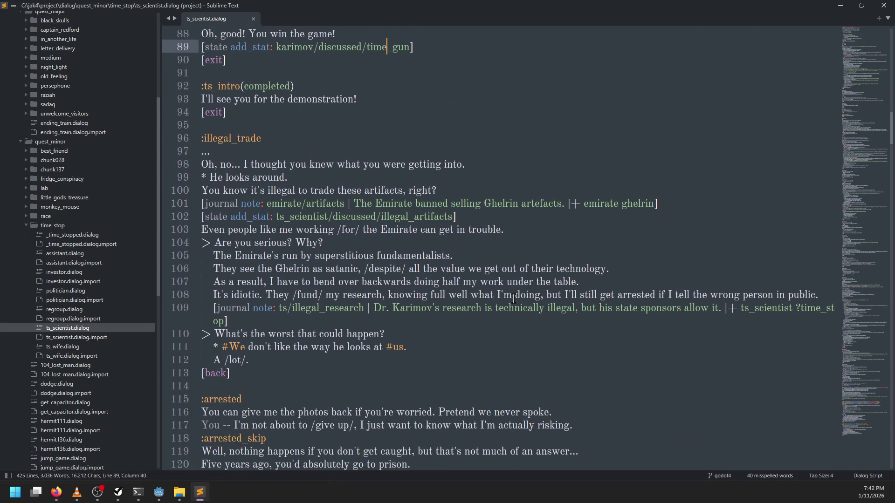
double_click(769, 310)
left_click_drag(795, 309, 834, 308)
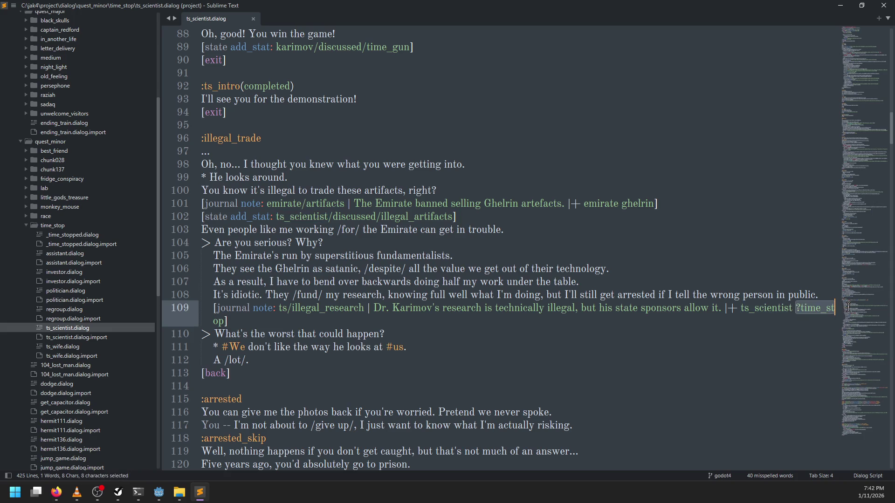
mouse_move(224, 321)
left_mouse_down()
mouse_move(750, 295)
mouse_move(795, 308)
left_mouse_up()
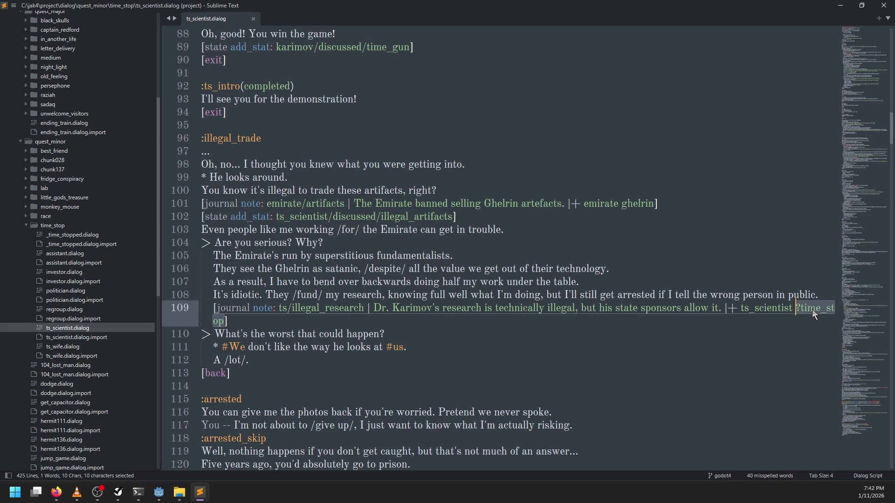
left_click(236, 321)
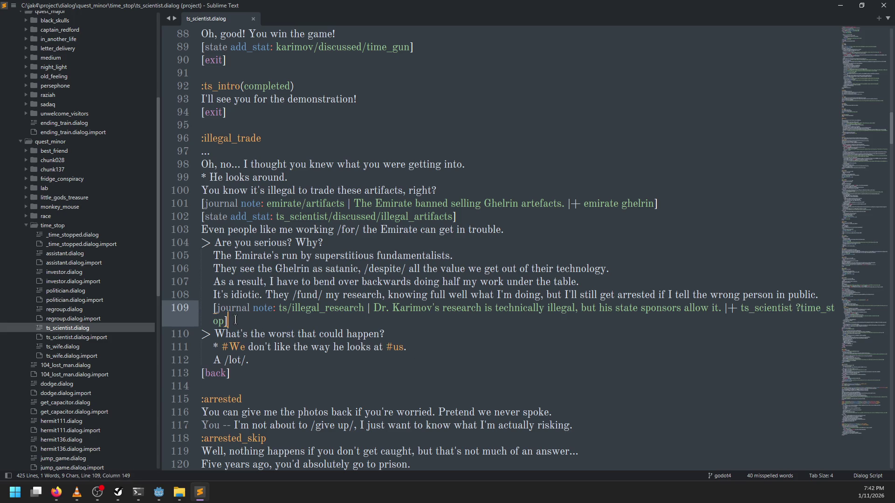
left_click(159, 492)
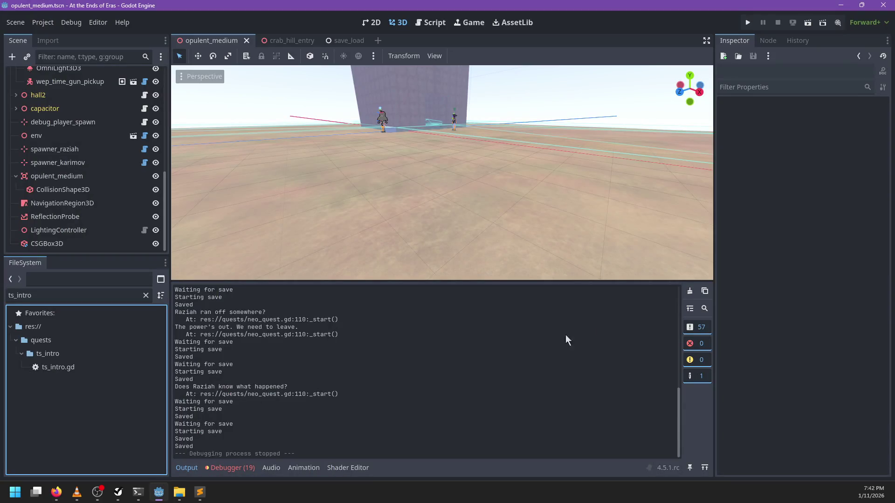
Step: Open the Debugger Errors list and jump to the dialog_viewer.gd line 53 warning
left_click(231, 468)
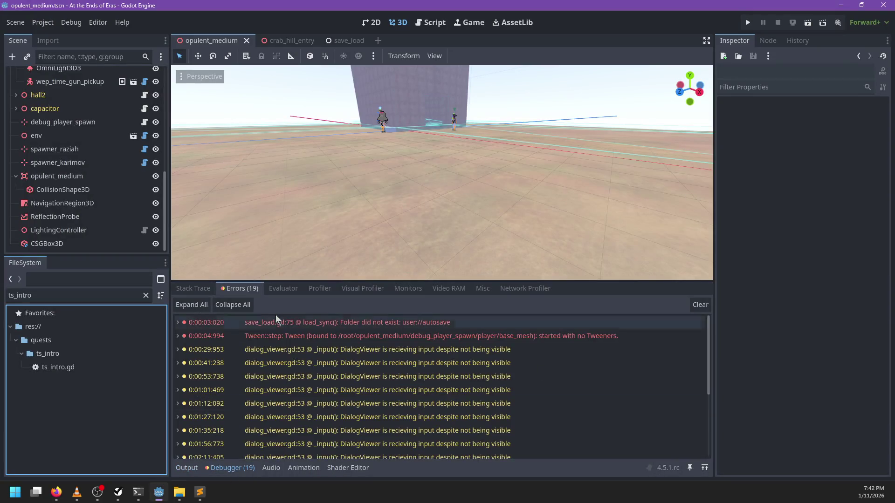
double_click(298, 350)
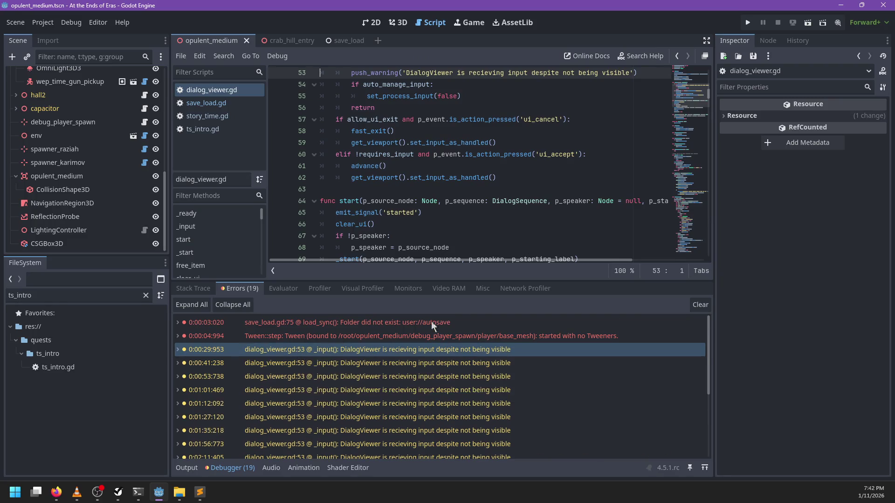
scroll(414, 354, "down", 5)
scroll(420, 362, "up", 5)
scroll(496, 157, "up", 4)
scroll(480, 210, "down", 4)
scroll(428, 329, "down", 5)
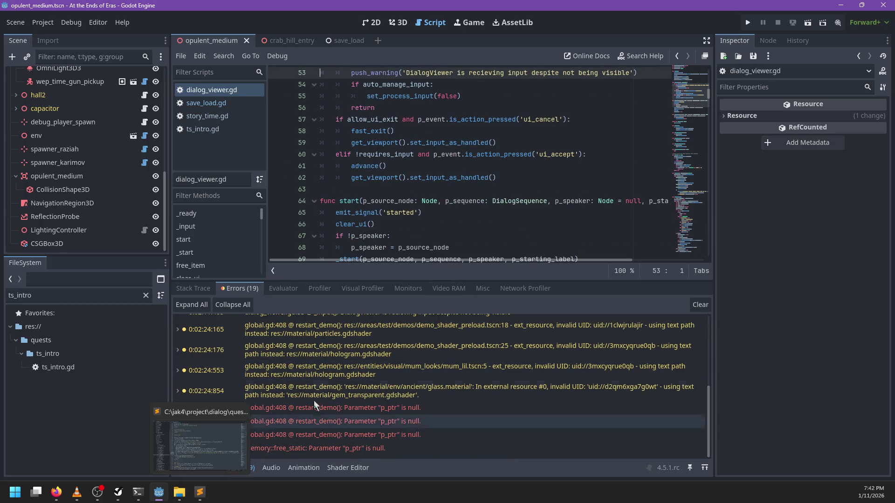
Step: Trace the p_ptr null error to global.gd's restart_demo, then return to the opulent_medium 3D view
left_click(319, 408)
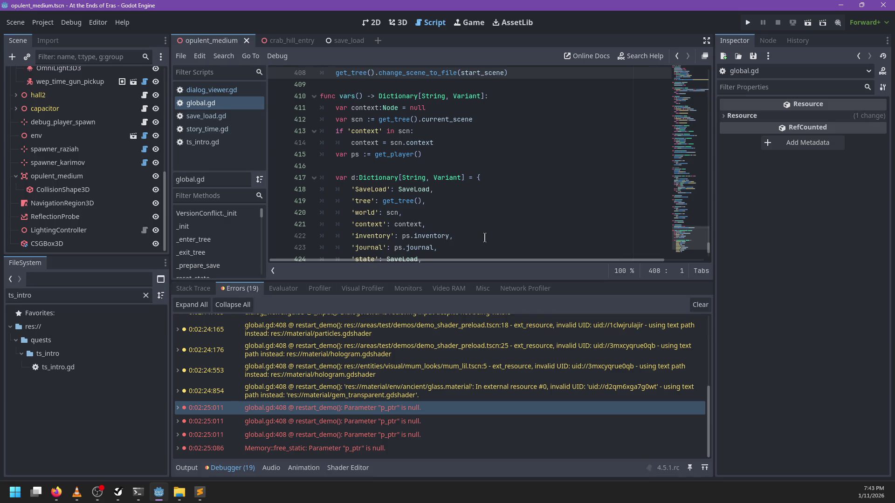
scroll(433, 195, "up", 15)
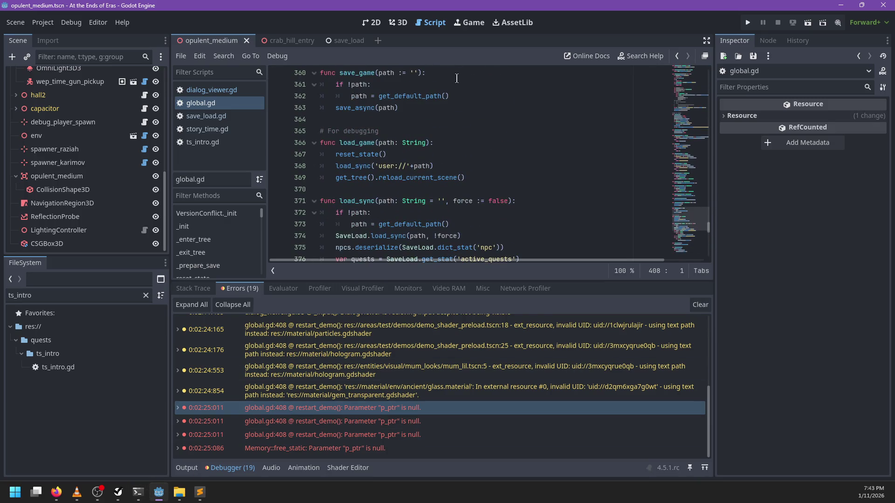
left_click(399, 22)
mouse_move(495, 203)
left_mouse_down()
mouse_move(355, 149)
mouse_move(401, 176)
mouse_move(509, 166)
mouse_move(455, 197)
mouse_move(518, 161)
mouse_move(518, 169)
left_mouse_up()
scroll(518, 170, "down", 2)
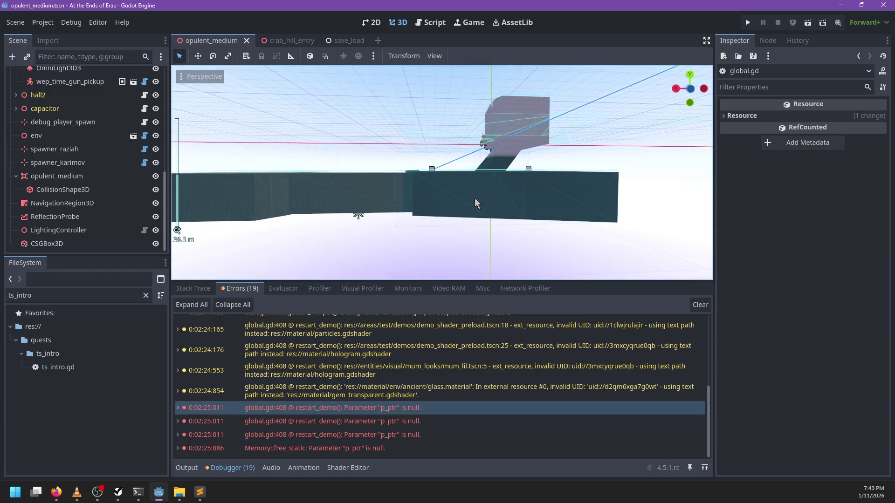
Step: Filter the FileSystem for 'necropolis' and open necropolis.tscn
left_click_drag(350, 189, 245, 250)
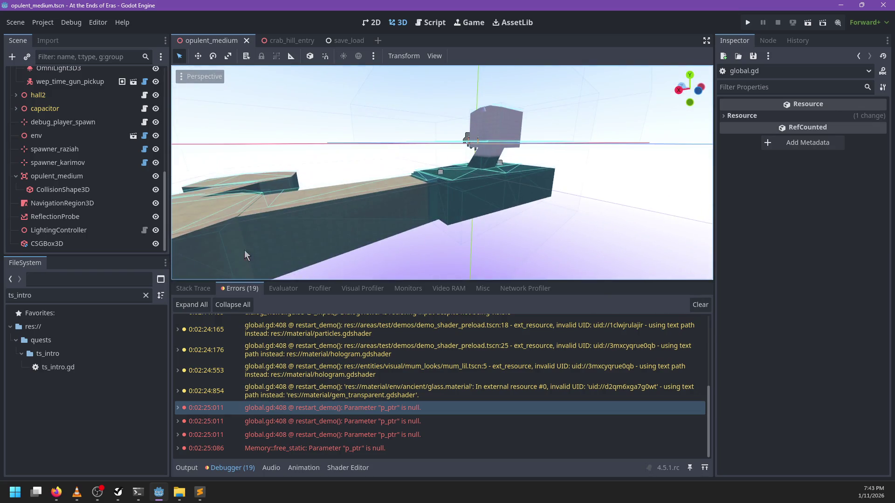
left_click(83, 291)
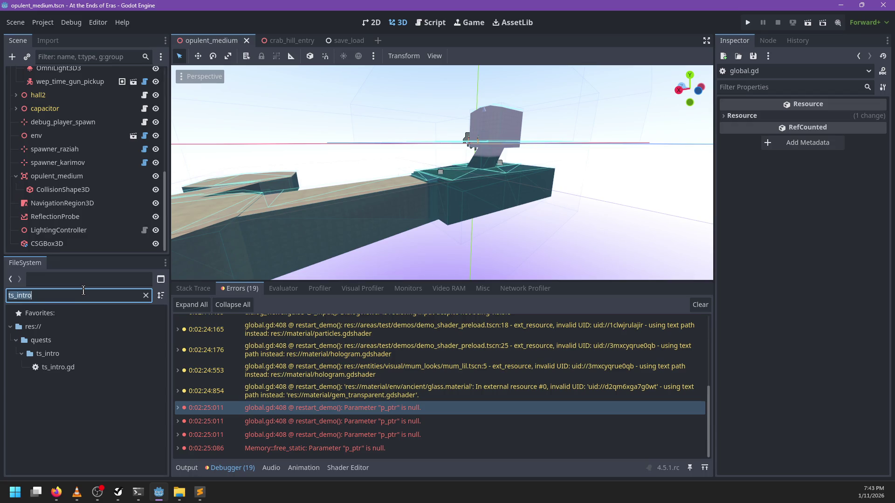
type("necropolis")
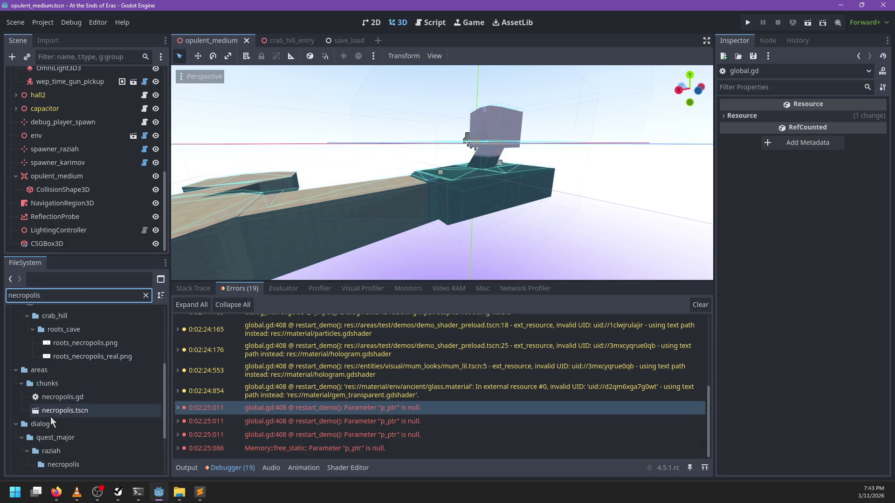
left_click(65, 410)
key("Return")
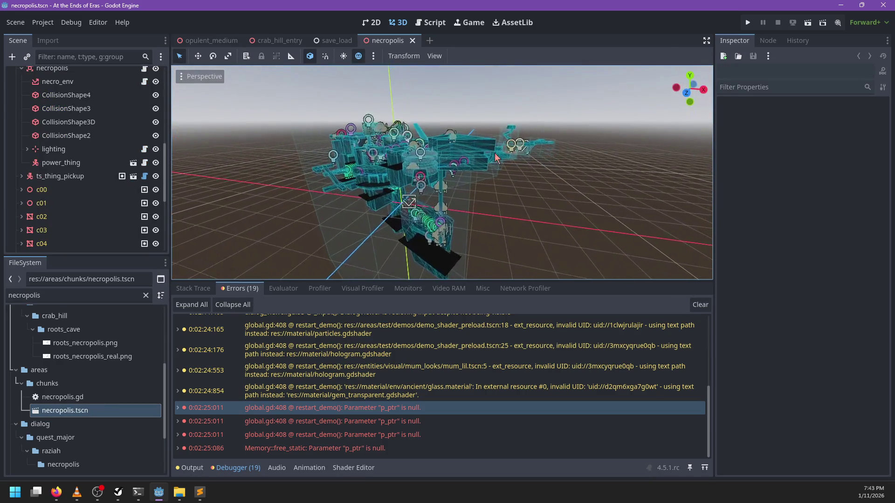
Step: Orbit and zoom around the necropolis level's rooms, then switch to Sublime Text
mouse_move(540, 153)
left_mouse_down()
mouse_move(467, 201)
mouse_move(385, 169)
mouse_move(390, 180)
mouse_move(550, 188)
mouse_move(575, 136)
mouse_move(373, 183)
mouse_move(355, 201)
mouse_move(631, 270)
mouse_move(535, 92)
mouse_move(489, 145)
mouse_move(415, 194)
mouse_move(320, 170)
mouse_move(441, 202)
mouse_move(457, 167)
left_mouse_up()
scroll(454, 171, "up", 3)
scroll(364, 191, "up", 5)
scroll(512, 119, "up", 2)
scroll(457, 167, "up", 3)
scroll(448, 177, "up", 5)
scroll(461, 173, "down", 8)
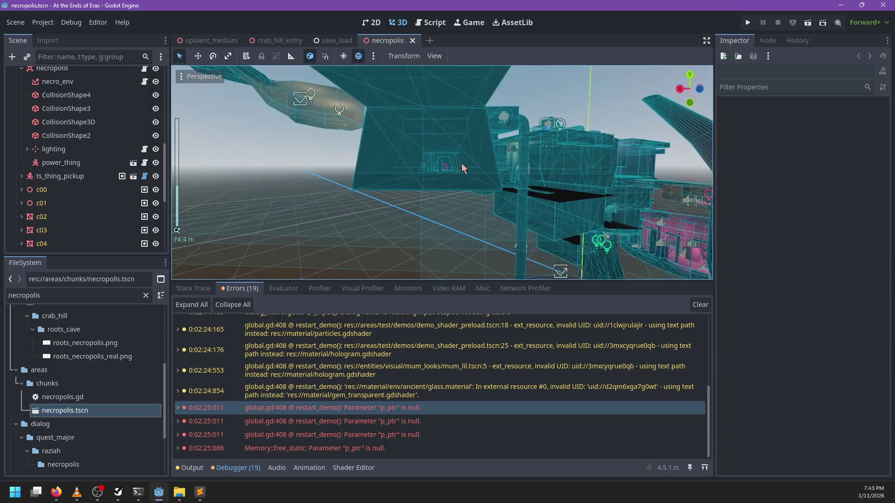
scroll(464, 173, "up", 5)
mouse_move(551, 147)
left_mouse_down()
mouse_move(591, 182)
mouse_move(420, 179)
mouse_move(493, 166)
left_mouse_up()
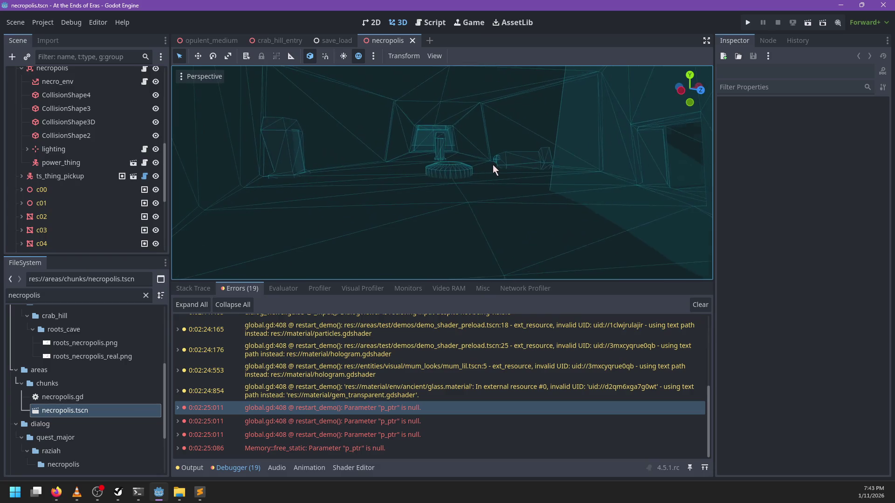
scroll(491, 168, "down", 3)
scroll(488, 165, "up", 5)
scroll(485, 166, "down", 7)
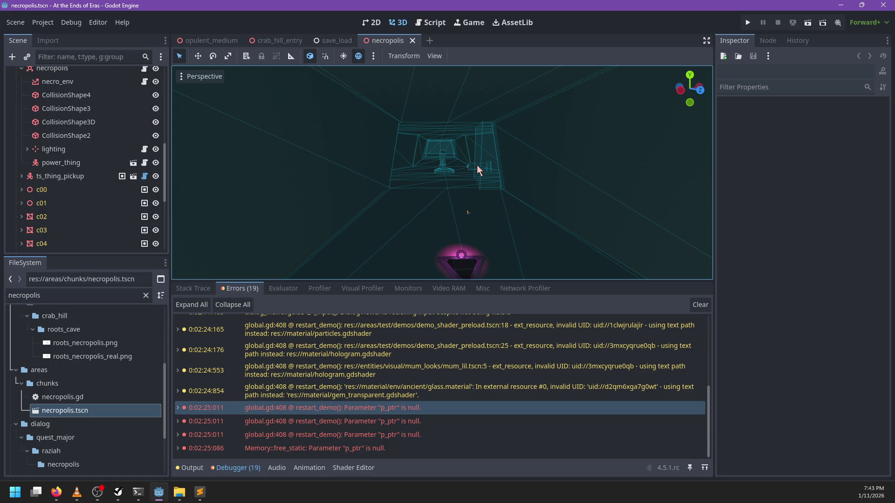
left_click(200, 492)
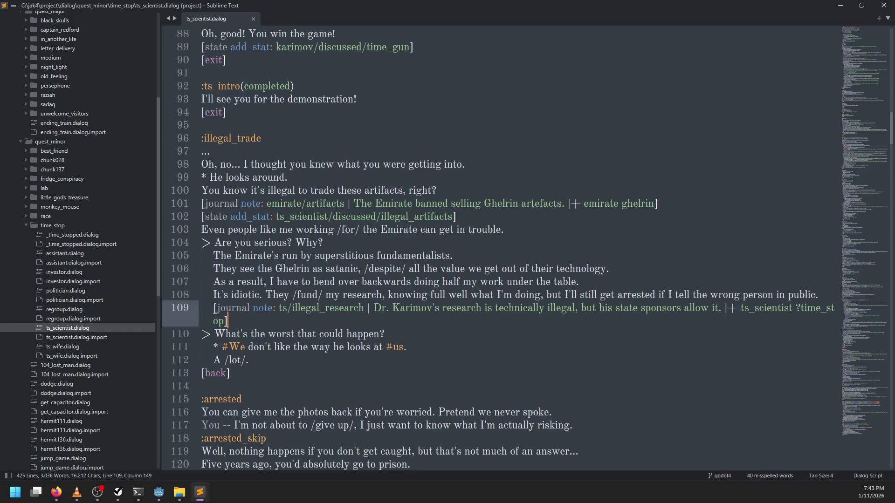
Step: In a new document, write 'Stone Tsirdi ruins defaced and filled with concrete by the Emirate and past regimes.' then return to Godot
key("ctrl+n")
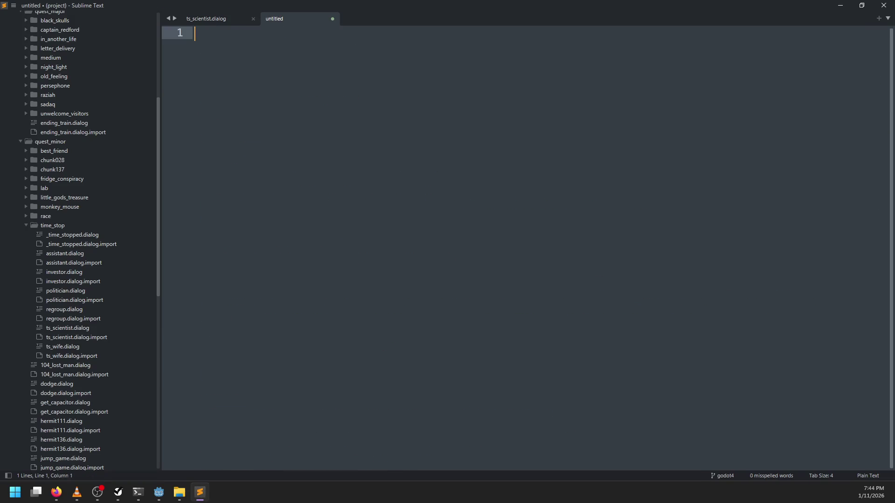
type("Bui")
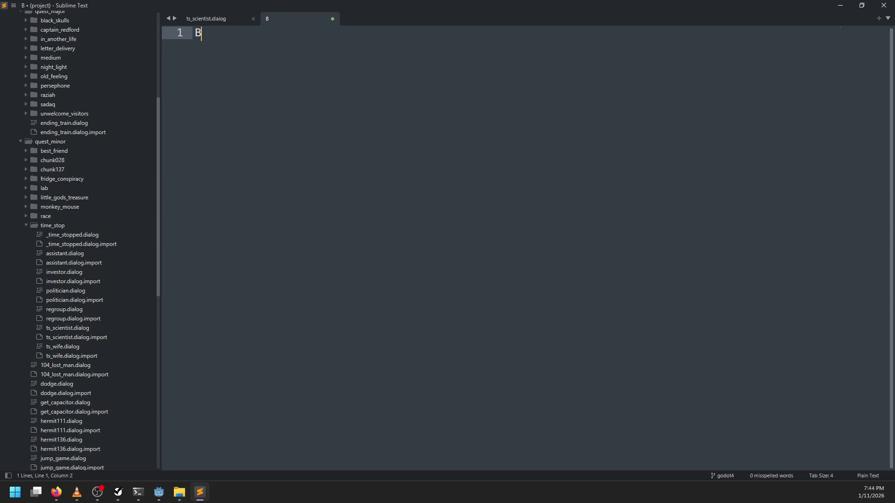
key("BackSpace")
key("BackSpace")
key("BackSpace")
type("S")
key("BackSpace")
type("Stone stisr")
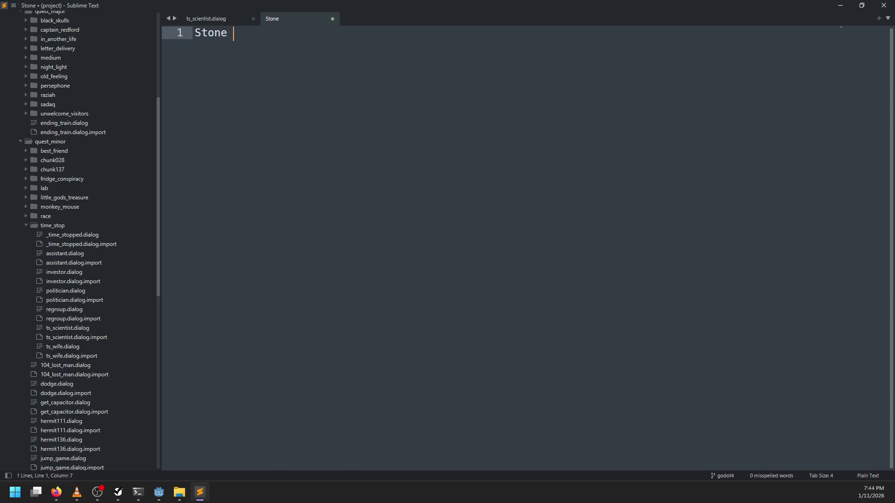
key("BackSpace")
key("BackSpace")
key("BackSpace")
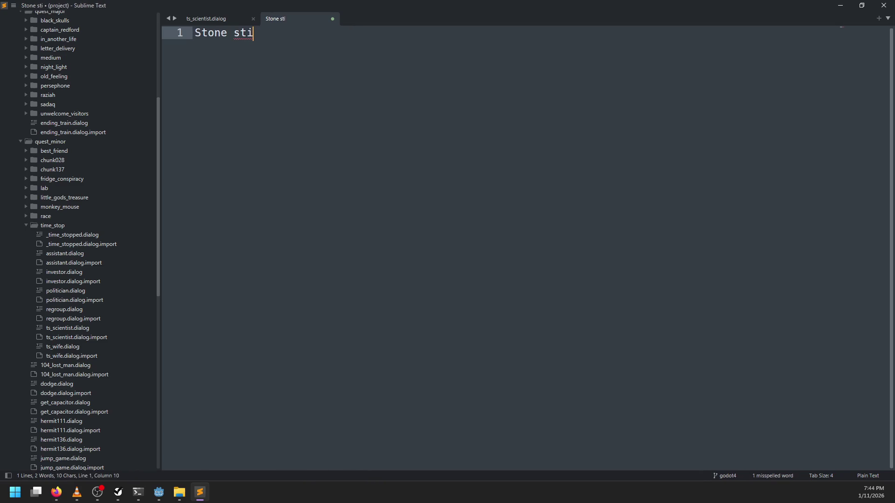
type("Tsirdi ruins ")
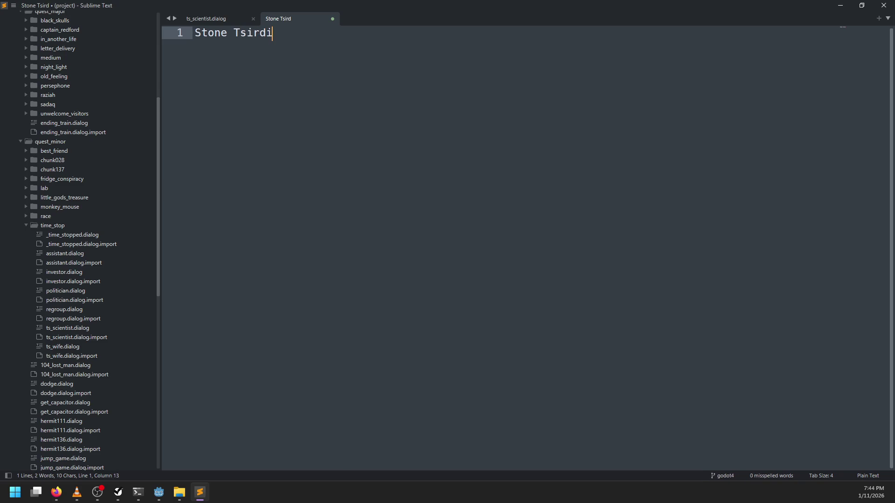
type("filled")
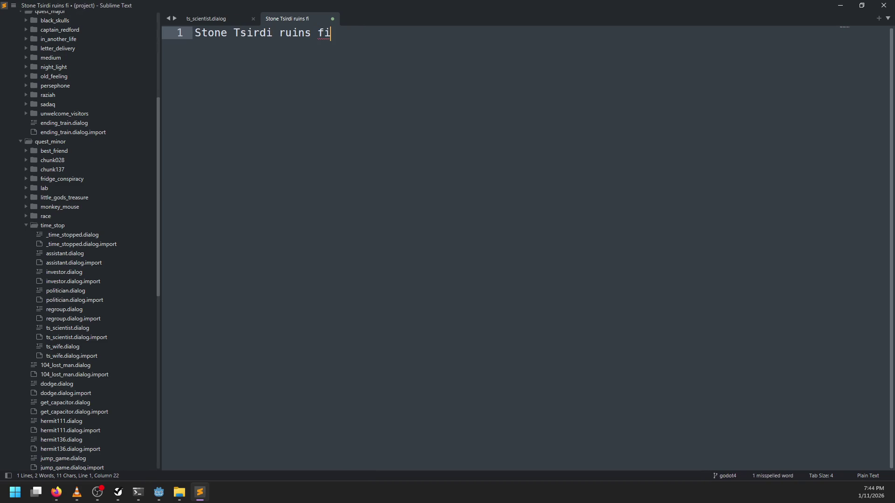
key("BackSpace")
key("BackSpace")
key("BackSpace")
type("defaced and filled with concrete by ")
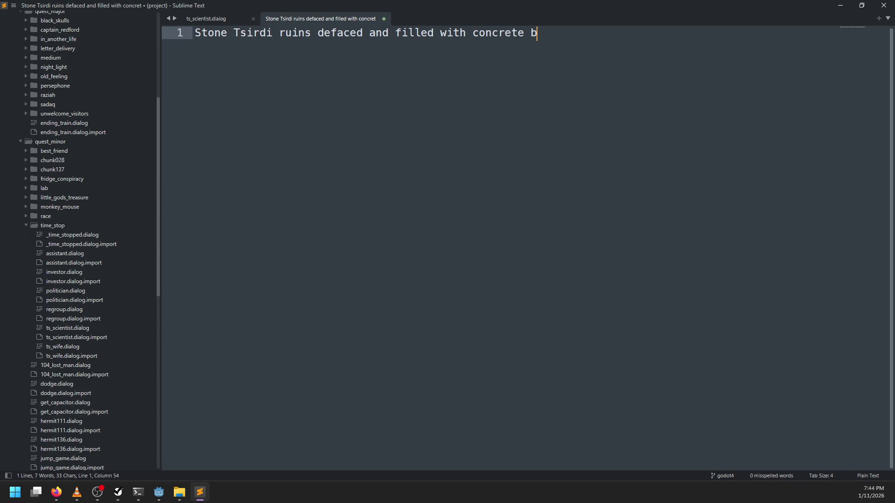
type("the Emirat")
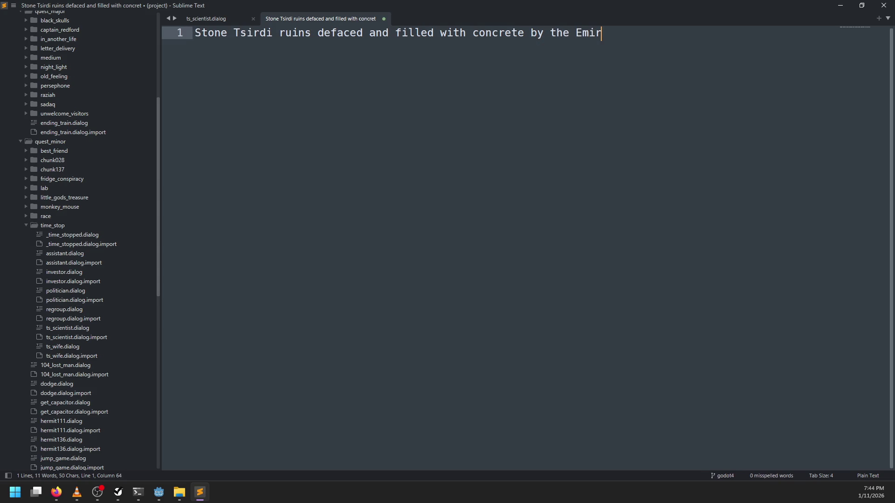
type("e and past regi")
key("BackSpace")
type("mes")
key("Return")
key("BackSpace")
type(".")
key("Return")
key("alt+Tab")
scroll(457, 240, "up", 5)
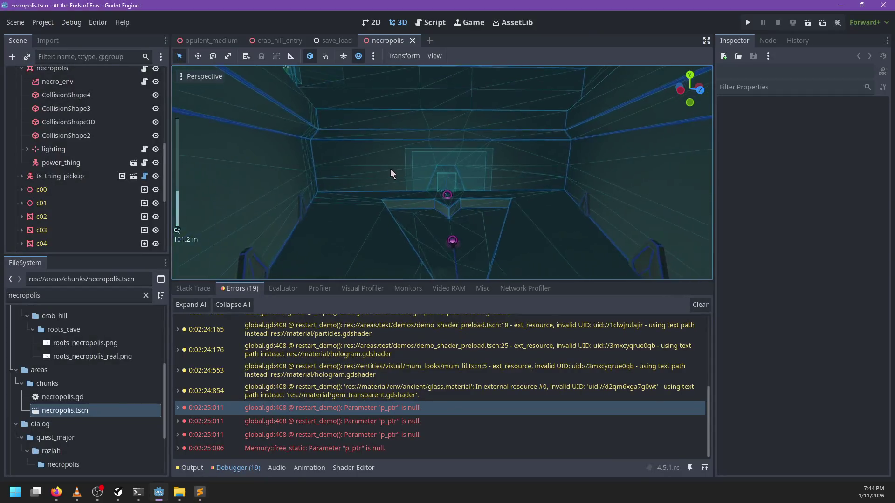
Step: Orbit and zoom around the necropolis level from several angles
scroll(581, 188, "up", 3)
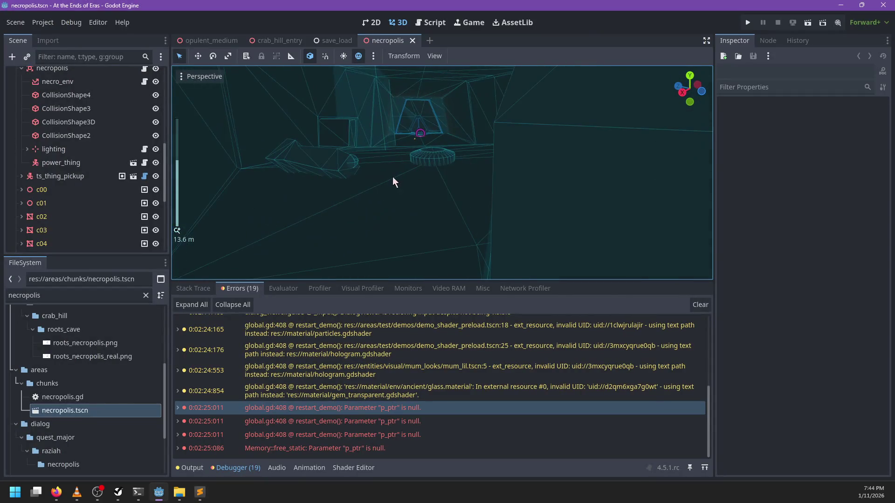
left_click_drag(503, 175, 305, 167)
scroll(444, 178, "up", 2)
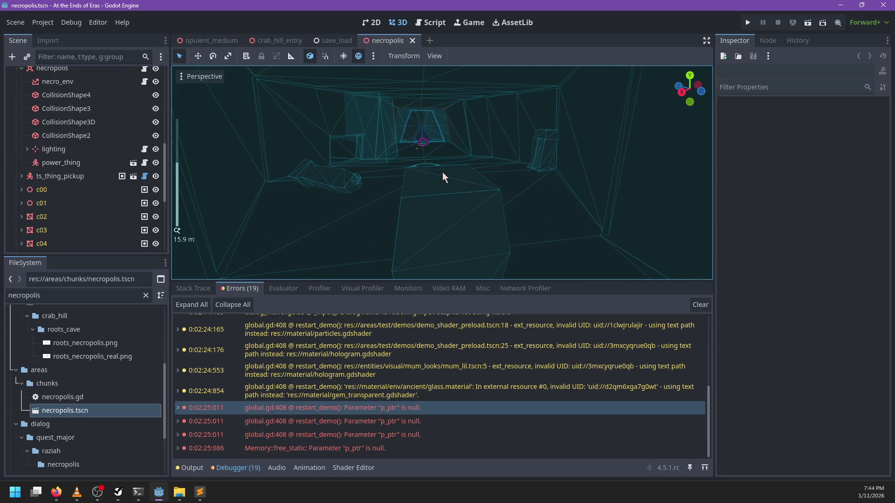
scroll(412, 177, "down", 3)
mouse_move(410, 174)
left_mouse_down()
mouse_move(575, 175)
mouse_move(564, 166)
mouse_move(523, 183)
mouse_move(407, 188)
left_mouse_up()
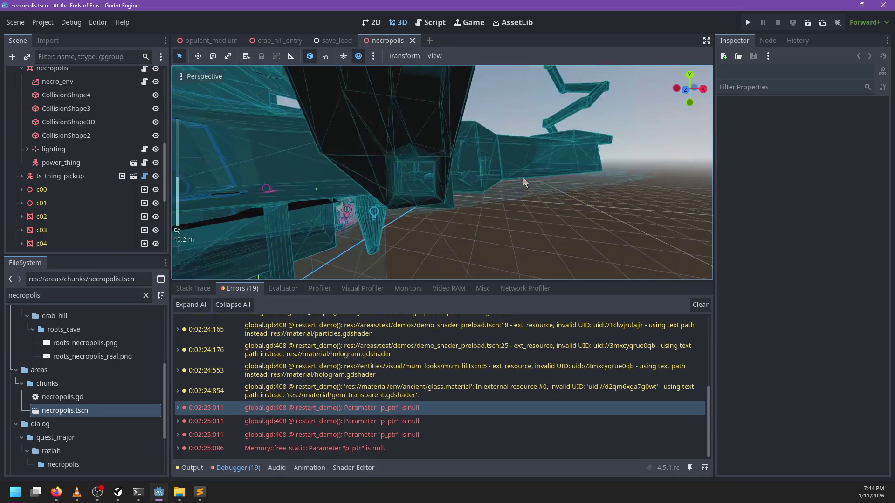
scroll(524, 182, "down", 3)
scroll(406, 188, "up", 3)
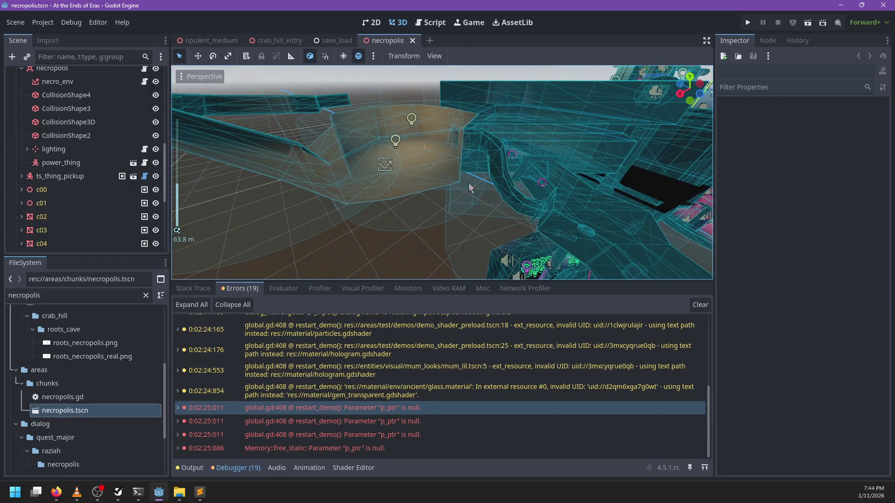
scroll(561, 211, "down", 2)
mouse_move(561, 211)
left_mouse_down()
mouse_move(354, 173)
mouse_move(561, 195)
mouse_move(471, 176)
mouse_move(521, 176)
mouse_move(465, 172)
left_mouse_up()
scroll(354, 173, "down", 3)
Step: Open the opulent_medium scene tab, orbit around its box, then bring Blender forward
left_click(430, 22)
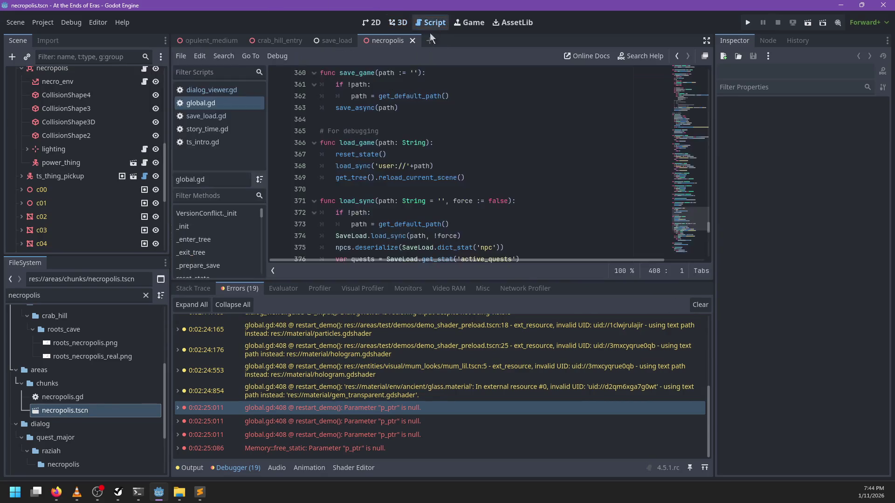
left_click(399, 22)
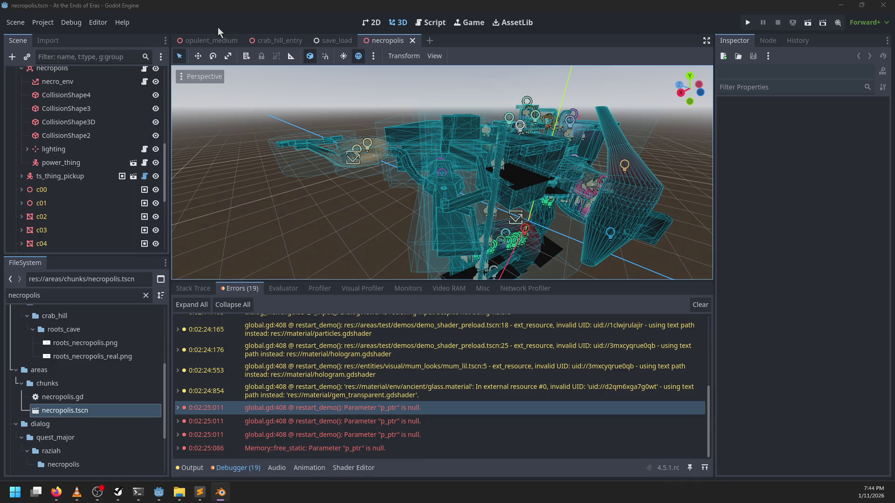
left_click(211, 41)
left_click_drag(466, 153, 425, 170)
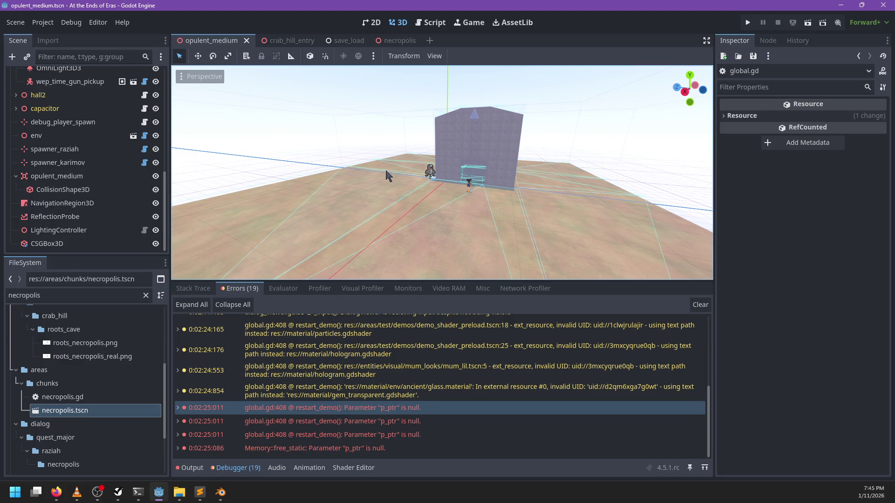
mouse_move(430, 148)
left_mouse_down()
mouse_move(350, 140)
mouse_move(327, 149)
left_mouse_up()
left_click(221, 493)
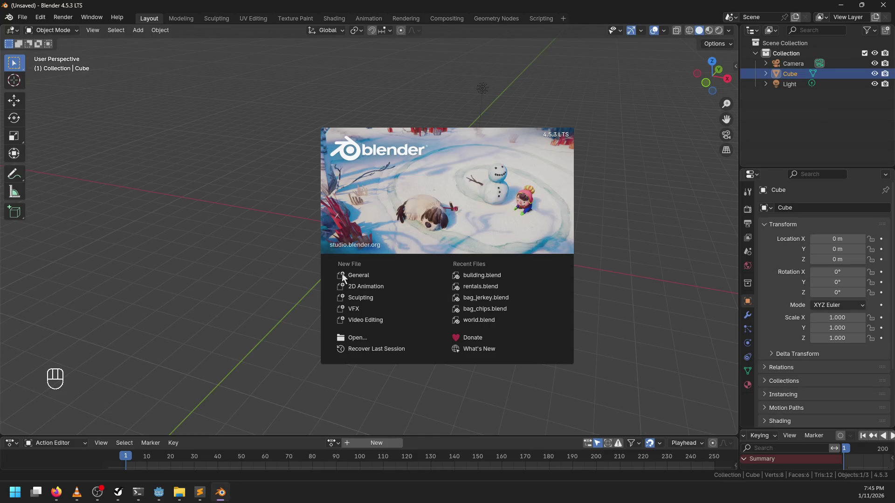
Step: Add 'Pyramid' as a new first line of the Sublime Text note
key("alt+Tab")
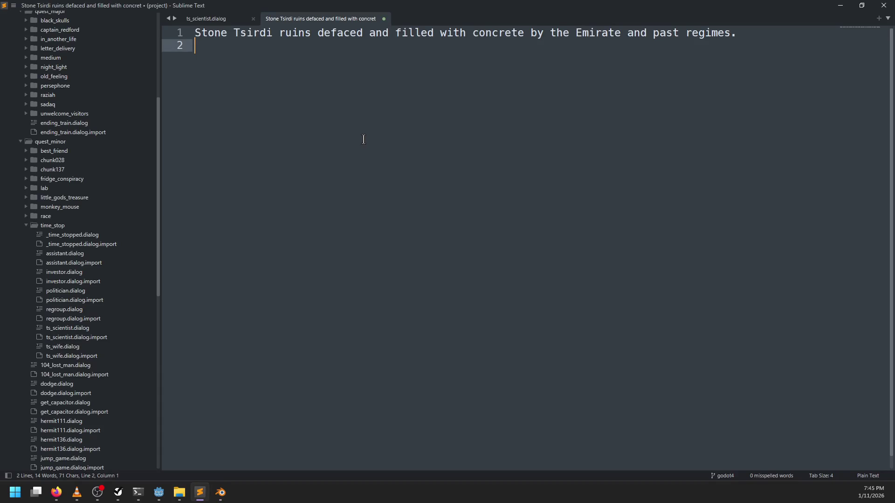
key("ctrl+shift+Up")
type("Pyramid")
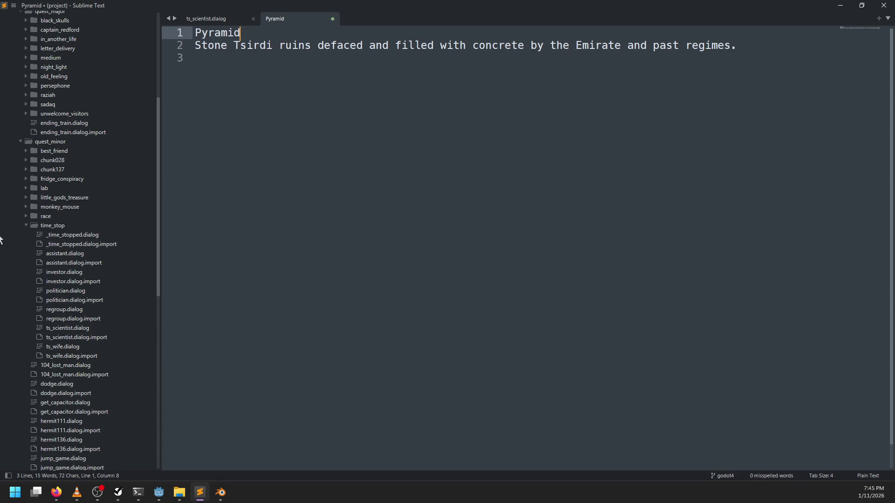
Step: Expand writing/quests/raziah, open opulent_medium.md, and delete the necropolis.dialog file
scroll(71, 292, "down", 10)
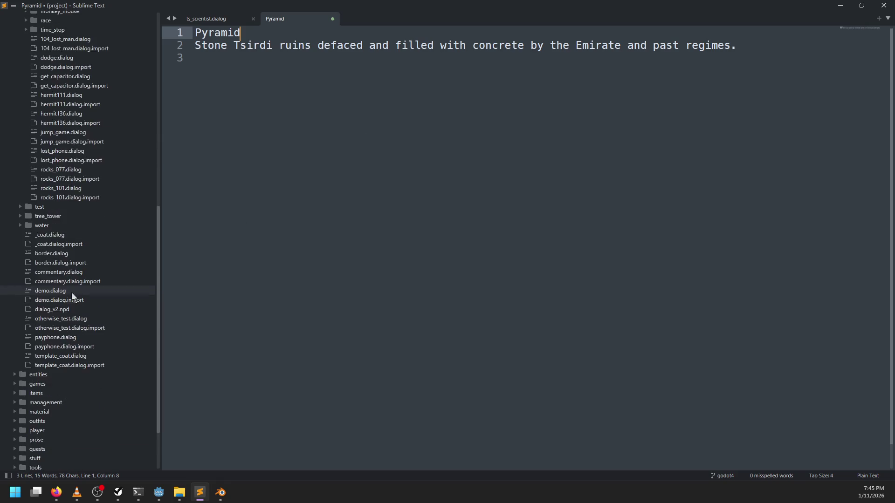
left_click(37, 415)
scroll(65, 397, "down", 3)
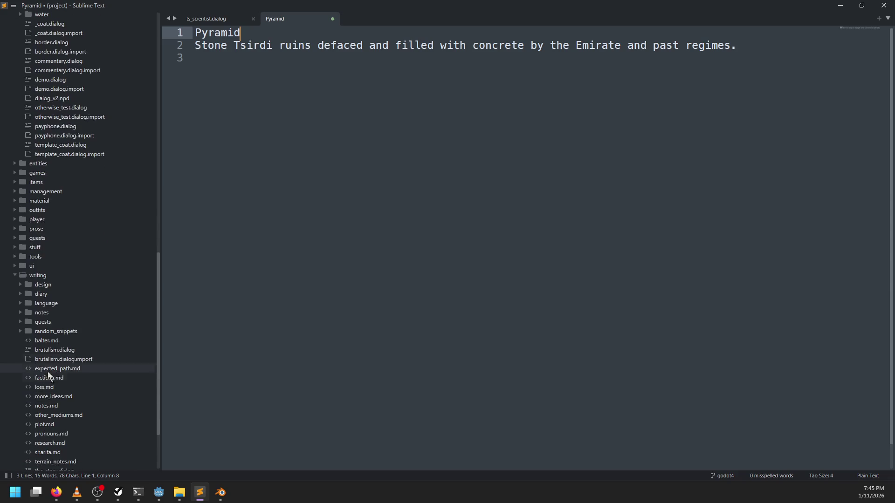
left_click(20, 321)
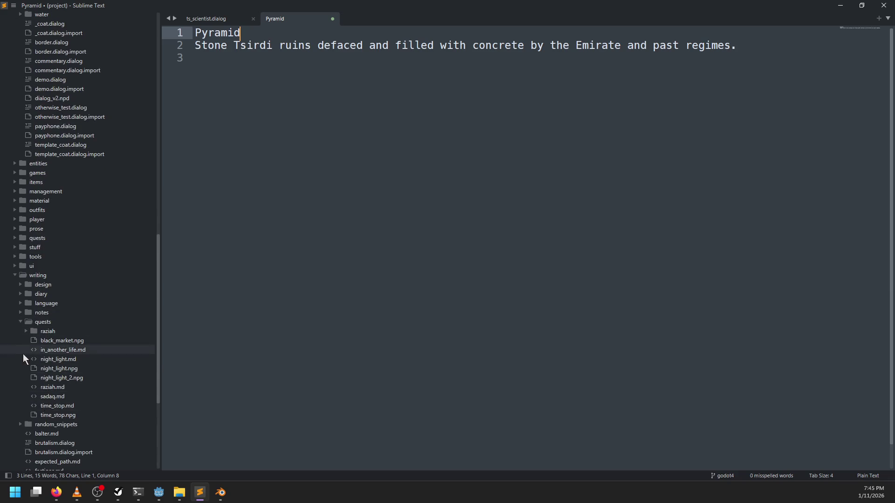
left_click(27, 331)
double_click(65, 360)
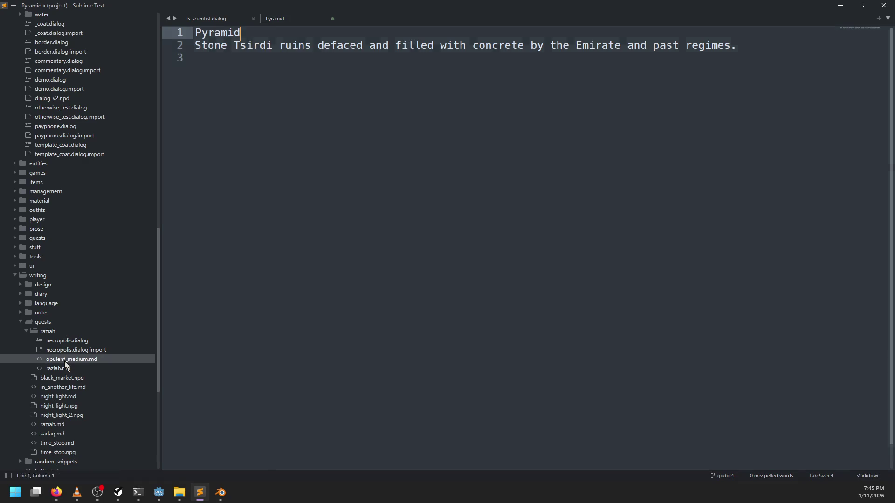
left_click(69, 341)
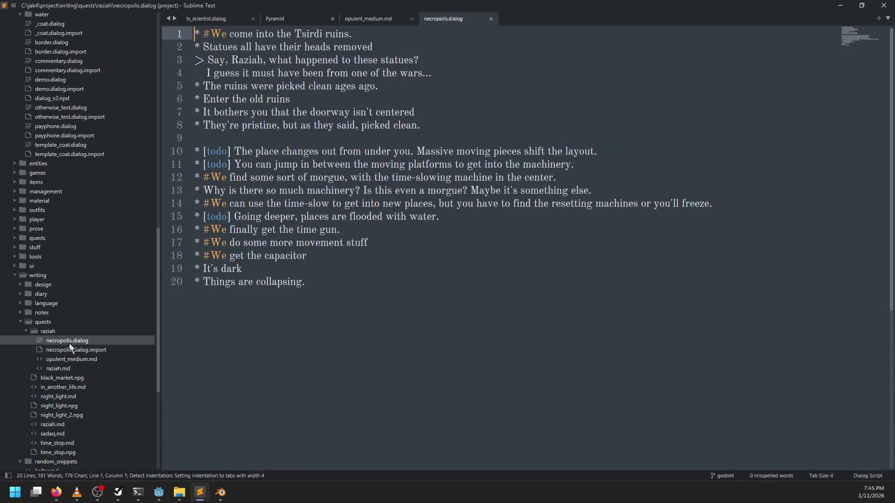
right_click(71, 342)
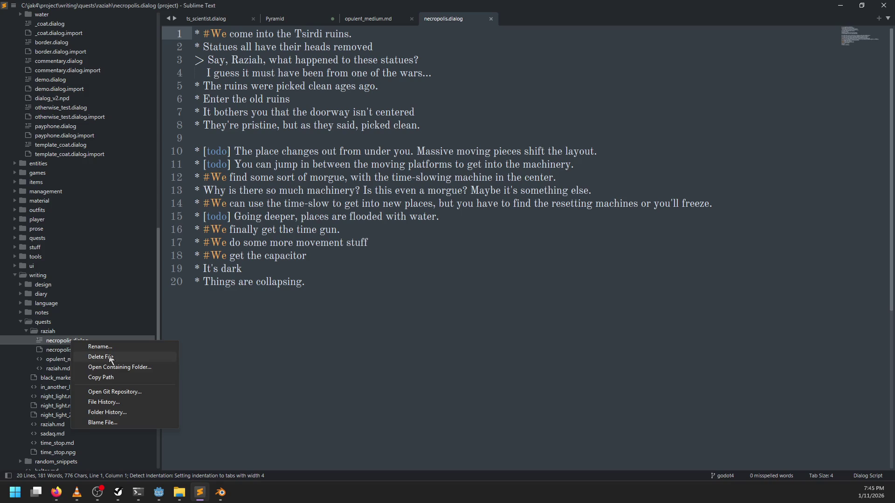
left_click(432, 48)
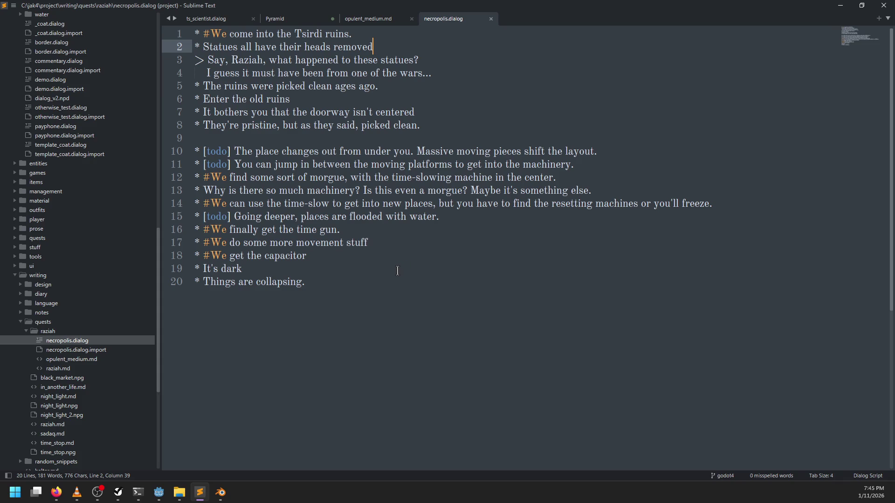
right_click(81, 343)
left_click(117, 363)
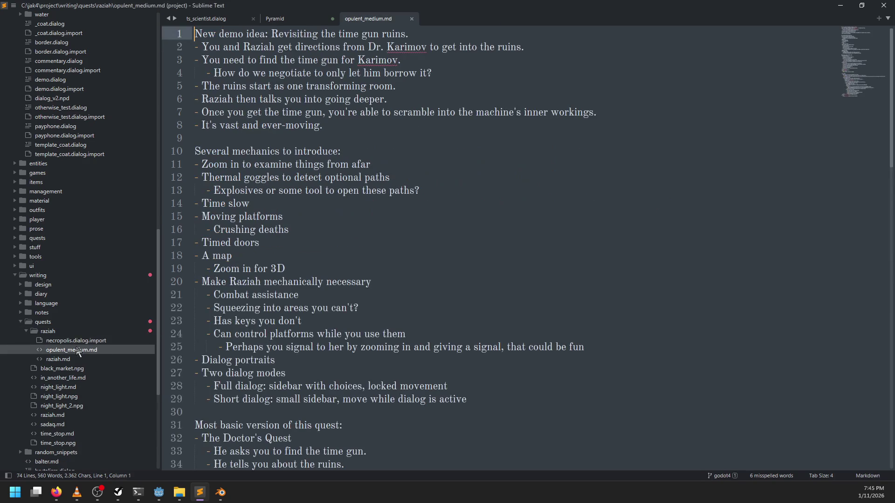
Step: Delete the necropolis.dialog.import file from the raziah folder
left_click(75, 341)
right_click(85, 343)
left_click(110, 356)
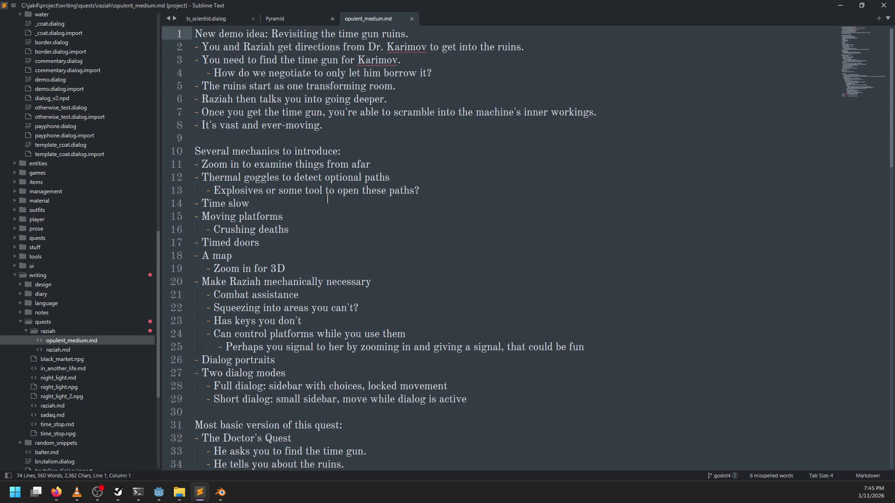
Step: Add a 'First complication:' line after line 74 of opulent_medium.md
scroll(328, 199, "down", 12)
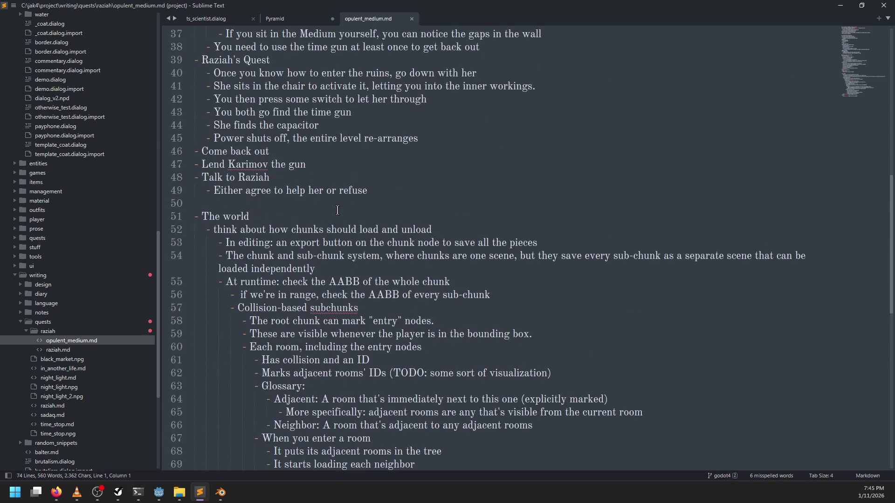
scroll(259, 202, "down", 6)
left_click(436, 341)
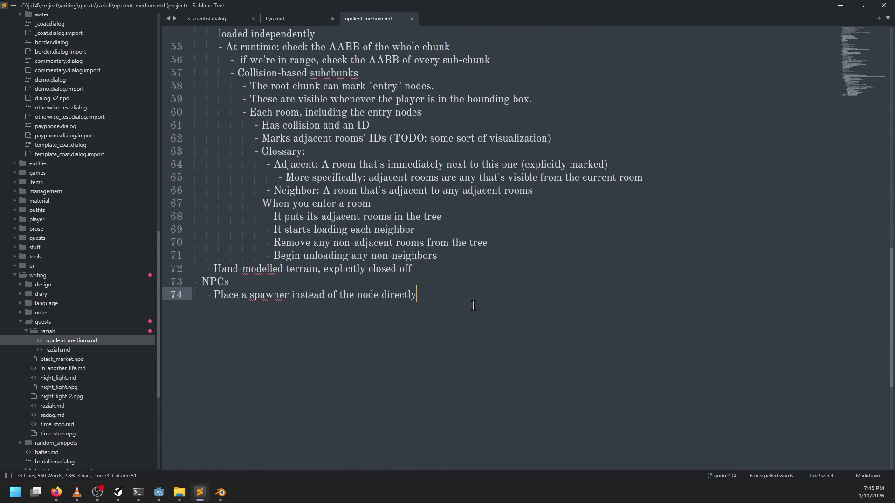
key("Return")
key("Return")
key("Return")
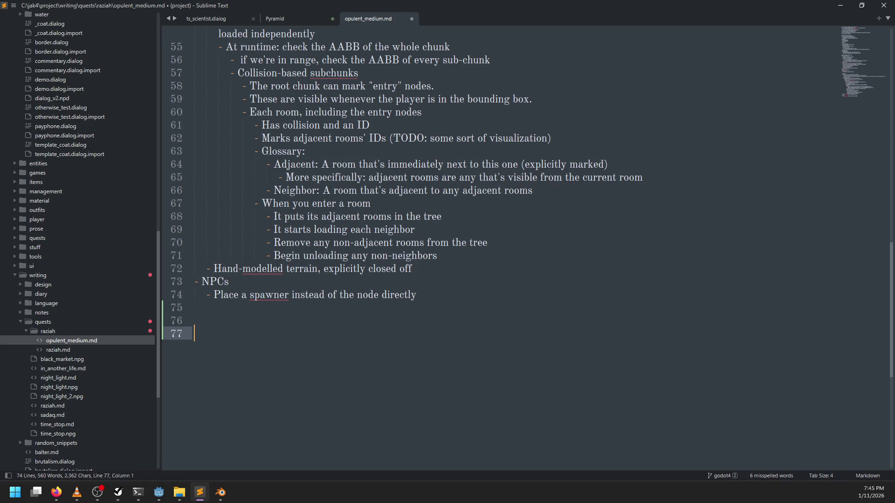
type("First complicati")
type("on:")
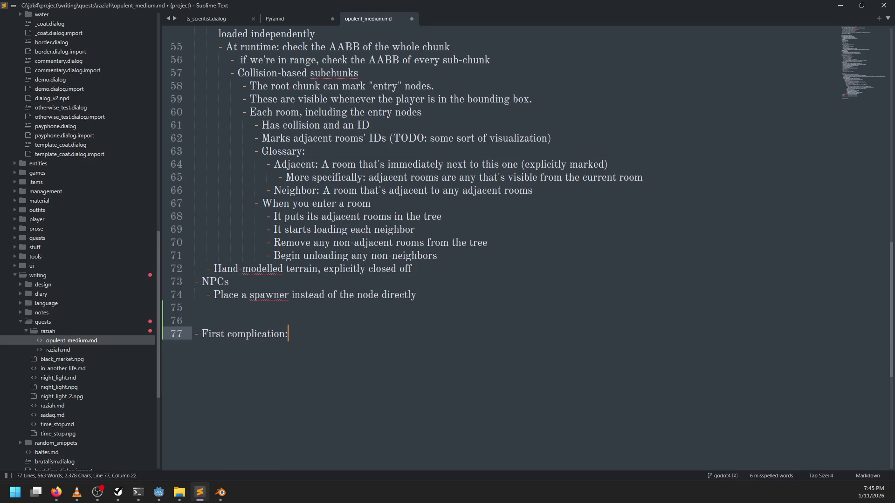
key("Return")
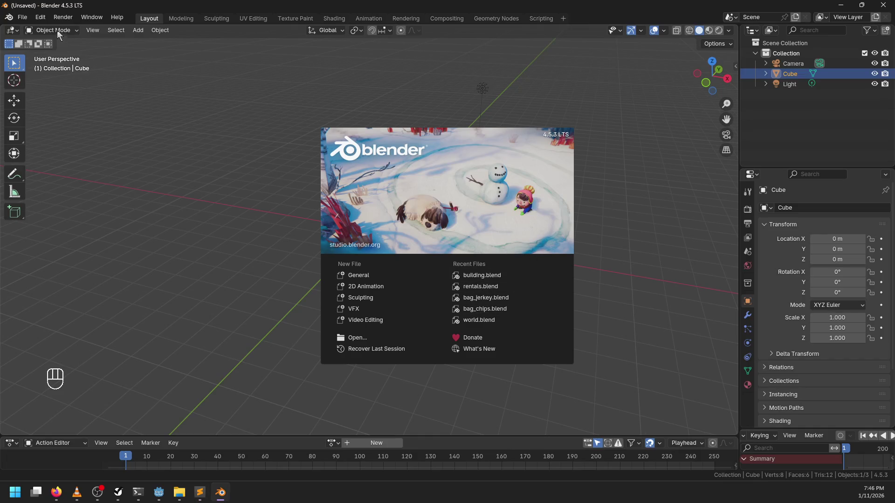
Step: Dismiss Blender's splash screen and bring up the File > Open browser
left_click(23, 17)
left_click(22, 18)
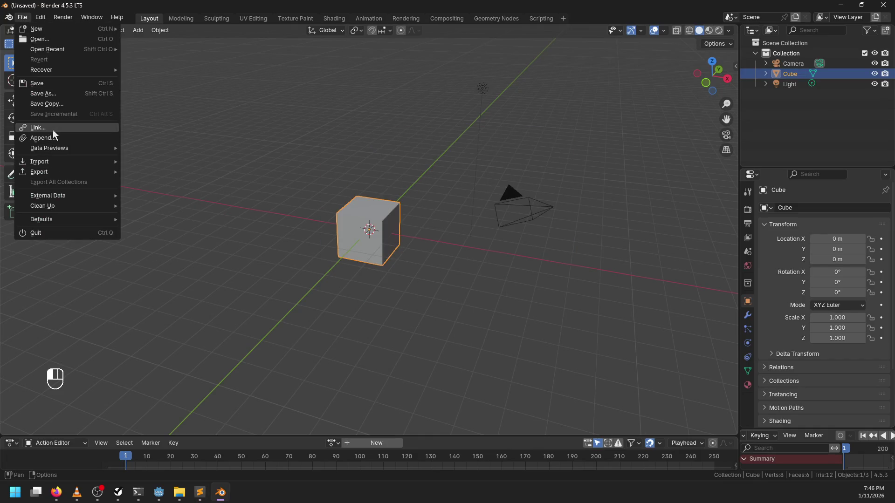
left_click(43, 40)
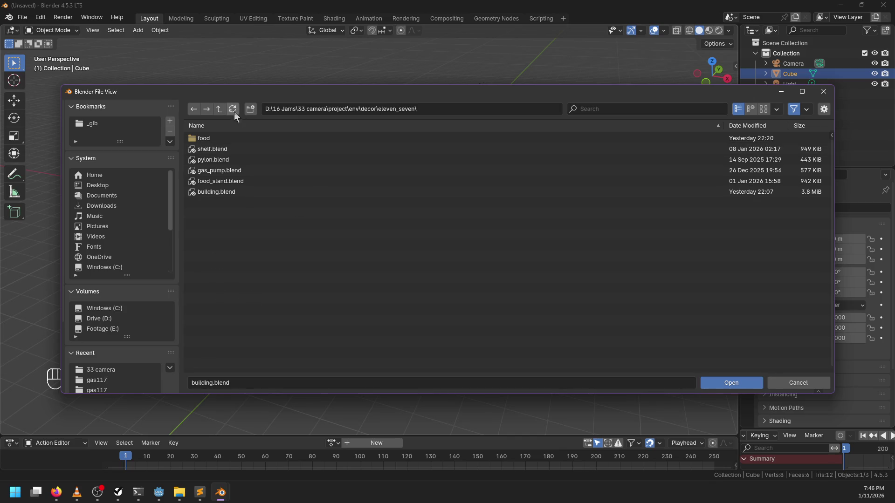
left_click_drag(214, 84, 219, 14)
scroll(105, 306, "down", 1)
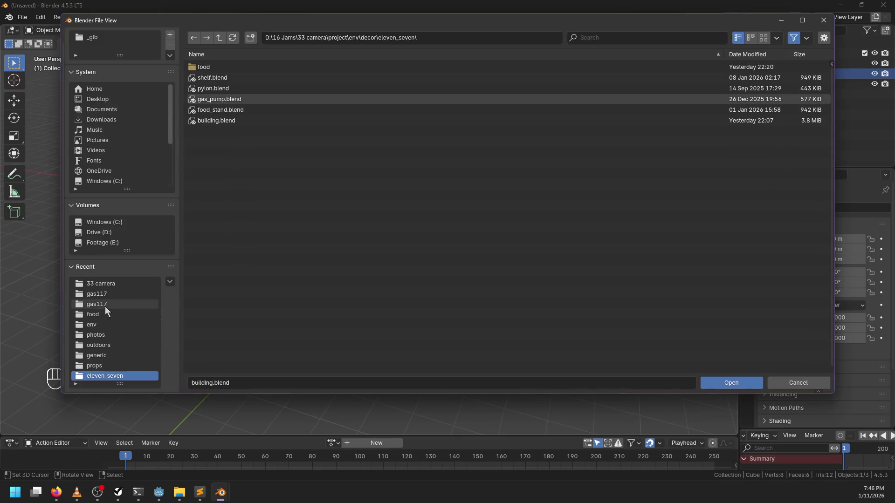
scroll(117, 356, "up", 1)
scroll(118, 356, "down", 1)
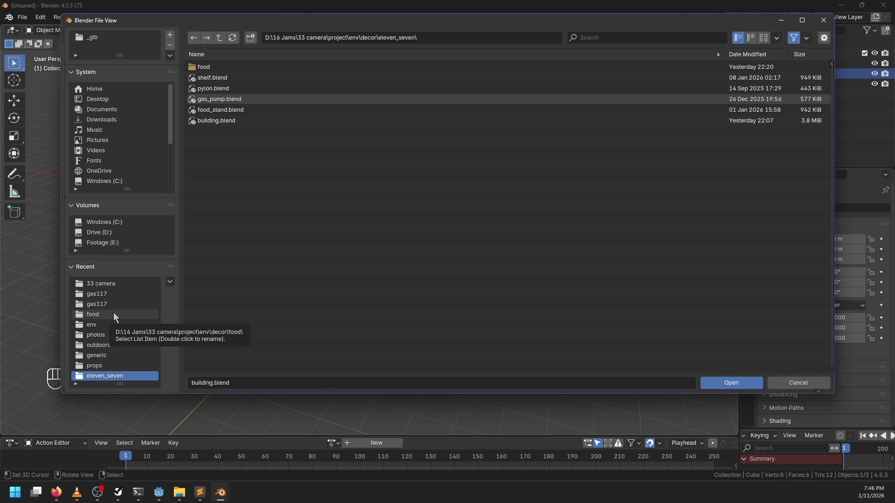
Step: Navigate to C:\jak4\assets\env\test and open opulent_medium.blend
left_click(103, 223)
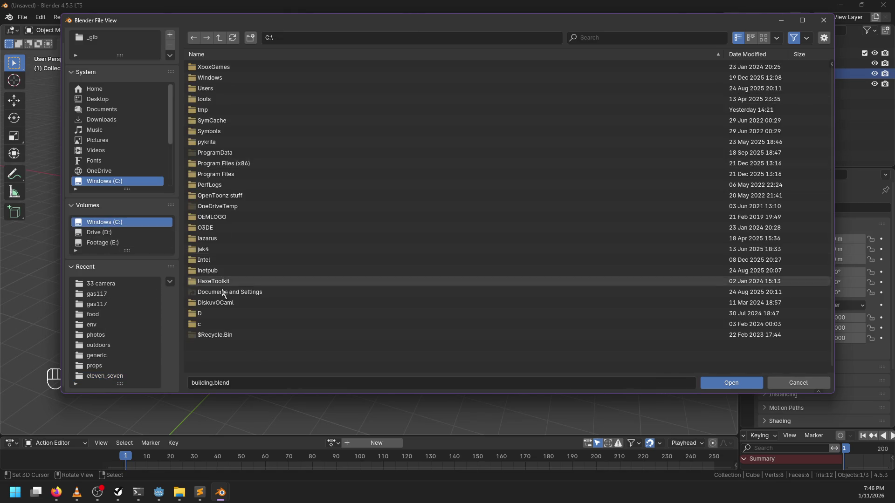
double_click(208, 249)
double_click(208, 132)
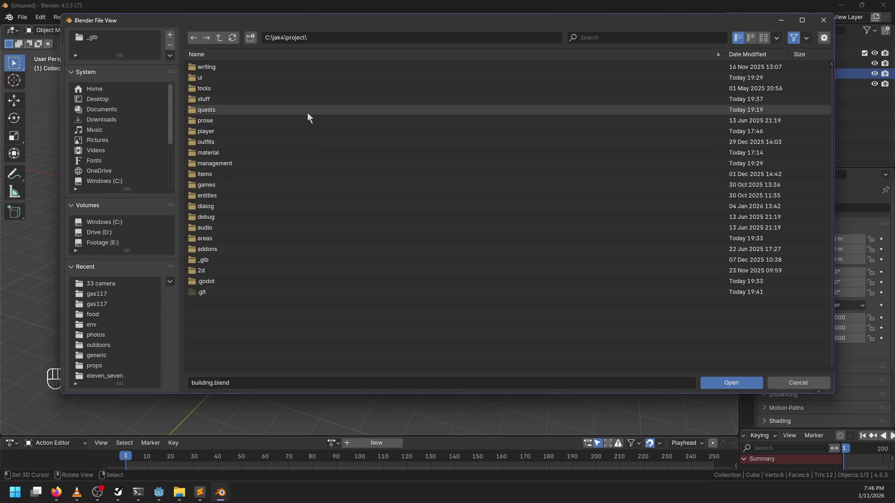
left_click(220, 38)
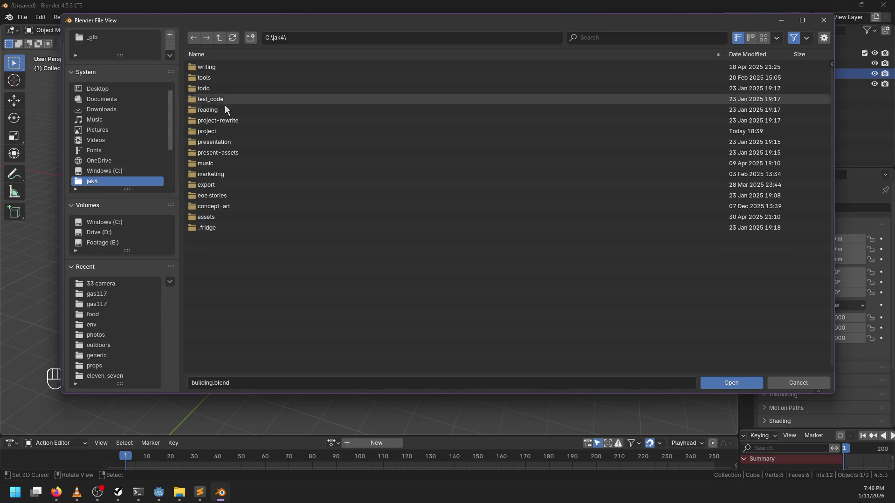
double_click(216, 218)
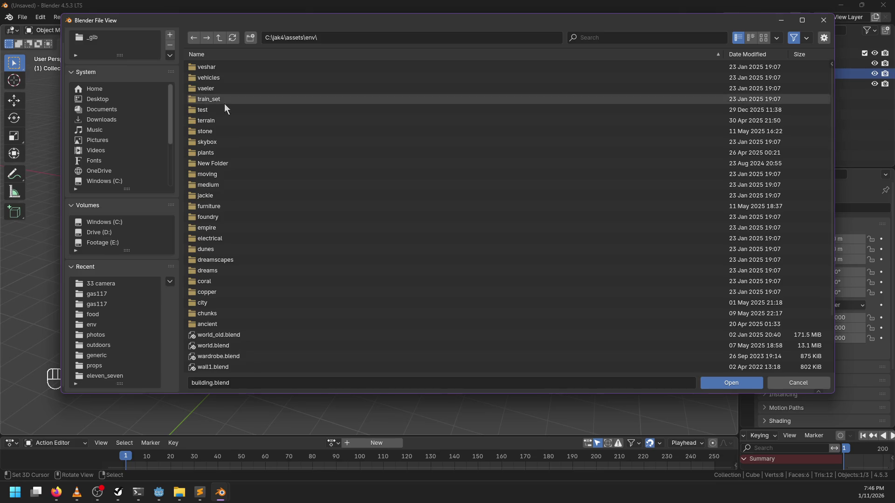
scroll(234, 242, "down", 3)
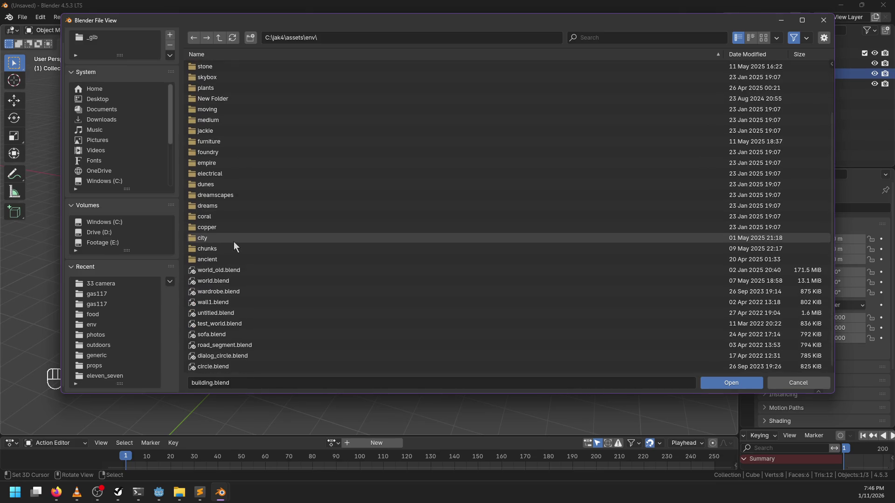
scroll(237, 274, "up", 3)
double_click(204, 113)
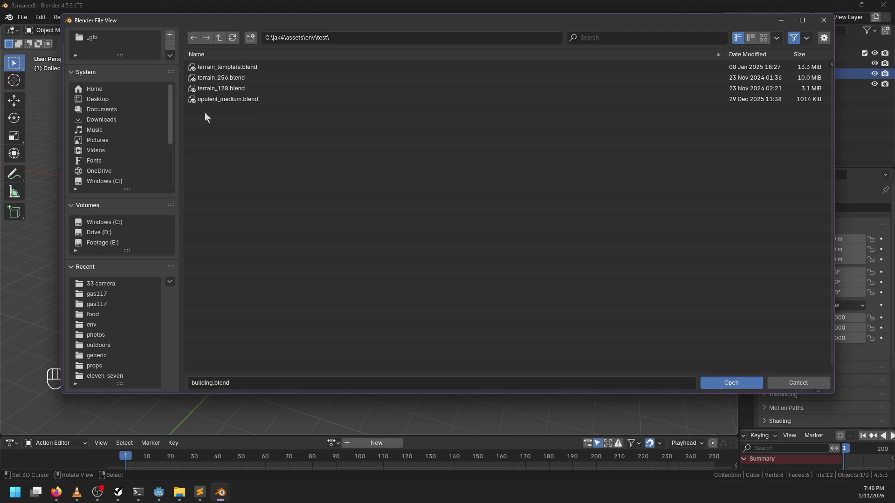
double_click(241, 99)
left_click_drag(462, 249, 334, 238)
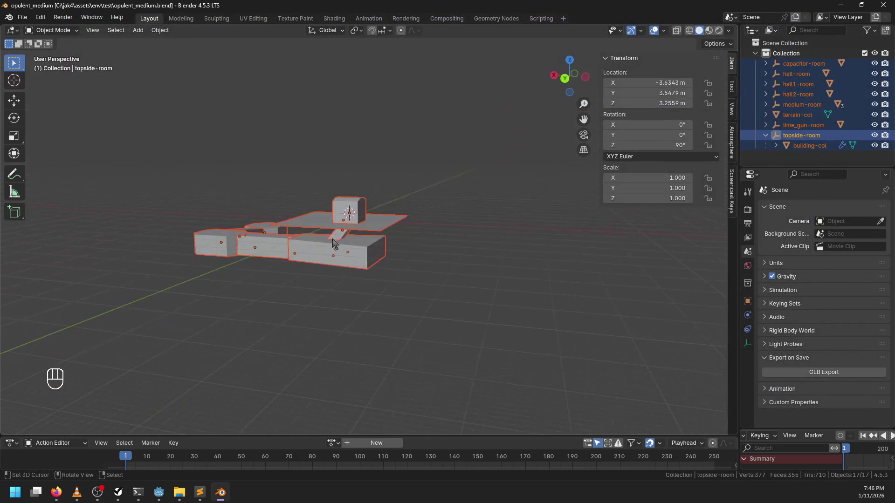
Step: Select hall-col, then try an X move of the medium-room mesh and cancel it
scroll(332, 236, "up", 5)
key("alt+a")
mouse_move(310, 280)
left_mouse_down()
mouse_move(466, 247)
mouse_move(349, 304)
mouse_move(376, 253)
left_mouse_up()
scroll(461, 237, "up", 5)
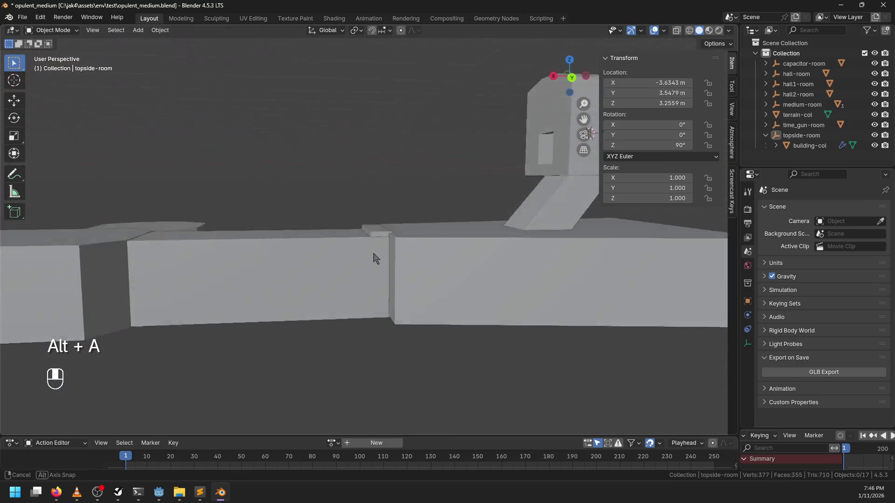
left_click(373, 270)
scroll(373, 270, "down", 4)
scroll(257, 268, "left", 4)
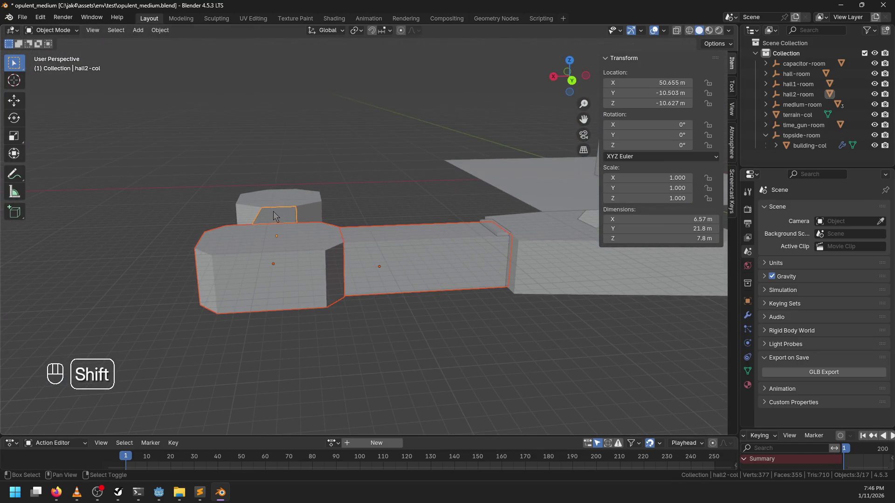
scroll(450, 235, "right", 5)
scroll(342, 267, "left", 3)
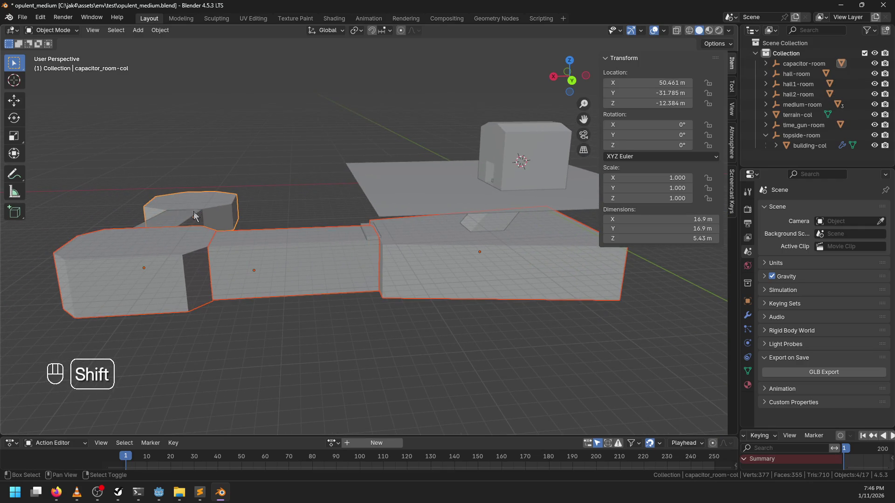
scroll(425, 267, "down", 2)
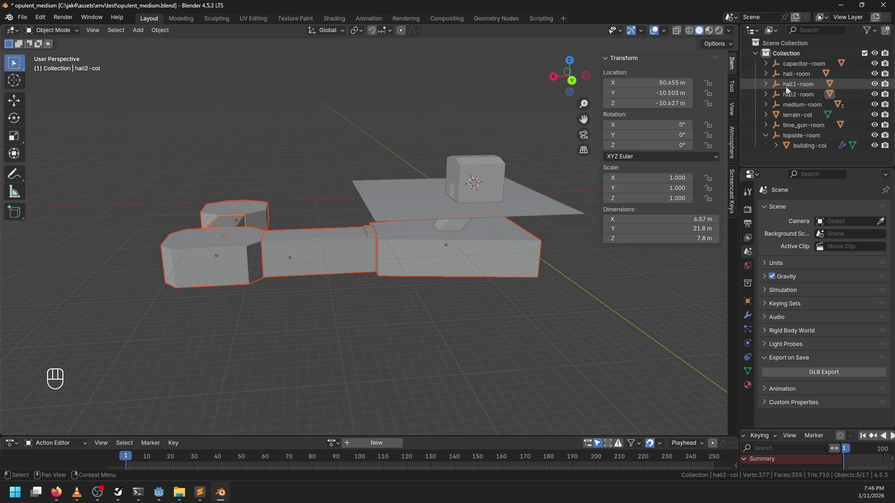
scroll(466, 233, "right", 2)
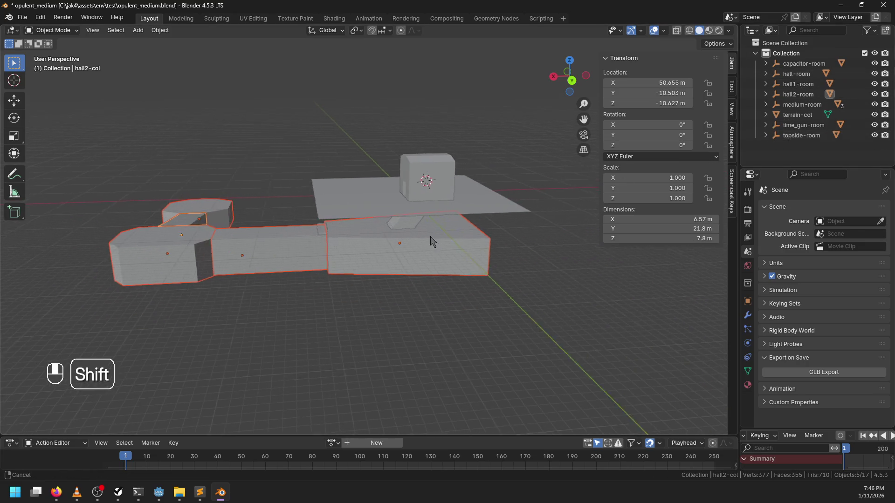
scroll(434, 240, "up", 4)
scroll(421, 249, "up", 5)
scroll(377, 260, "up", 3)
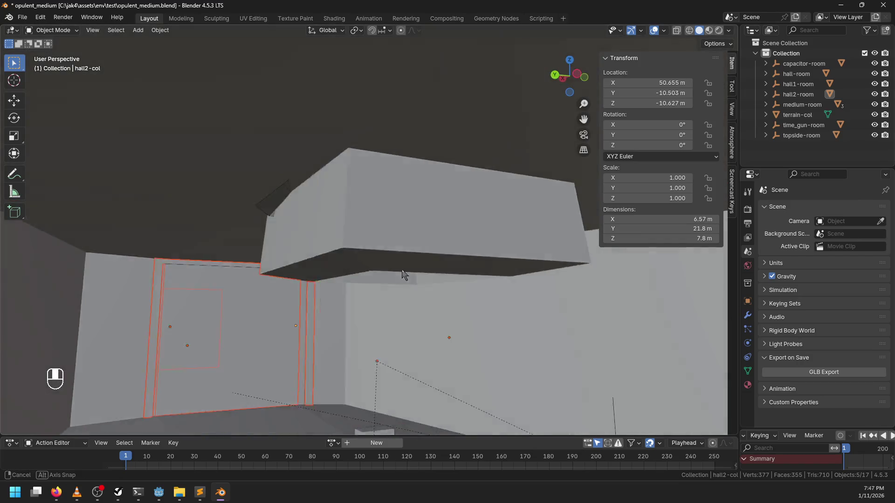
scroll(419, 251, "down", 3)
left_click(536, 282)
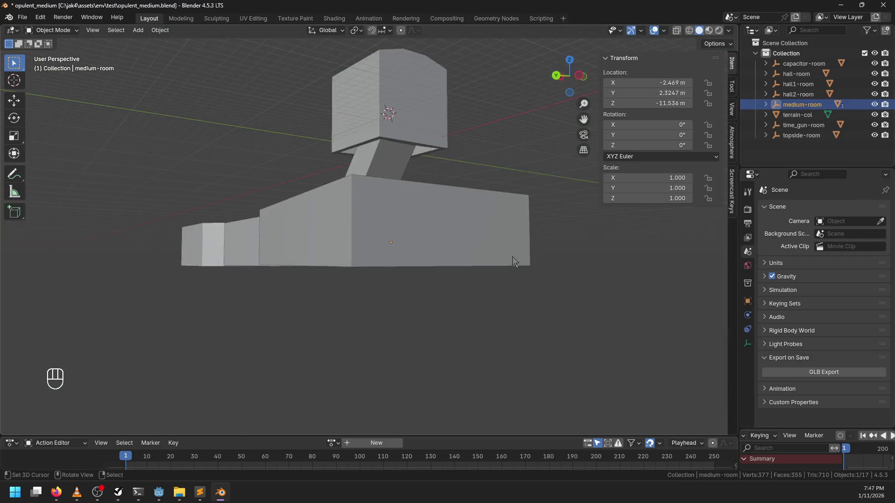
key("g")
key("x")
right_click(512, 268)
scroll(513, 261, "down", 2)
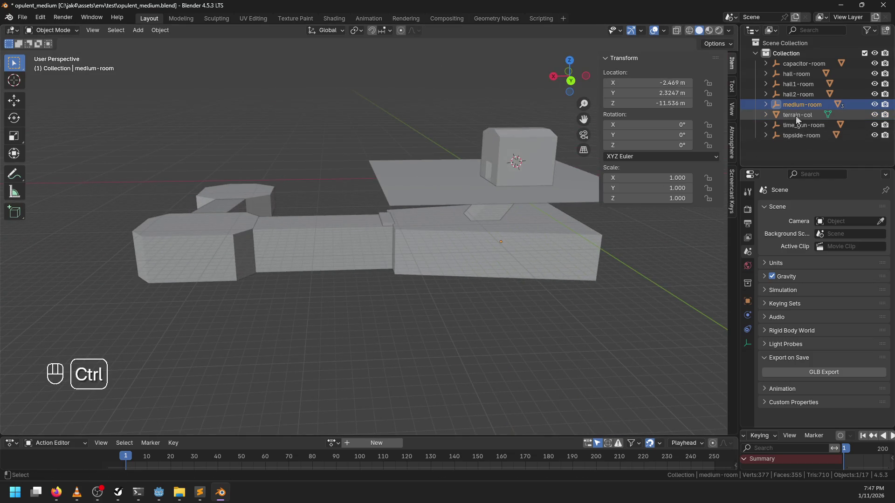
Step: Select the hall, hall1, hall2, capacitor and time_gun rooms, test lowering them, then undo
left_click(797, 94, "ctrl")
left_click(797, 84, "ctrl")
left_click(796, 74, "ctrl")
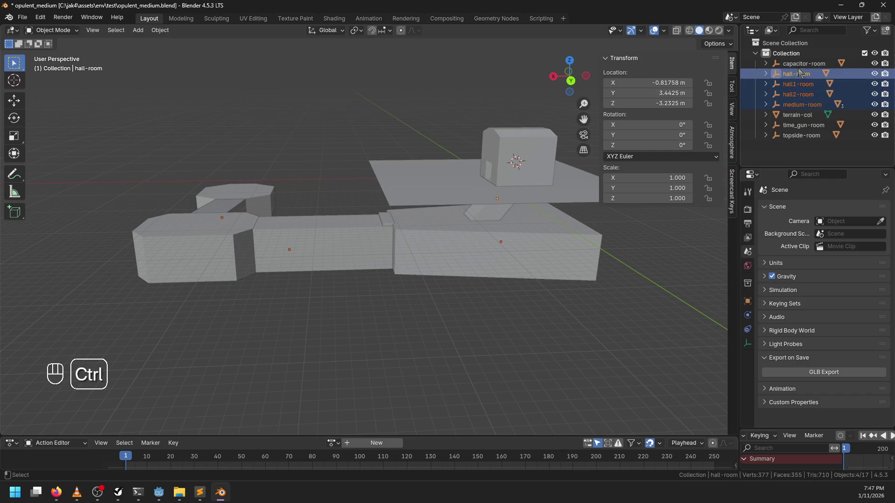
left_click(803, 64, "ctrl")
key("g")
middle_click(517, 257)
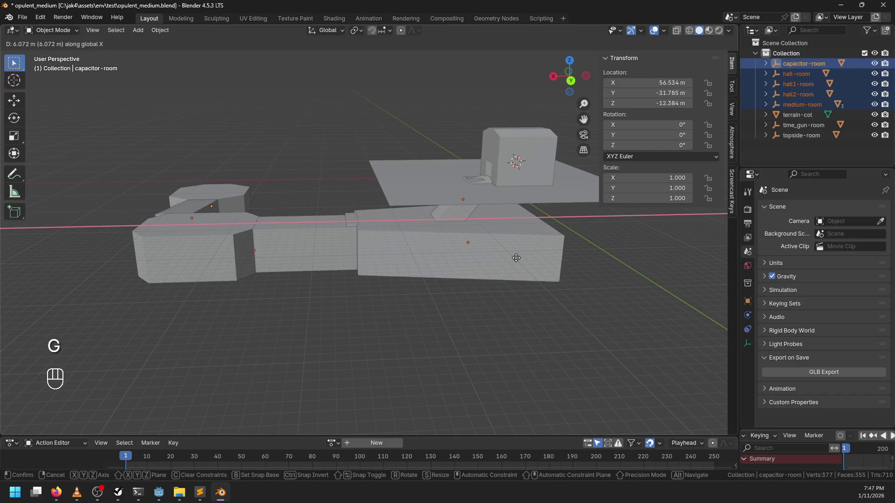
right_click(517, 260)
left_click(794, 126, "ctrl")
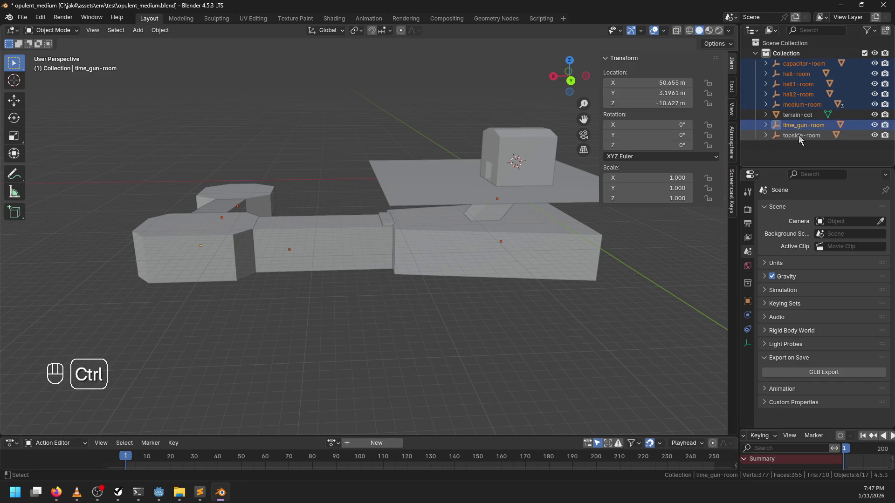
key("g")
middle_click(534, 293)
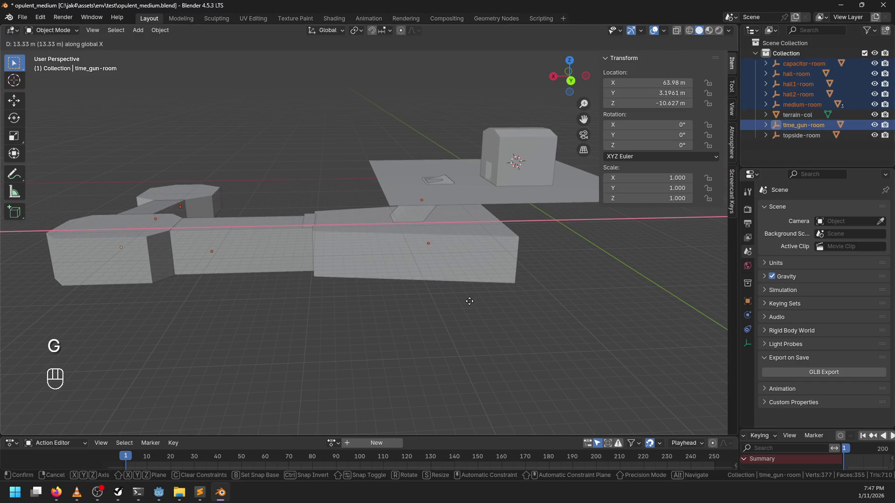
right_click(469, 305)
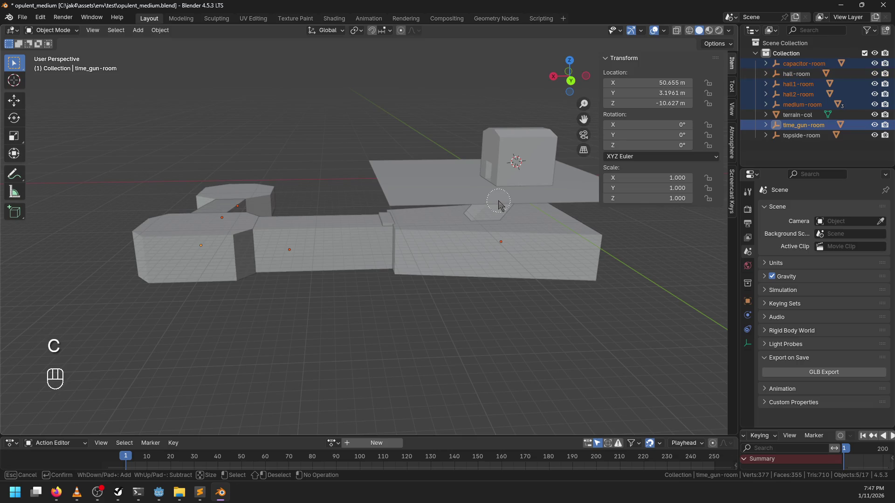
key("g")
middle_click(538, 262)
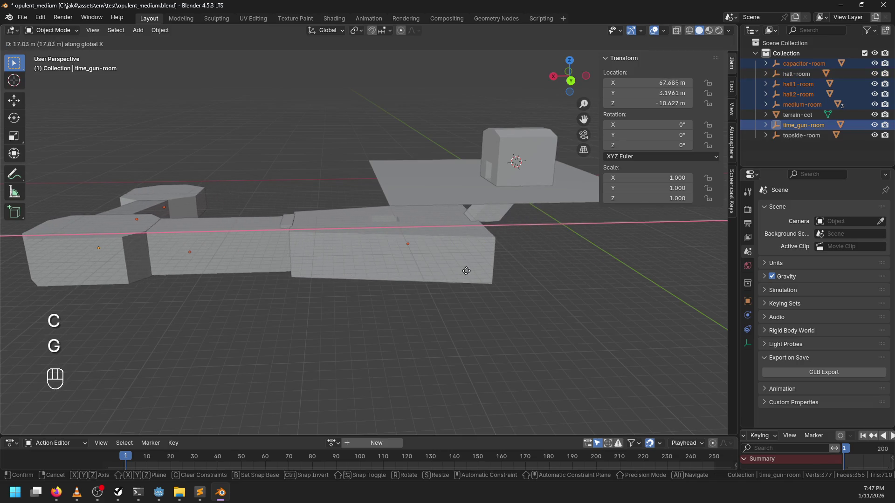
key("g")
middle_click(511, 326)
left_click(519, 310)
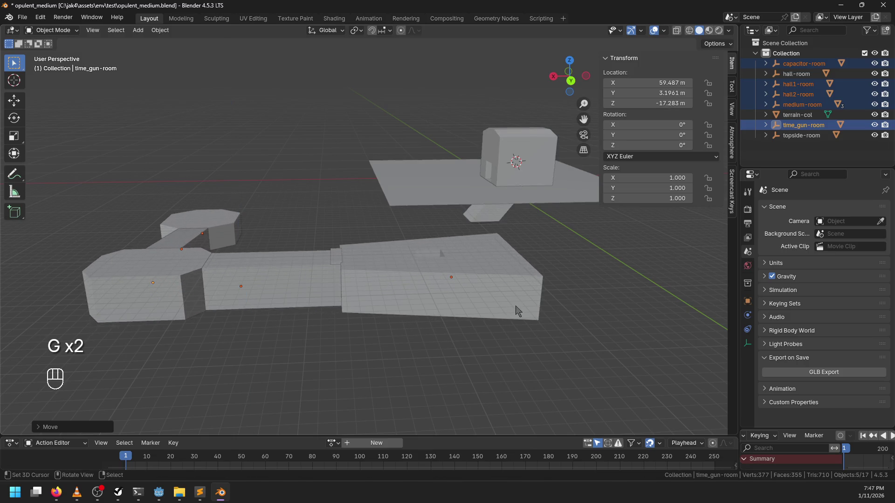
left_click_drag(456, 200, 414, 202)
mouse_move(416, 240)
left_mouse_down()
mouse_move(432, 250)
mouse_move(433, 219)
mouse_move(464, 229)
mouse_move(424, 218)
mouse_move(481, 262)
mouse_move(517, 261)
left_mouse_up()
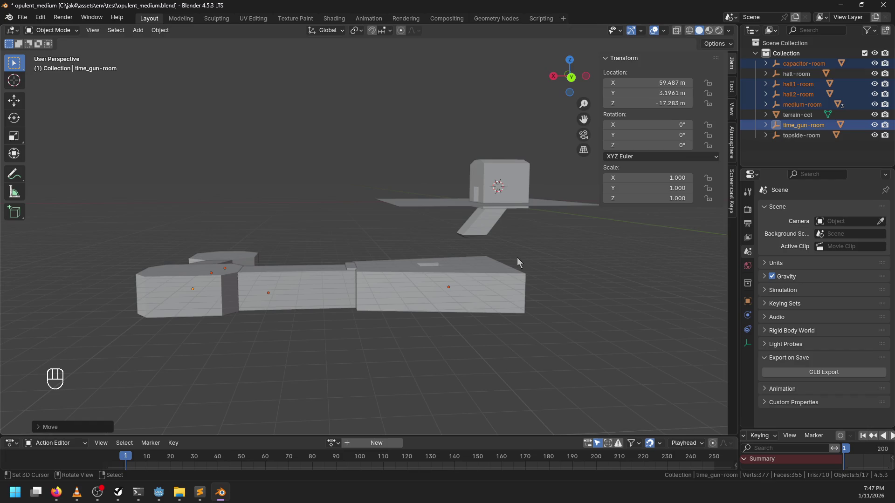
key("ctrl+z")
key("ctrl+z")
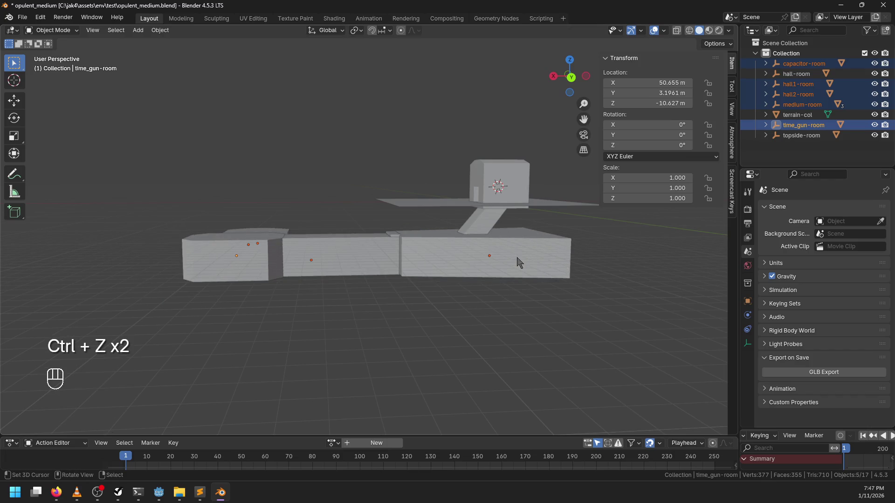
Step: Try moving the selected rooms to another position, inspect it, and undo the move
key("alt+a")
mouse_move(242, 278)
left_mouse_down()
mouse_move(363, 280)
mouse_move(333, 294)
mouse_move(307, 279)
left_mouse_up()
key("alt+a")
key("c")
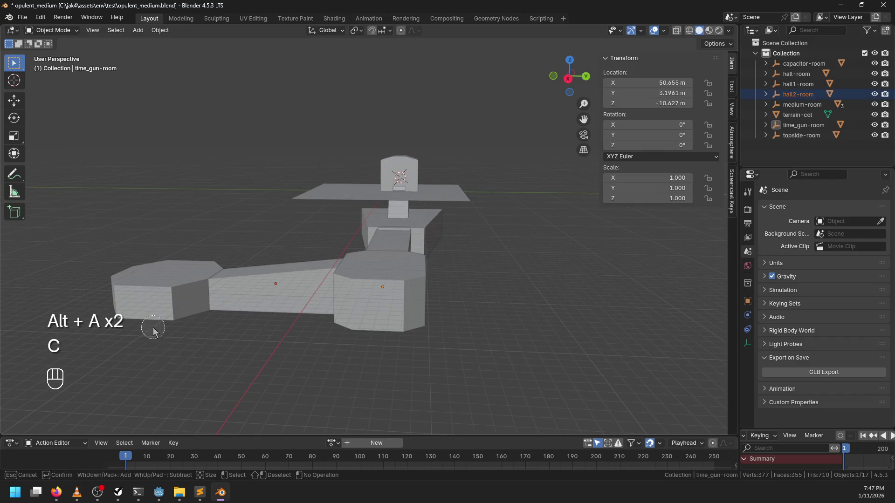
mouse_move(352, 278)
left_mouse_down()
mouse_move(373, 285)
mouse_move(359, 295)
mouse_move(440, 286)
mouse_move(426, 279)
left_mouse_up()
key("g")
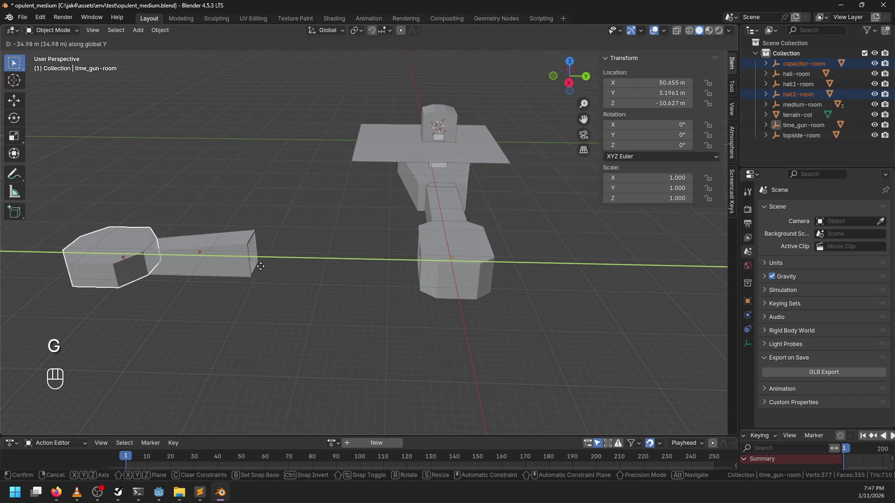
left_click(258, 268)
mouse_move(258, 267)
left_mouse_down()
mouse_move(386, 256)
mouse_move(345, 251)
mouse_move(385, 258)
left_mouse_up()
scroll(431, 214, "up", 4)
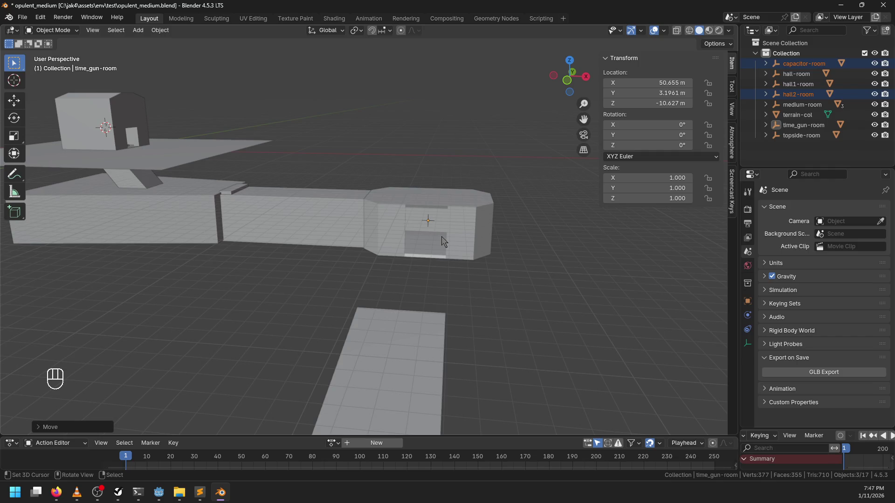
key("ctrl+z")
Step: Reframe the room layout, select capacitor_room-col, and bring the Godot editor forward
mouse_move(444, 254)
left_mouse_down()
mouse_move(351, 248)
mouse_move(370, 242)
left_mouse_up()
scroll(370, 241, "up", 5)
left_click_drag(404, 270, 258, 208)
scroll(393, 222, "down", 6)
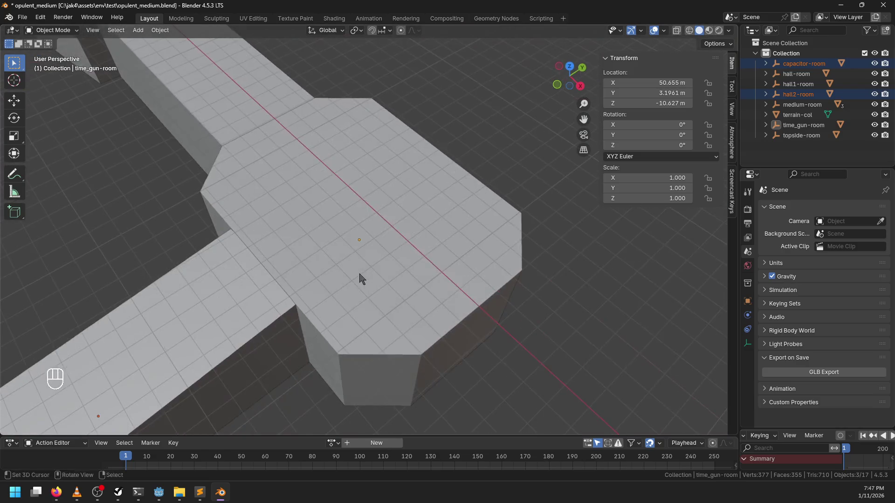
key("alt+a")
scroll(360, 273, "down", 5)
mouse_move(359, 266)
left_mouse_down()
mouse_move(337, 270)
mouse_move(365, 246)
left_mouse_up()
left_click(362, 232)
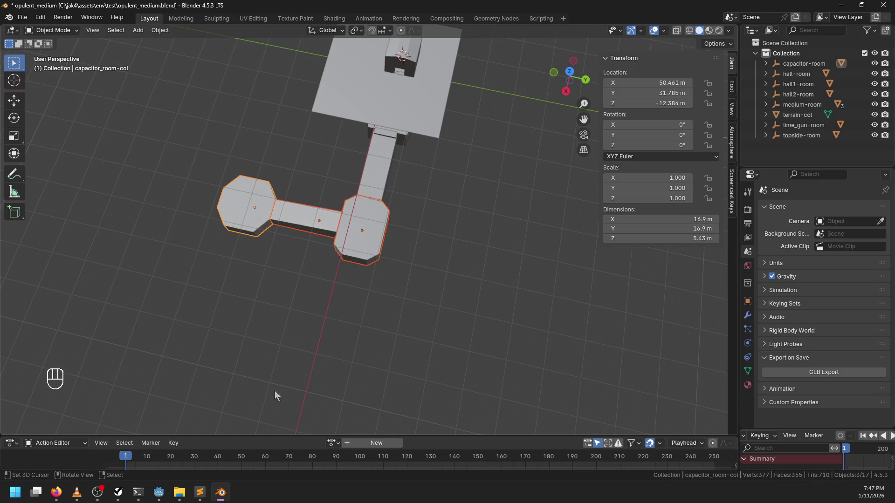
left_click(161, 494)
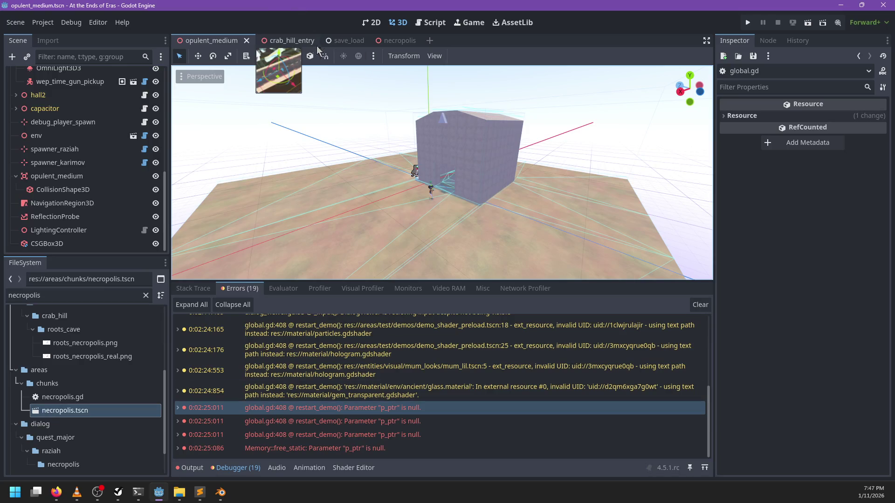
Step: Open the necropolis scene, then zoom and orbit around its model in the 3D viewport
left_click(395, 41)
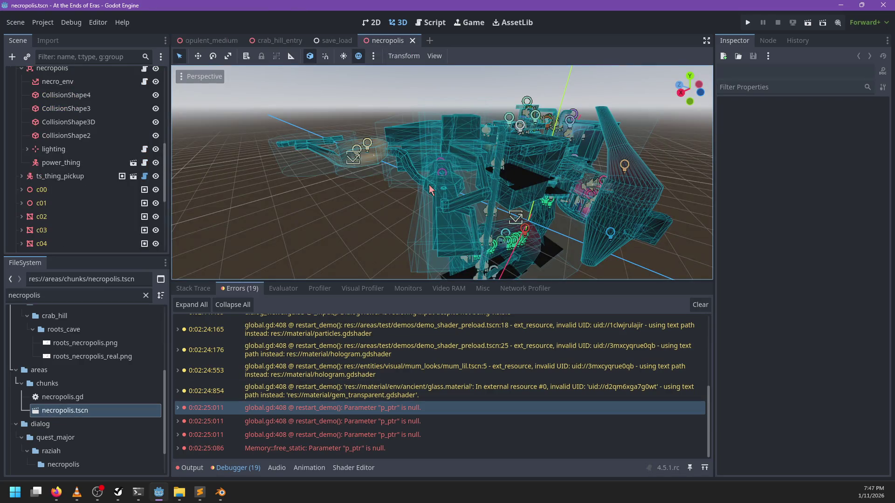
scroll(447, 163, "up", 8)
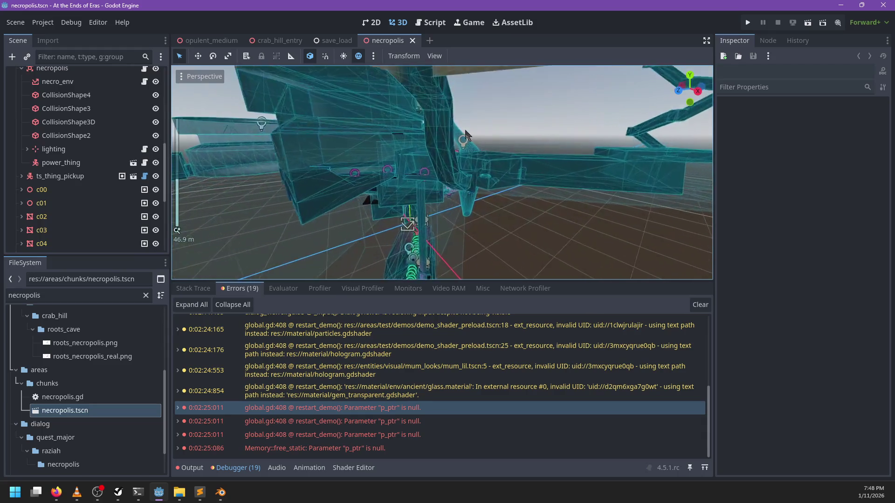
scroll(465, 135, "up", 4)
mouse_move(460, 146)
left_mouse_down()
mouse_move(563, 170)
mouse_move(387, 146)
mouse_move(395, 151)
left_mouse_up()
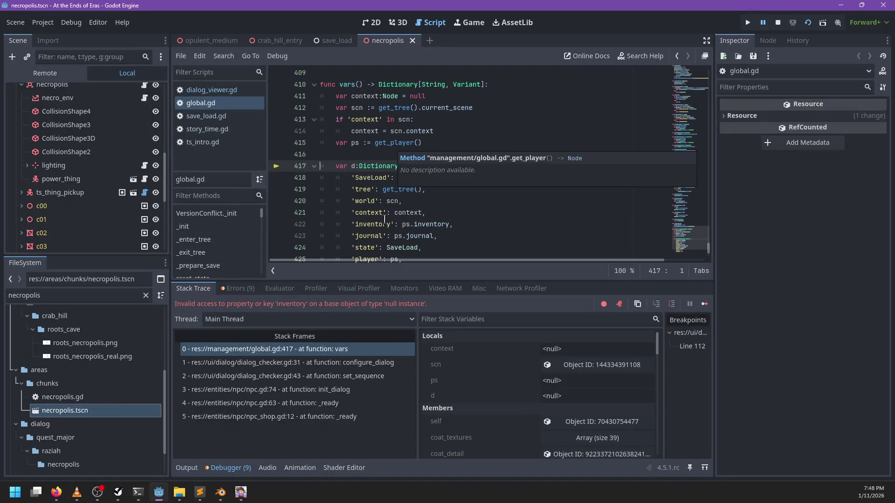
Step: Inspect the ps variable on line 422 and collapse the necropolis_chunk and active_entities branches
scroll(487, 198, "down", 2)
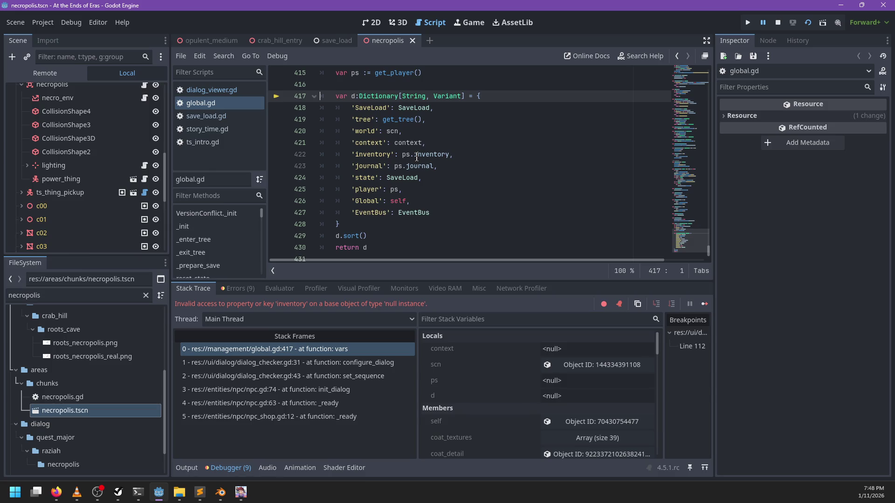
double_click(404, 155)
scroll(444, 161, "up", 2)
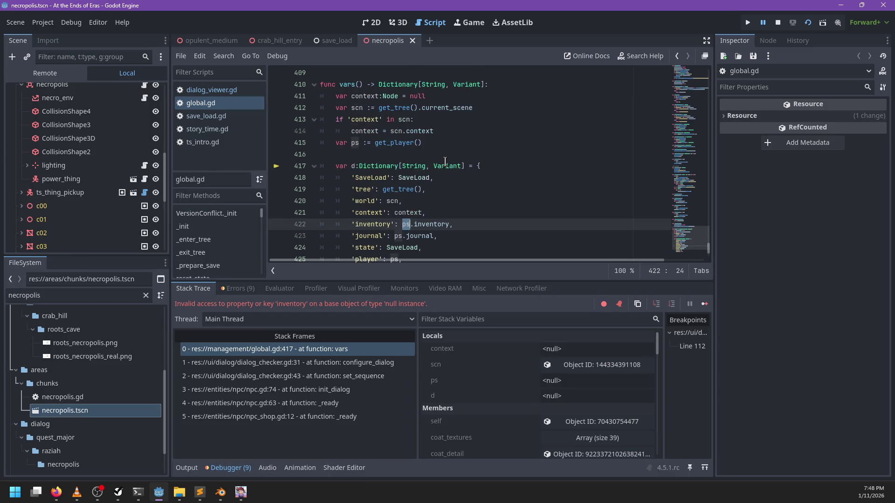
mouse_move(397, 143)
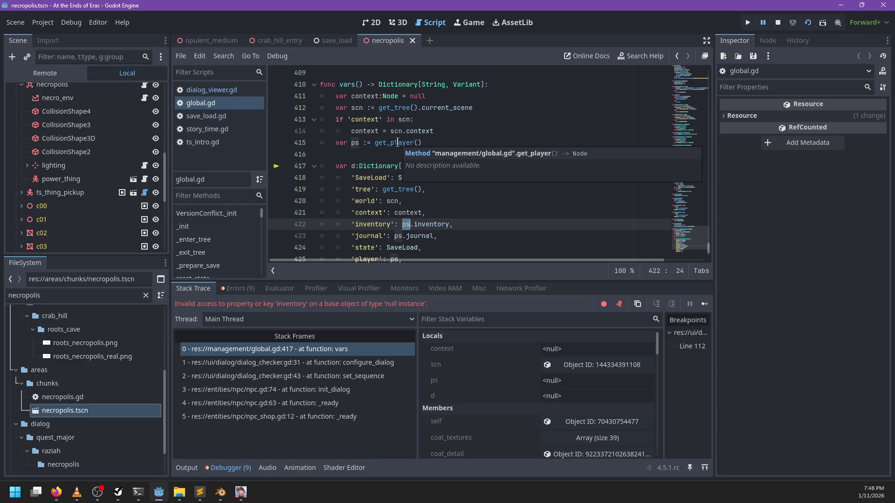
scroll(494, 113, "up", 11)
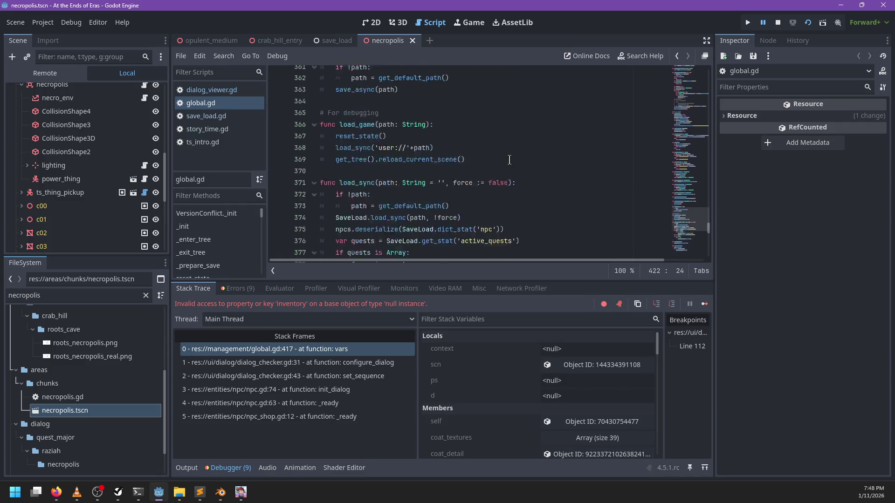
scroll(532, 165, "down", 13)
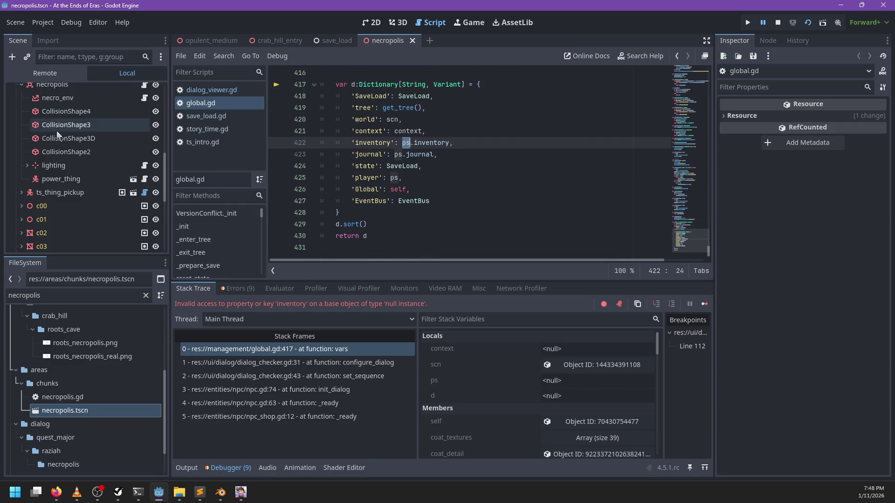
scroll(65, 137, "up", 5)
left_click(16, 118)
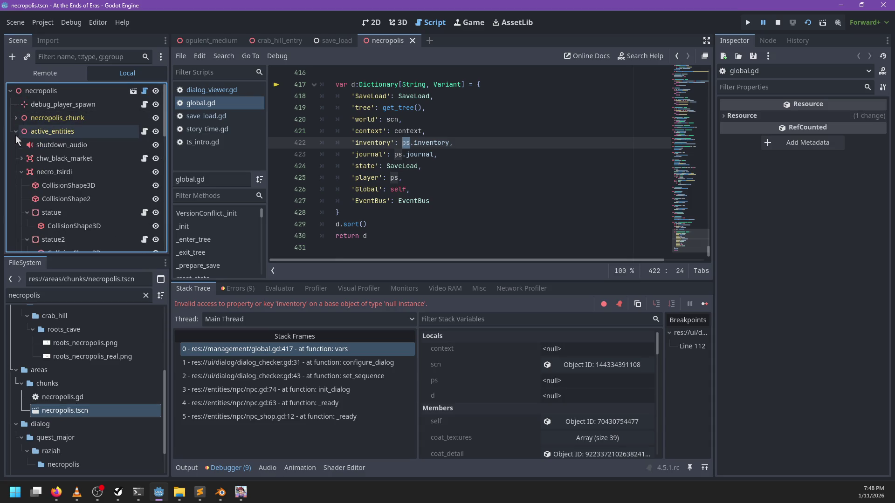
left_click(16, 132)
left_click(487, 132)
scroll(487, 137, "up", 3)
scroll(488, 137, "up", 2)
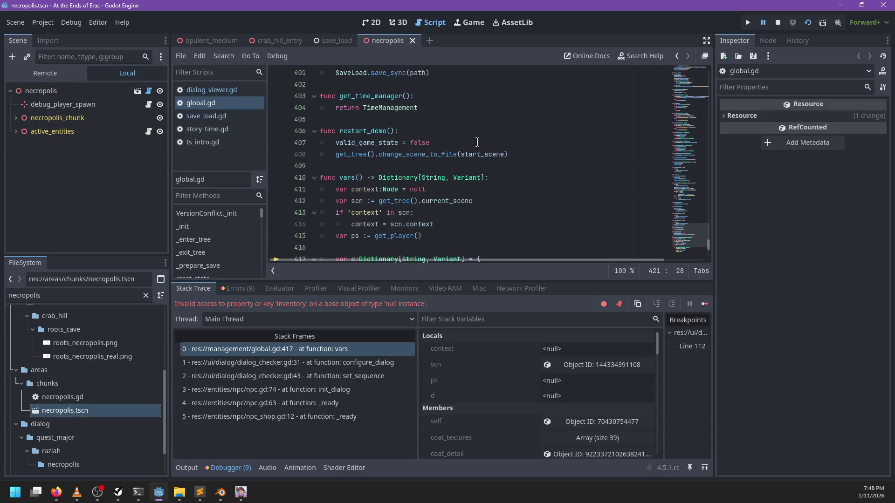
Step: Follow the stack frames through dialog_checker.gd to npc.gd's _ready at line 63
left_click(322, 363)
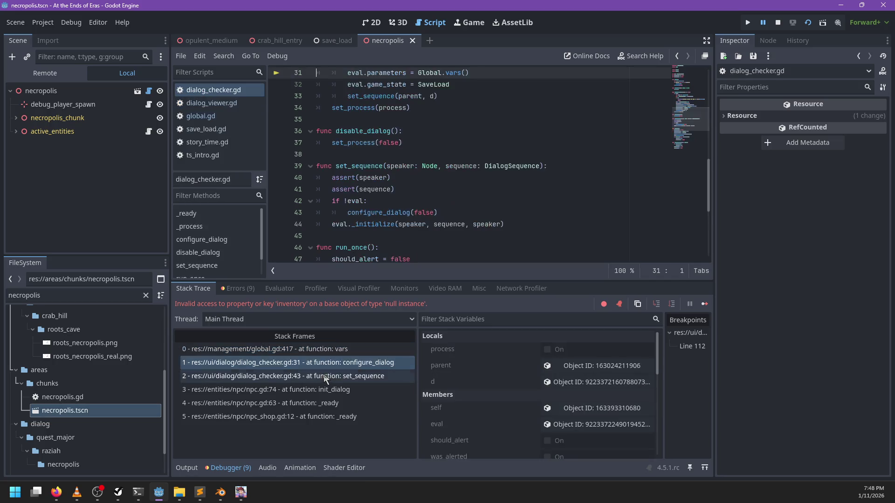
left_click(319, 377)
key("Down")
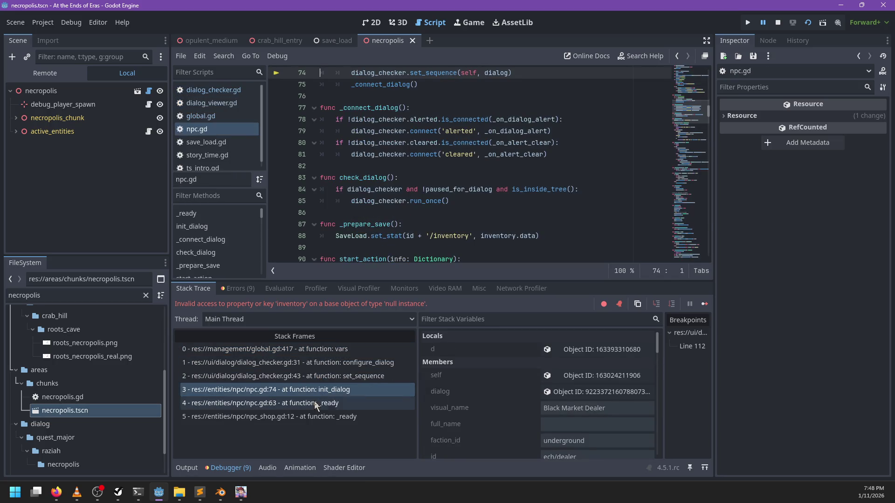
left_click(315, 404)
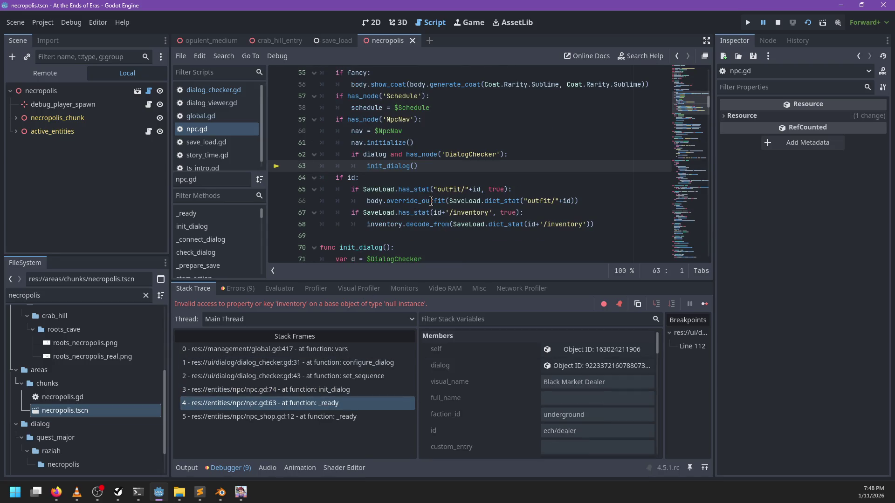
scroll(430, 201, "up", 2)
scroll(431, 203, "down", 1)
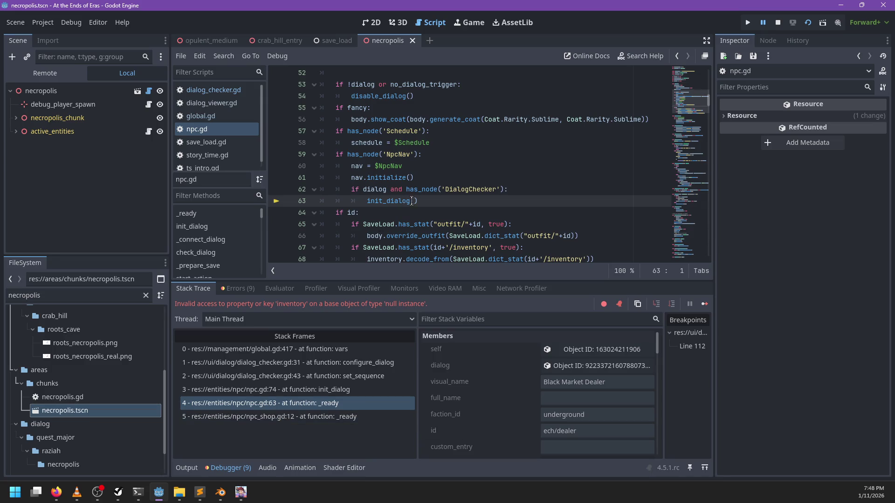
scroll(413, 202, "up", 4)
scroll(413, 202, "down", 4)
left_click(17, 132)
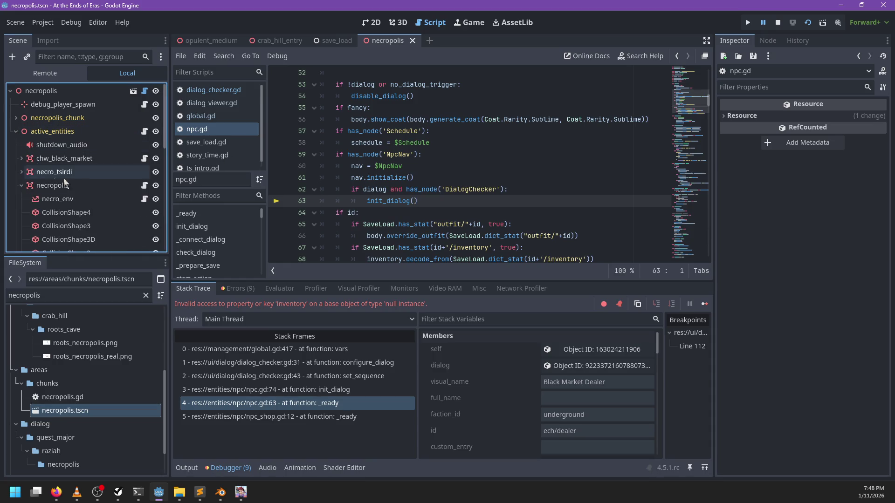
Step: Filter the Scene tree for 'npc' and delete the npc_shop_dealer node
type("npc")
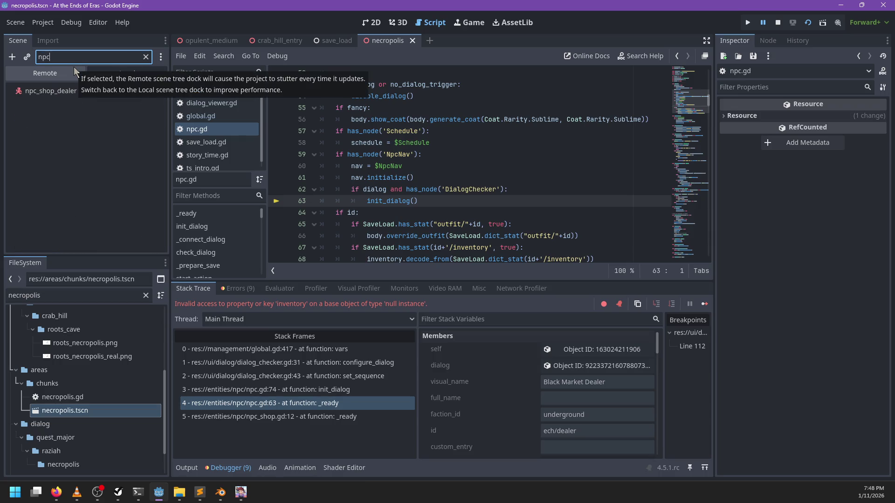
left_click(69, 91)
key("Delete")
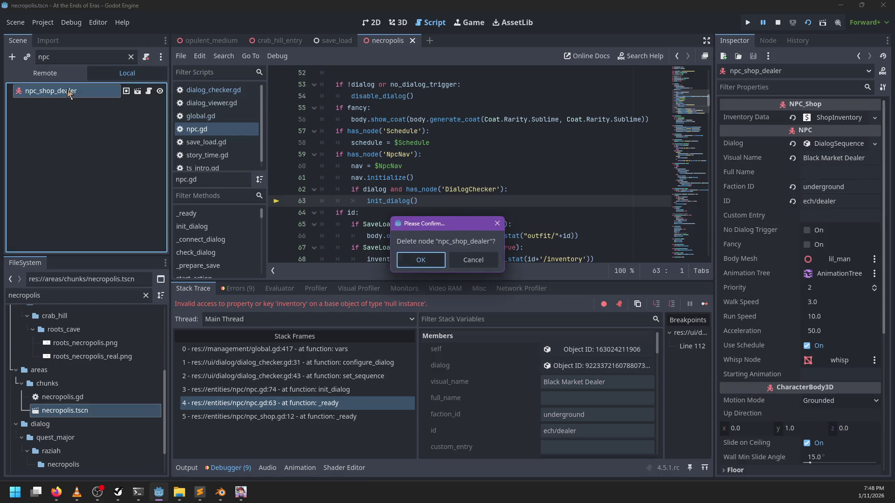
key("Return")
Step: Save the necropolis scene and launch the game with F5
key("ctrl+s")
left_click(402, 23)
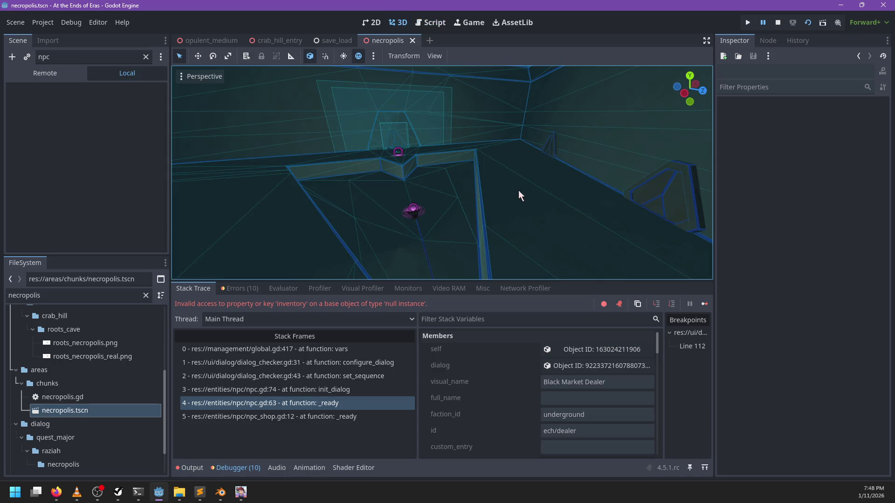
key("F5")
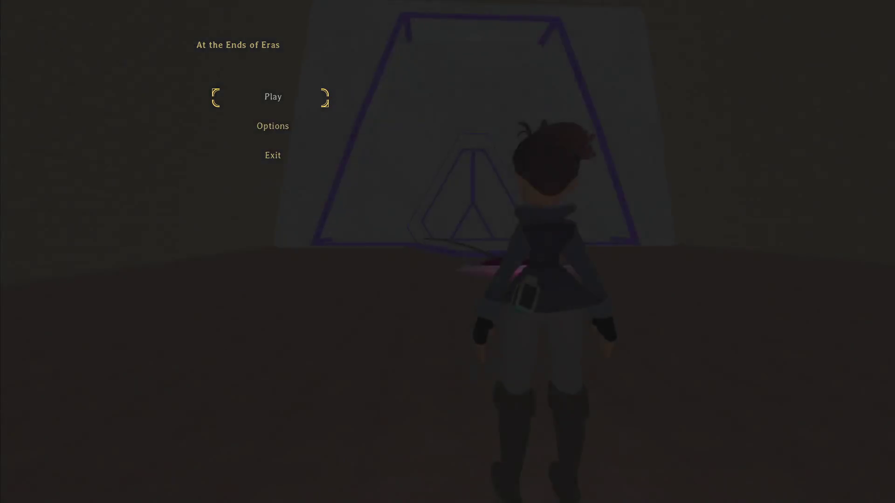
Step: Start playing and run through the grey room's pink pads into the circular hall
key("Return")
key("w")
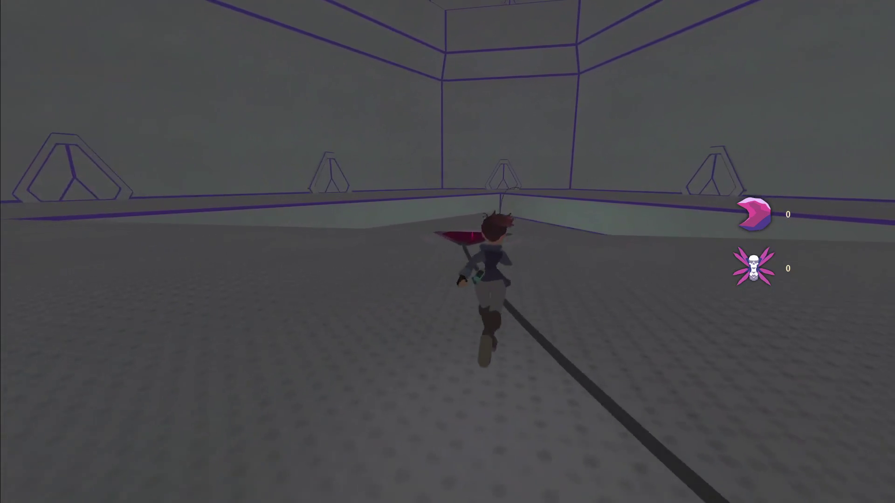
key("a")
key("a")
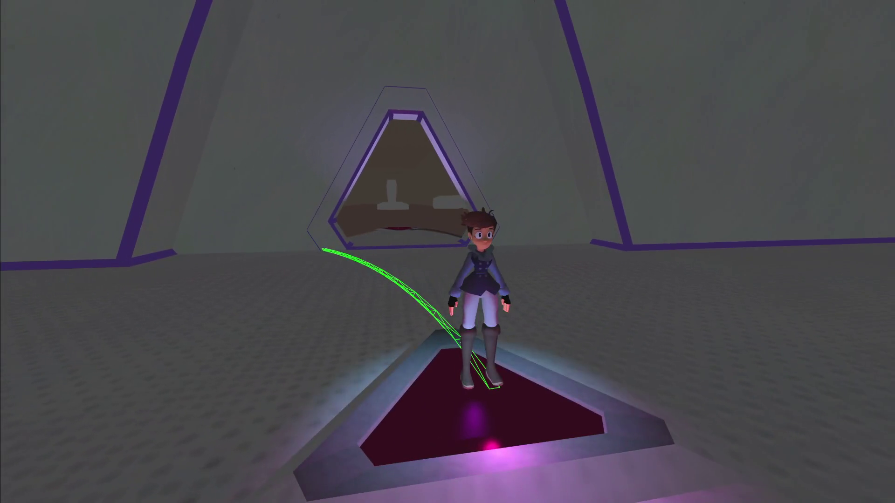
key("a")
key("w")
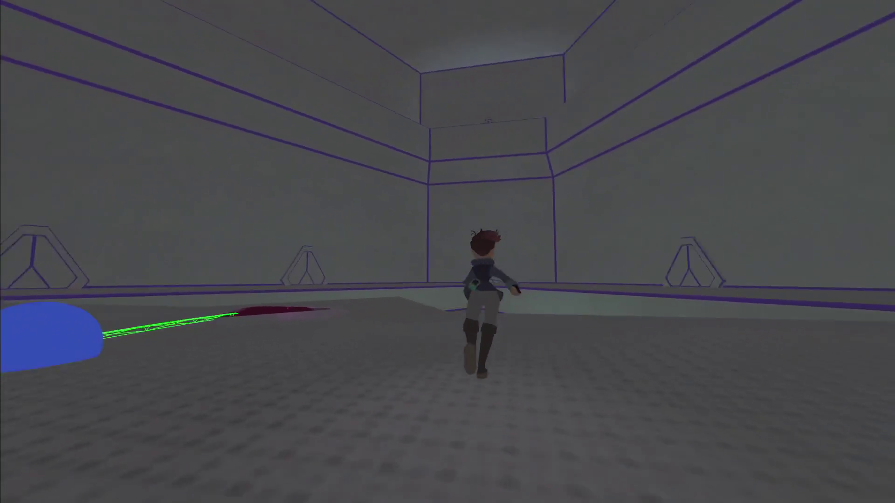
key("w")
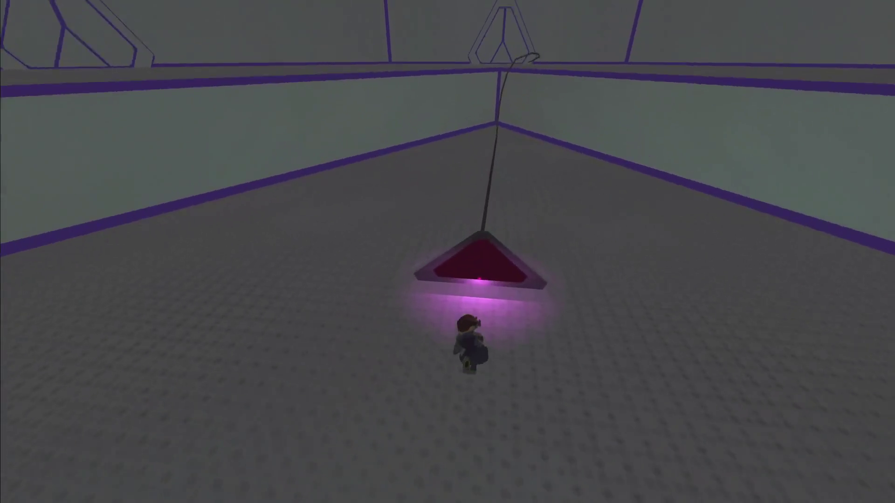
key("w")
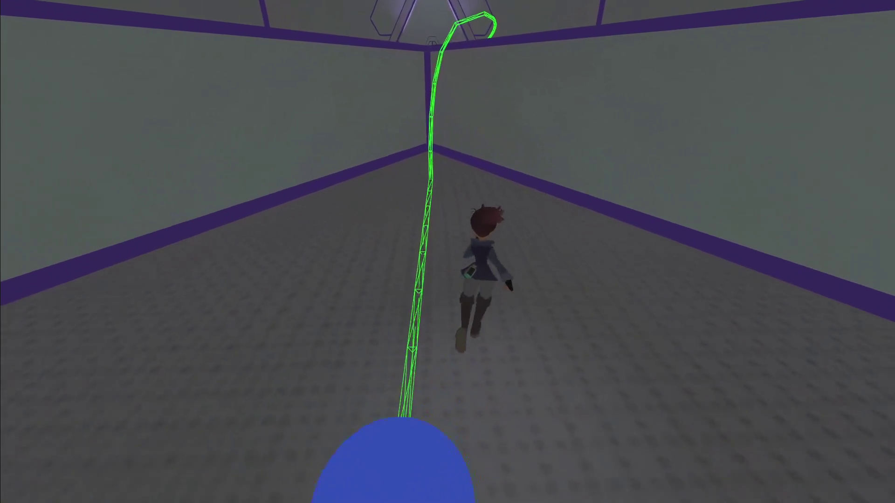
key("s")
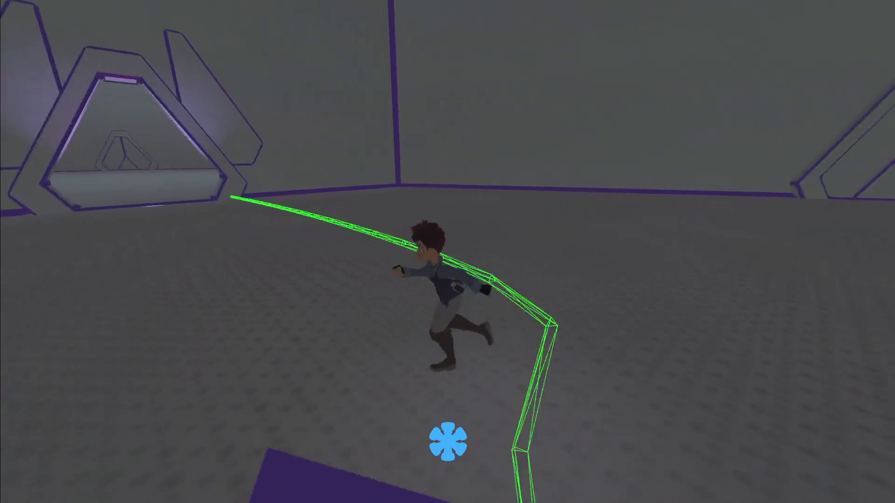
key("a")
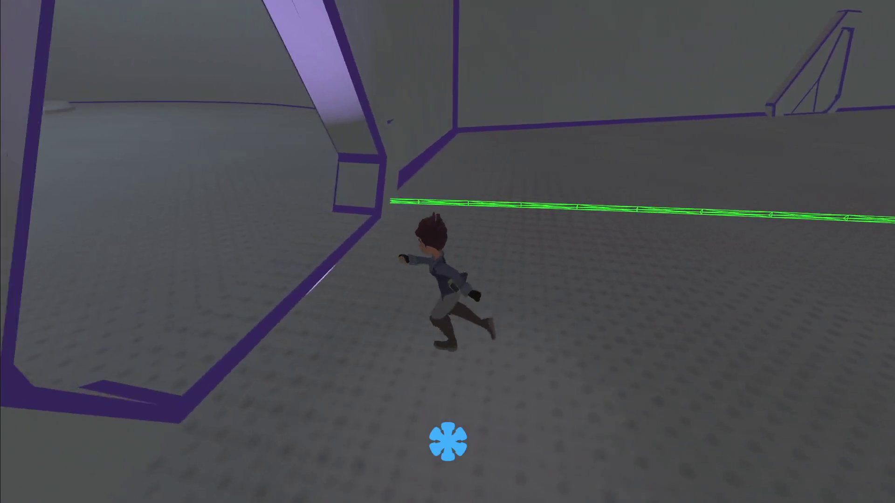
key("w")
key("d")
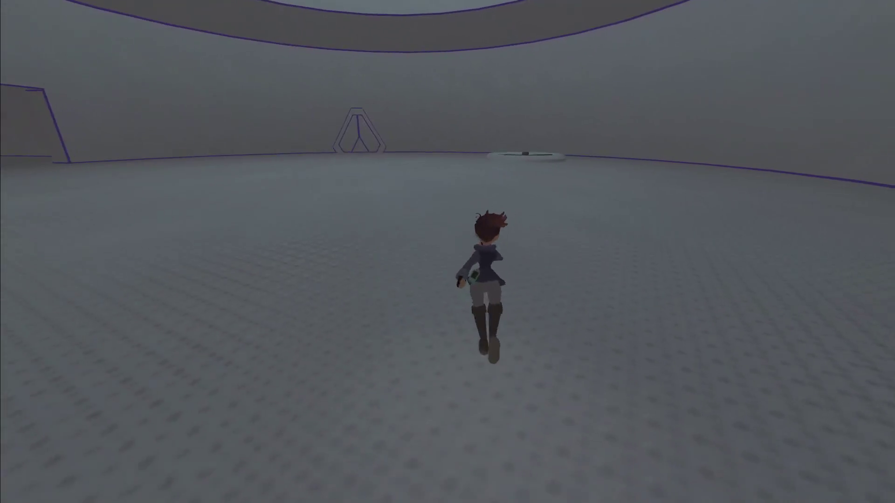
Step: Ride the fan up to the upper ledge and run along the walkway into the corridor
key("a")
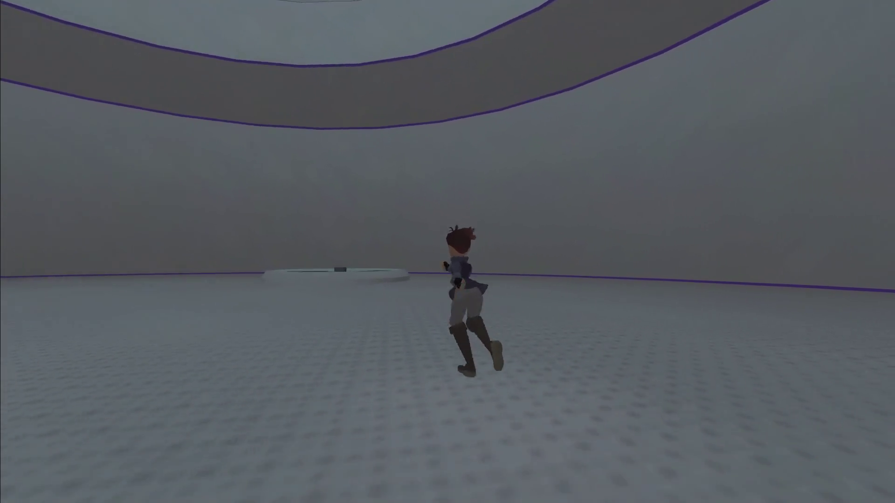
key("w")
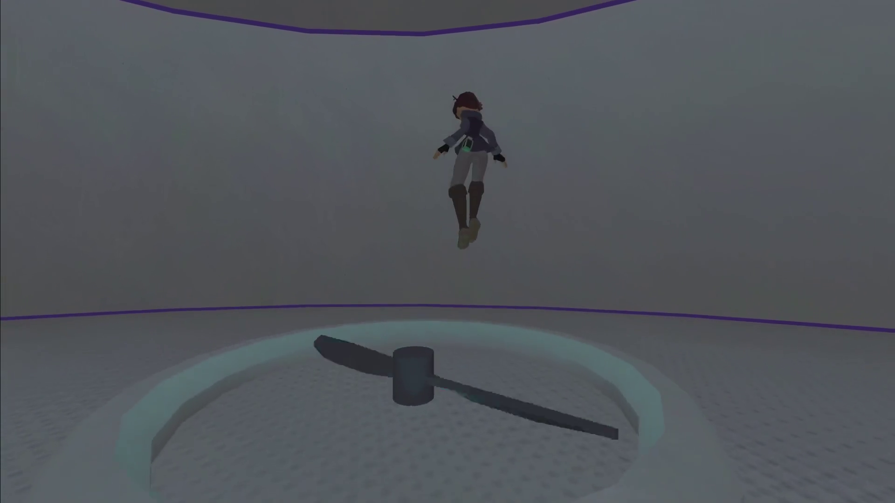
key("w")
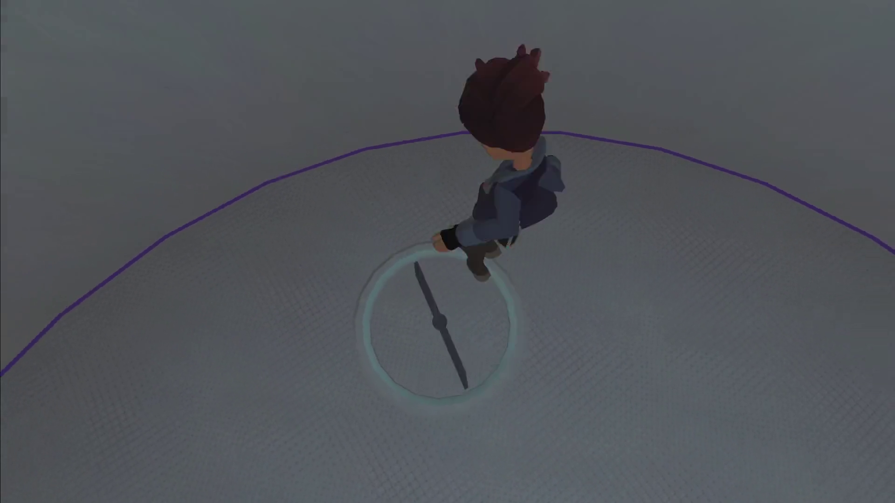
key("w")
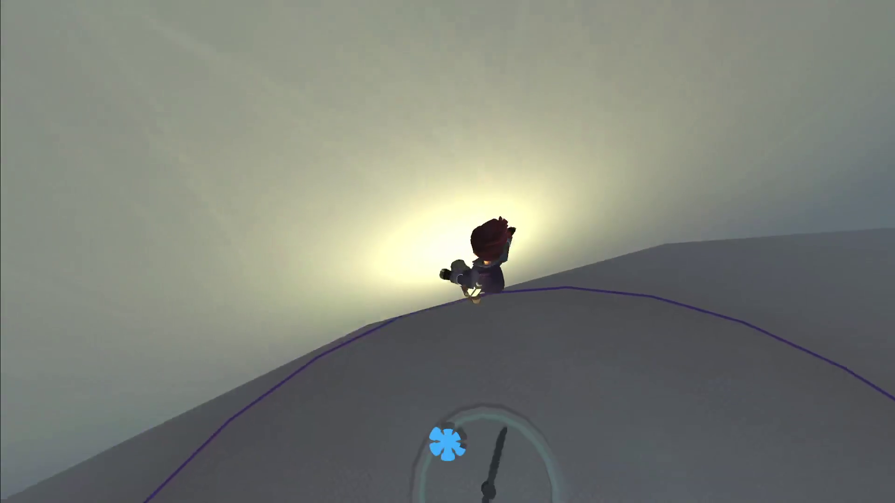
key("w")
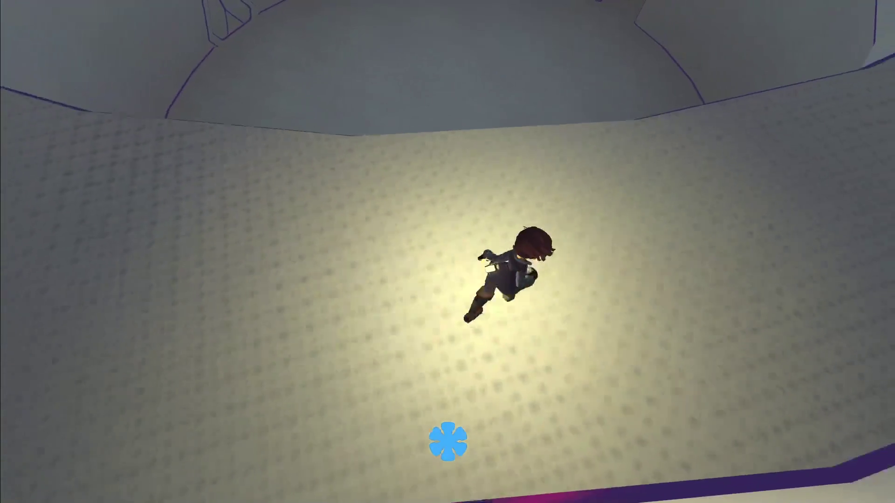
key("w")
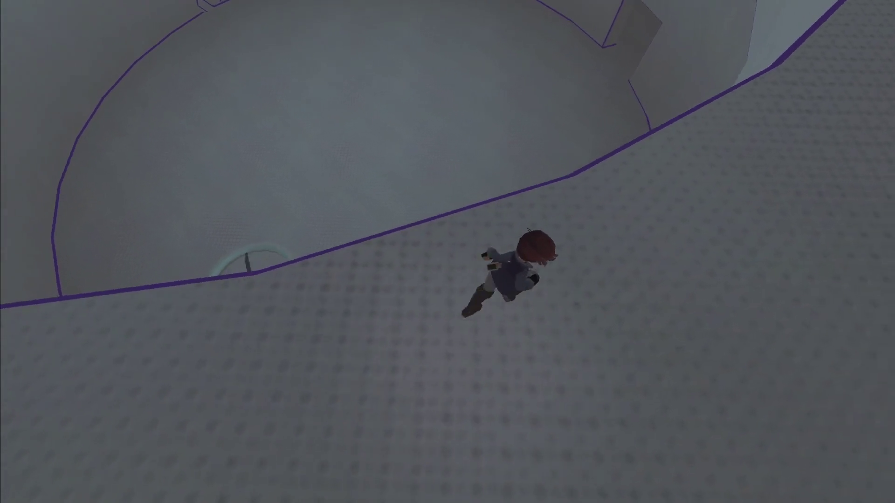
key("w")
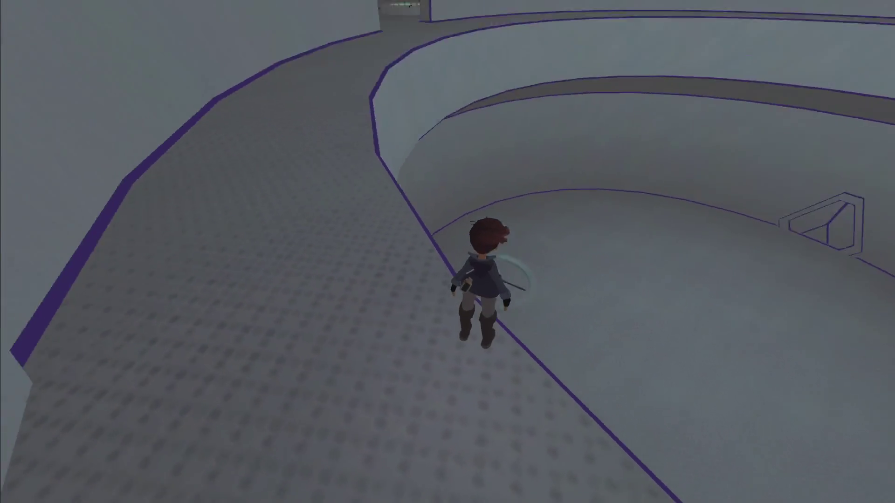
key("w")
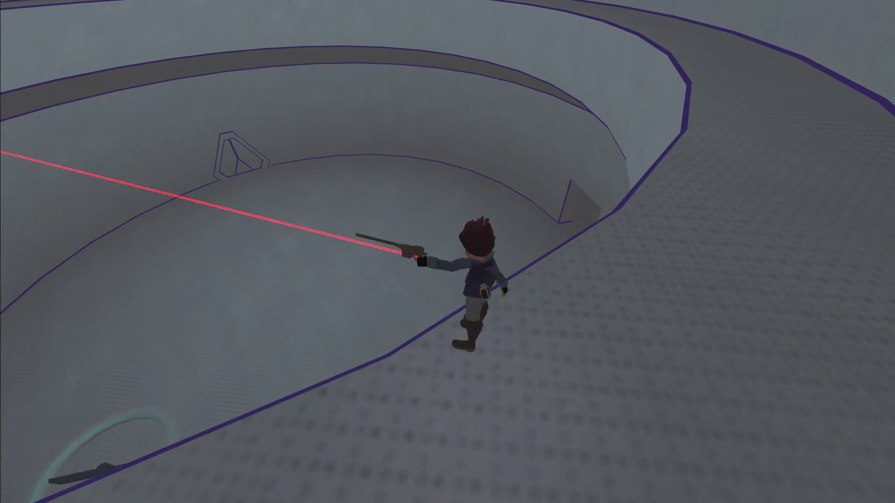
key("w")
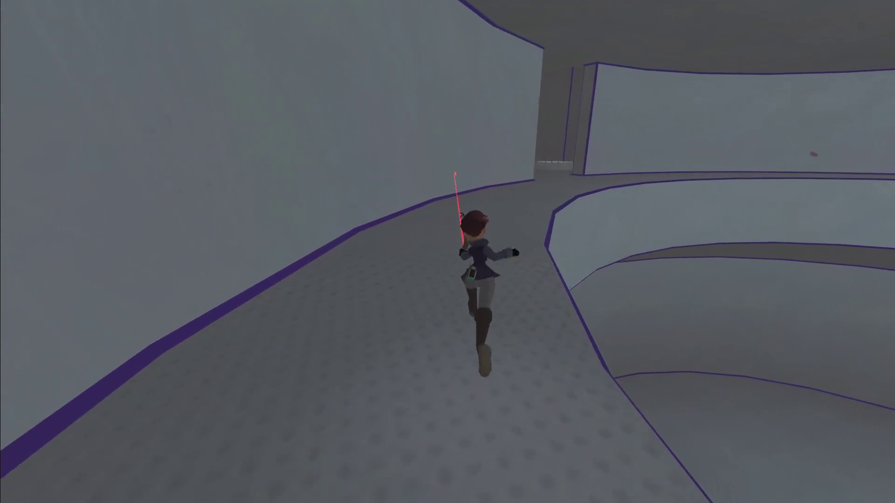
key("w")
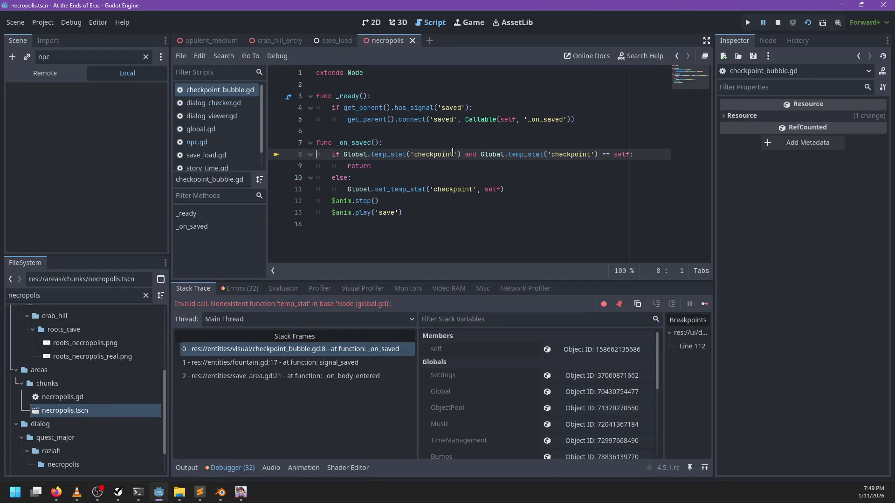
Step: Replace the temp_stat condition on lines 8–11 with 'Global.checkpoint = self'
left_click(384, 165)
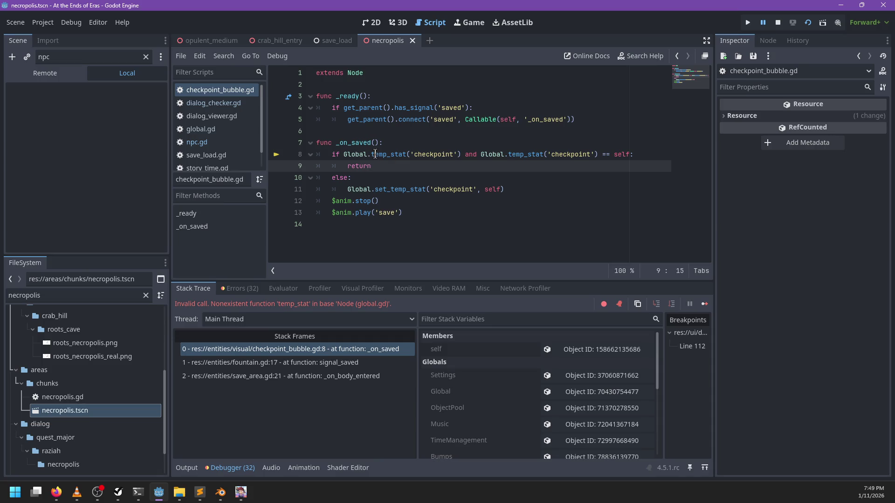
left_click(372, 154)
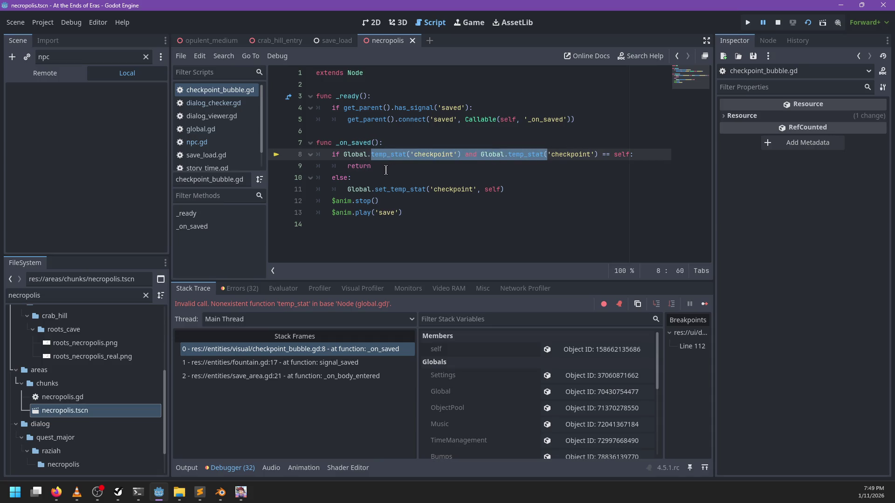
left_click_drag(345, 187, 326, 156)
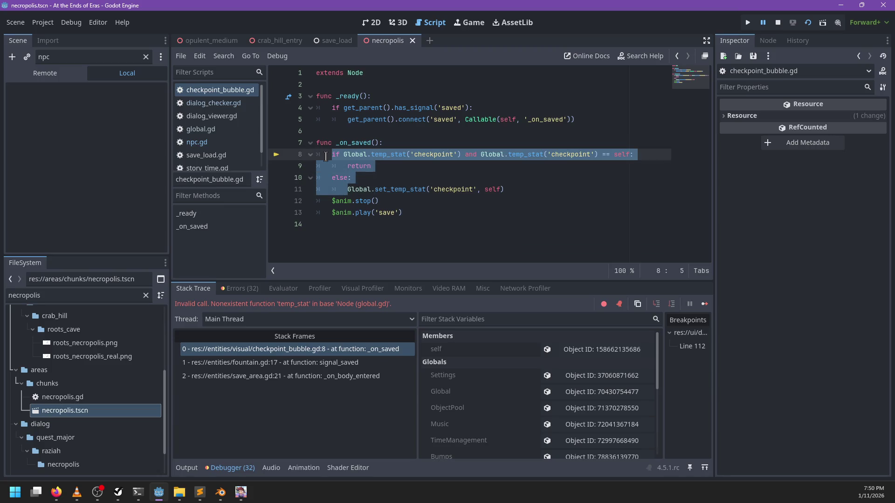
key("BackSpace")
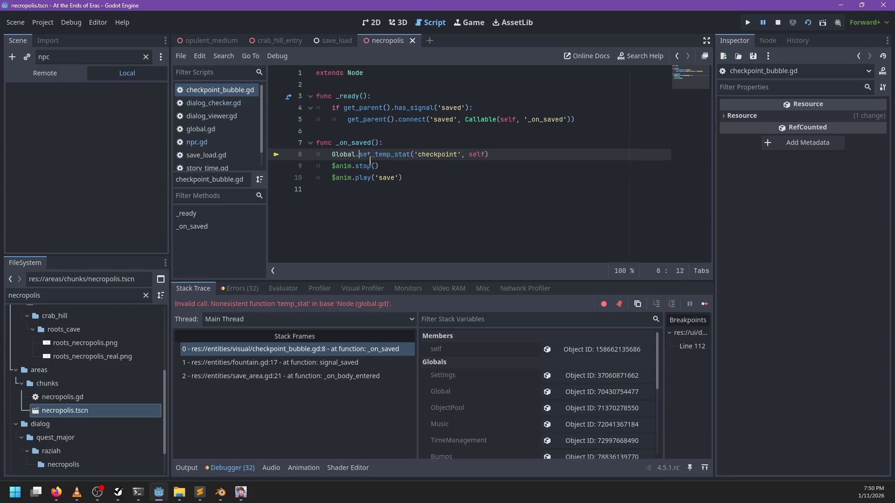
key("ctrl+shift+Right")
key("ctrl+shift+Right")
key("ctrl+shift+Right")
type("checkpoint = self")
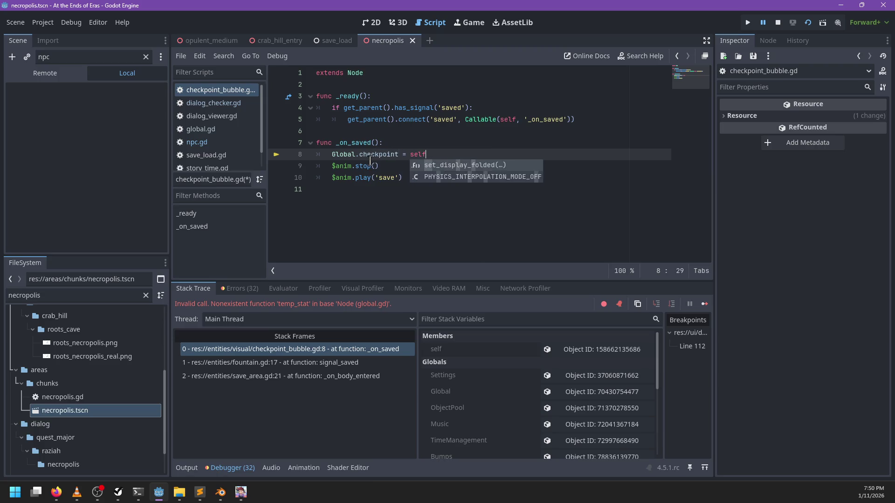
key("Escape")
scroll(238, 128, "down", 1)
scroll(238, 131, "up", 1)
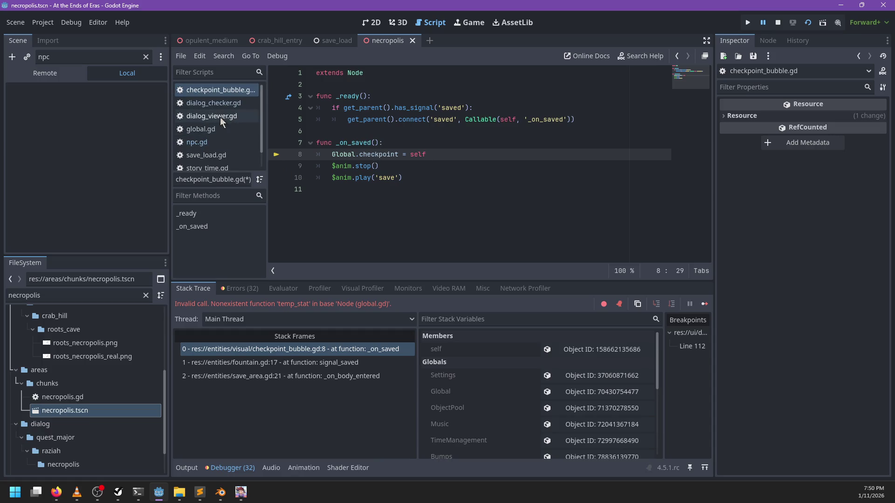
Step: In global.gd, cut the 'var checkpoint: Node3D' declaration from line 15
left_click(238, 130)
scroll(690, 87, "up", 10)
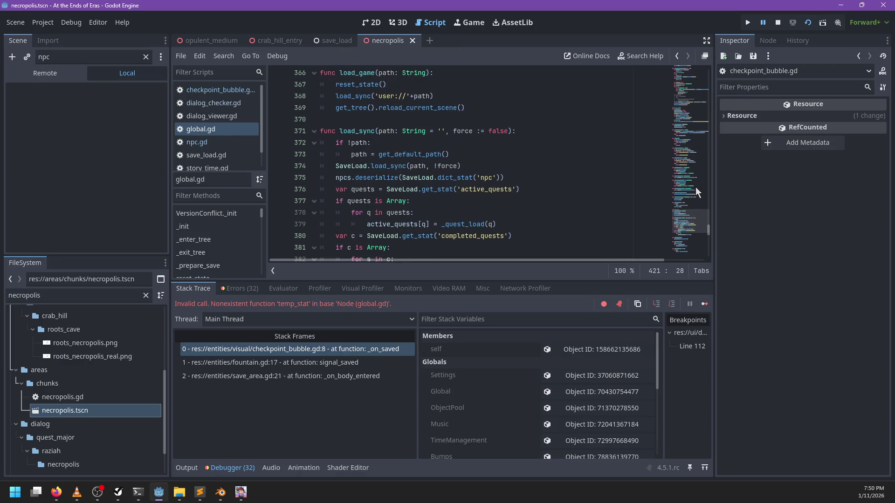
scroll(687, 86, "up", 20)
scroll(684, 84, "up", 10)
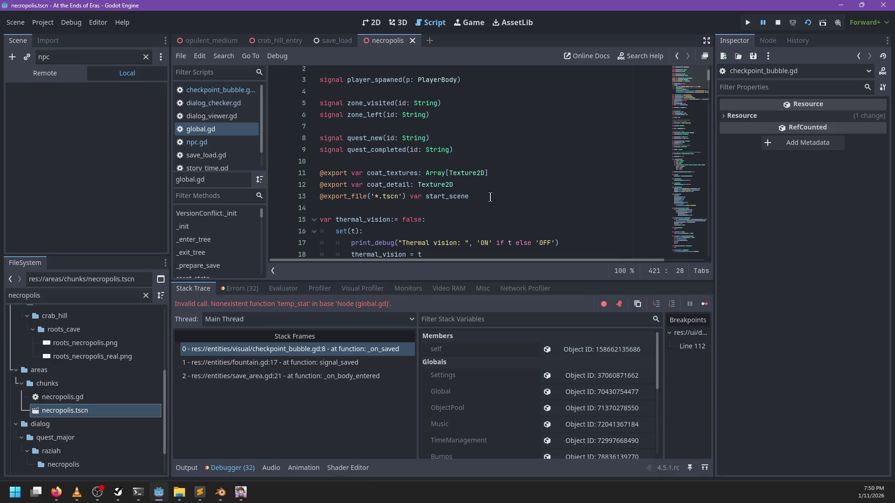
left_click(491, 197)
key("Return")
key("Return")
type("@e")
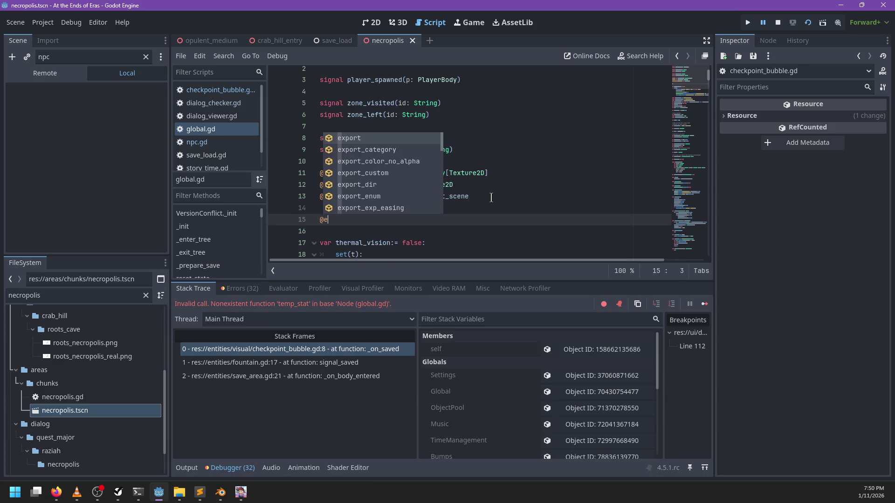
key("BackSpace")
key("BackSpace")
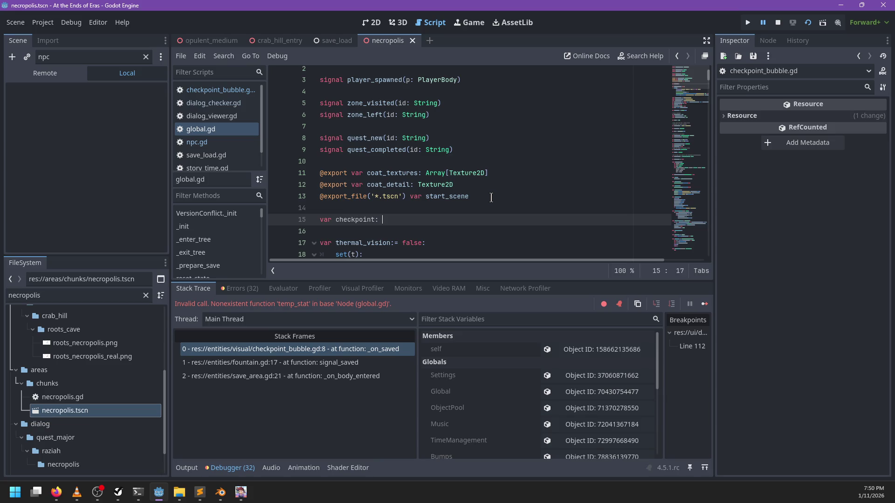
key("shift+Up")
key("ctrl+c")
key("BackSpace")
scroll(420, 217, "down", 5)
key("BackSpace")
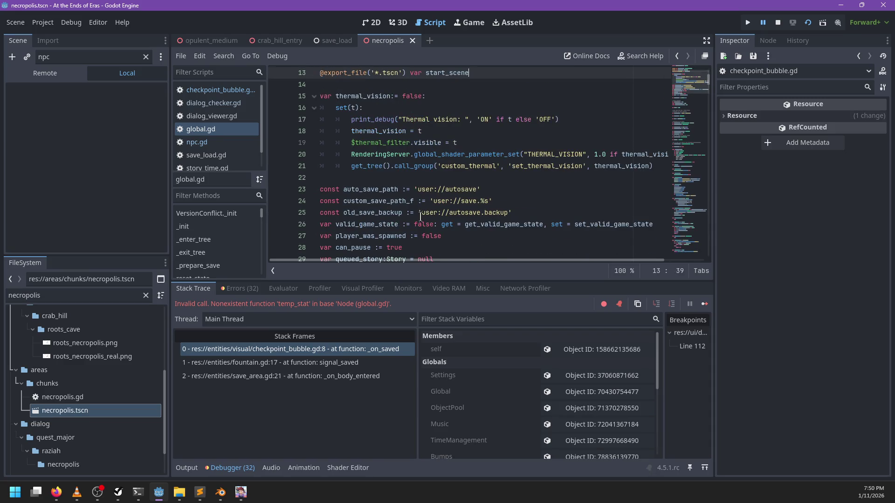
Step: Paste the checkpoint declaration below 'var player : Node' as line 40 and save
scroll(418, 212, "down", 4)
left_click(419, 201)
key("Return")
key("ctrl+v")
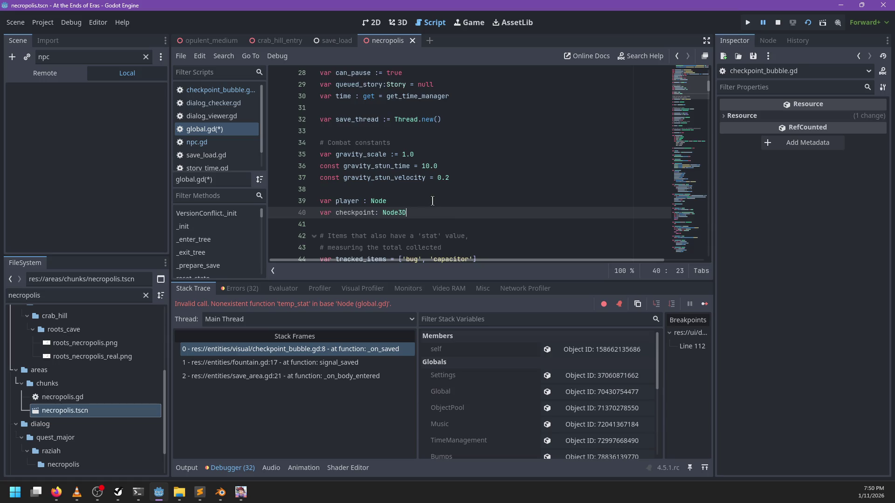
scroll(456, 145, "down", 2)
key("ctrl+s")
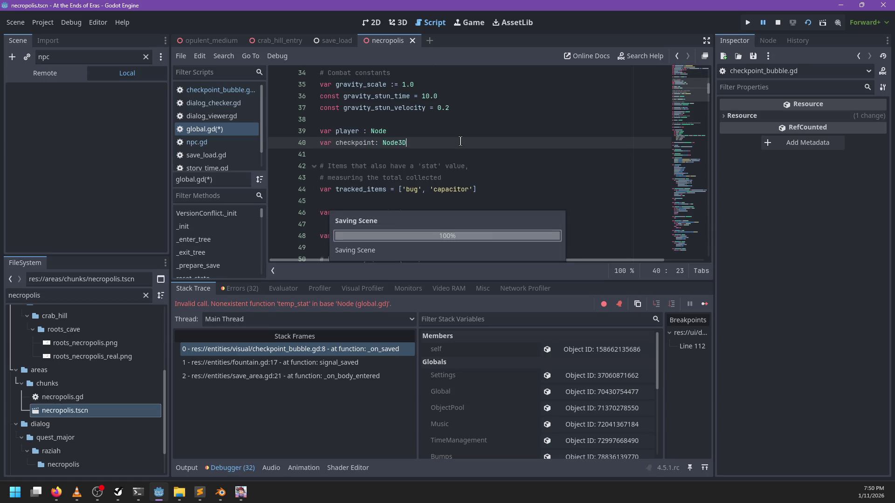
Step: Find stats_temp in global.gd and delete its variable declaration lines
left_click_drag(440, 213, 441, 204)
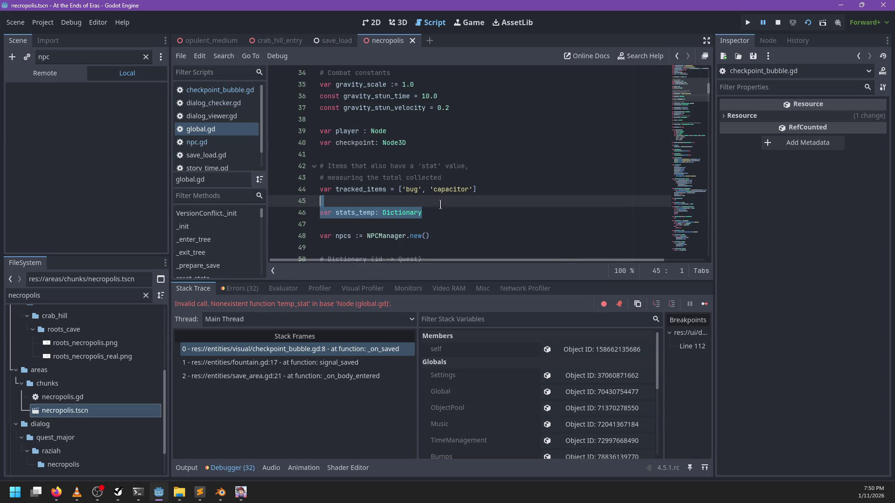
key("ctrl+f")
type("stats_temp")
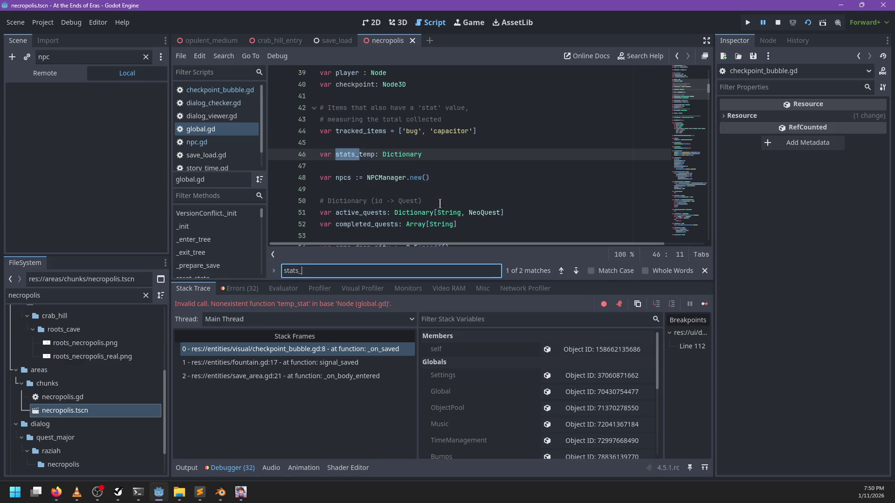
key("Return")
Step: Delete the remaining stats_temp clearing line in reset_state
key("Return")
key("Return")
key("Return")
key("Escape")
mouse_move(444, 165)
left_mouse_down()
mouse_move(447, 144)
mouse_move(427, 144)
left_mouse_up()
key("BackSpace")
key("BackSpace")
key("ctrl+f")
key("Return")
key("Escape")
key("BackSpace")
Step: Search for checkpoint and review the save_checkpoint, set_checkpoint and _checkpoint_stat definitions
key("ctrl+f")
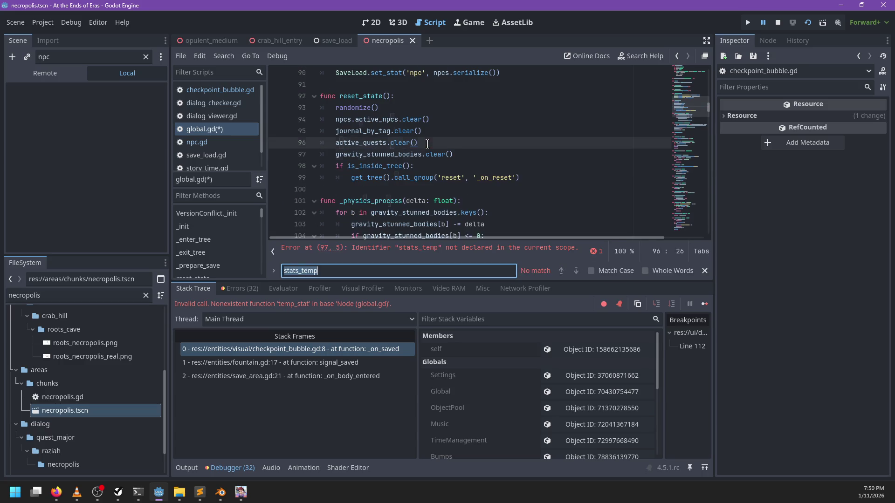
type("checkpoint")
key("Escape")
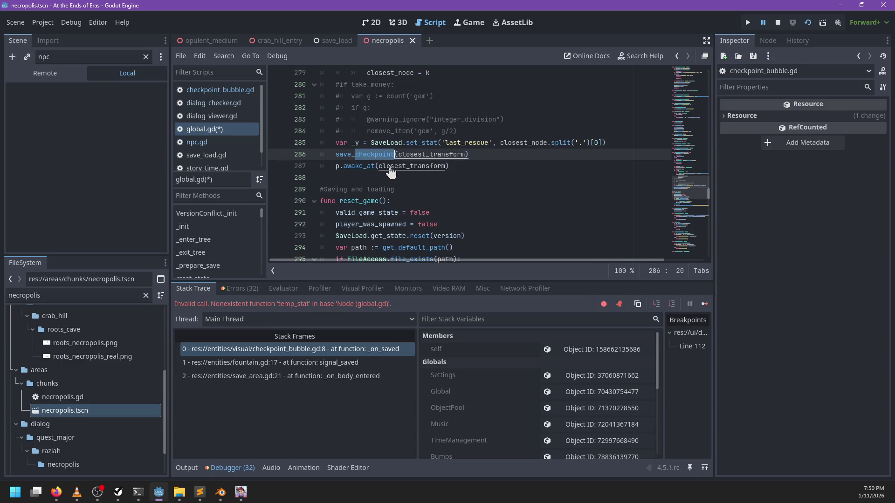
left_click(384, 156, "ctrl")
left_click(350, 177, "ctrl")
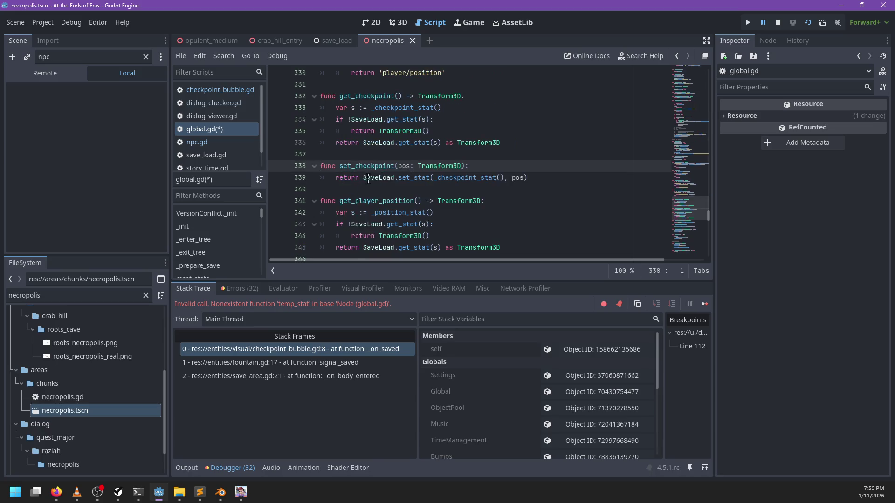
left_click(459, 178, "ctrl")
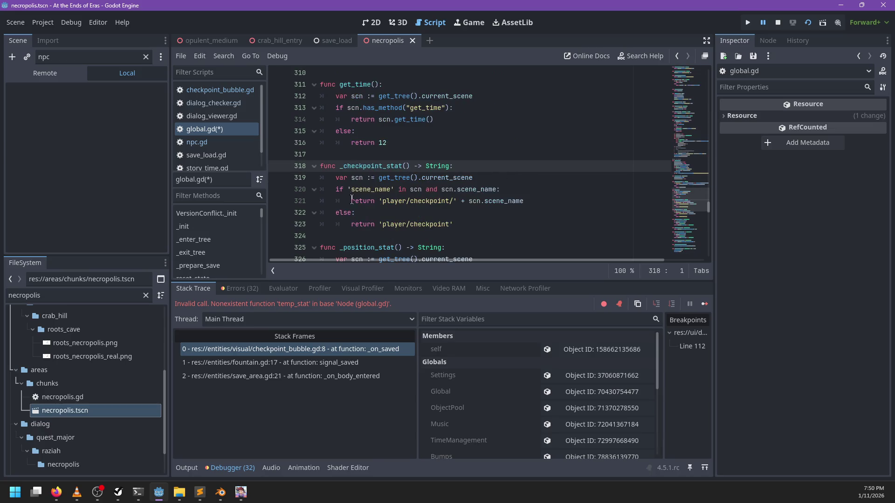
scroll(482, 225, "down", 1)
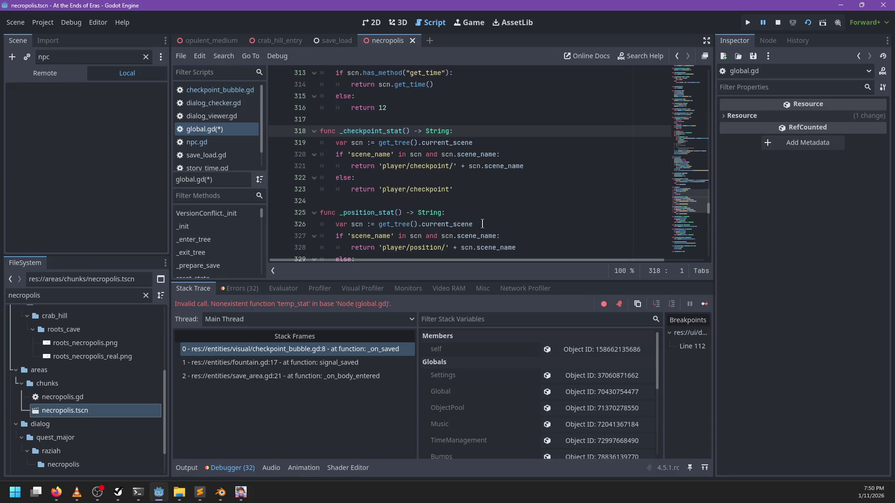
Step: Check the remaining checkpoint matches, including save_current_checkpoint, and save global.gd
key("ctrl+f")
key("Return")
key("Return")
key("Return")
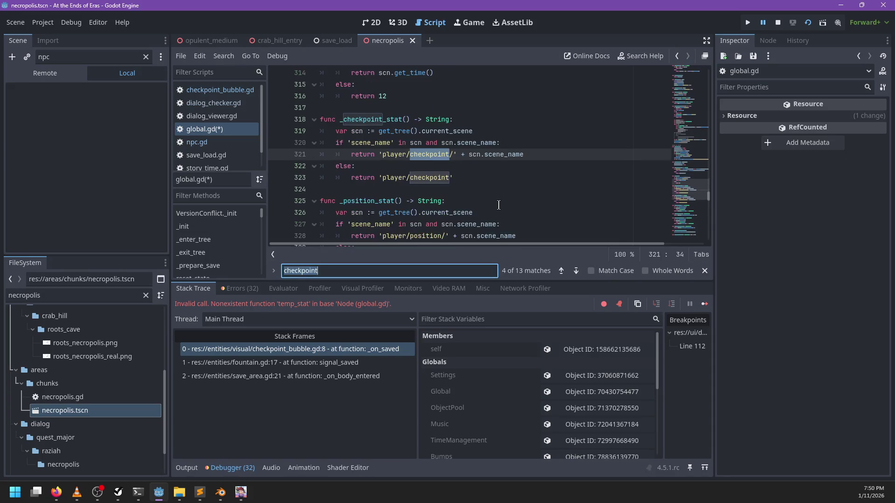
key("Return")
key("Return")
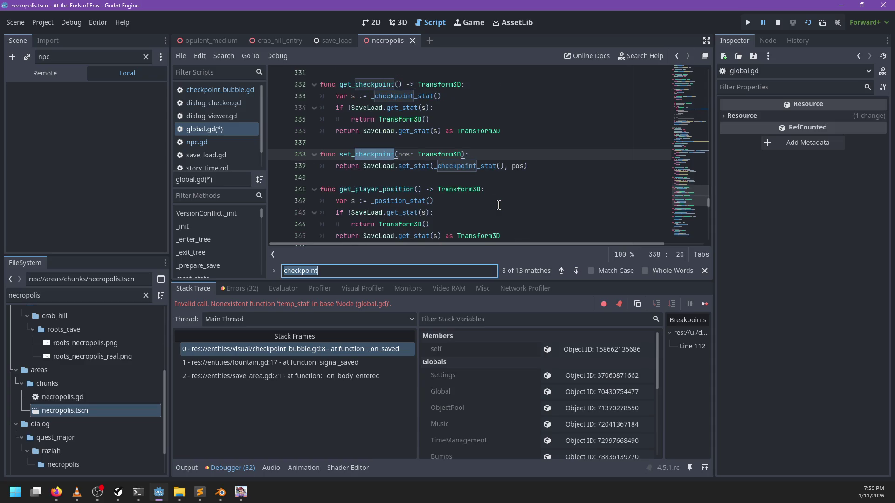
key("Return")
key("Return")
key("Return")
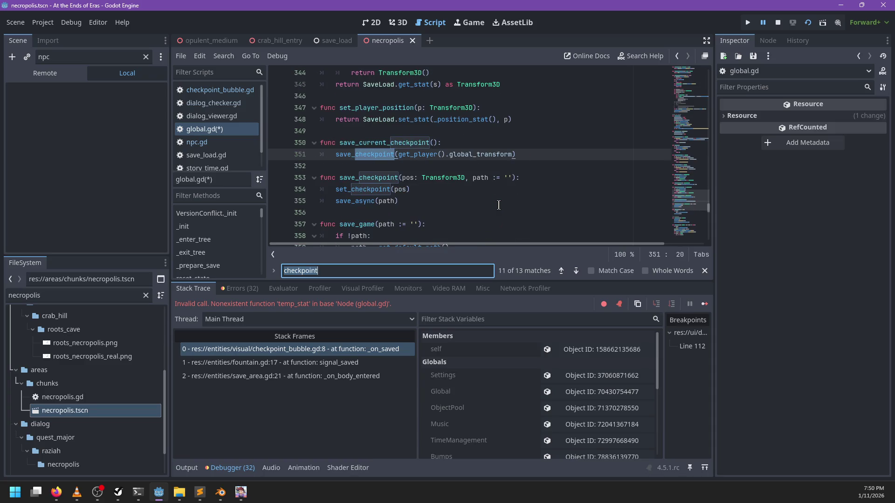
key("Return")
key("Return")
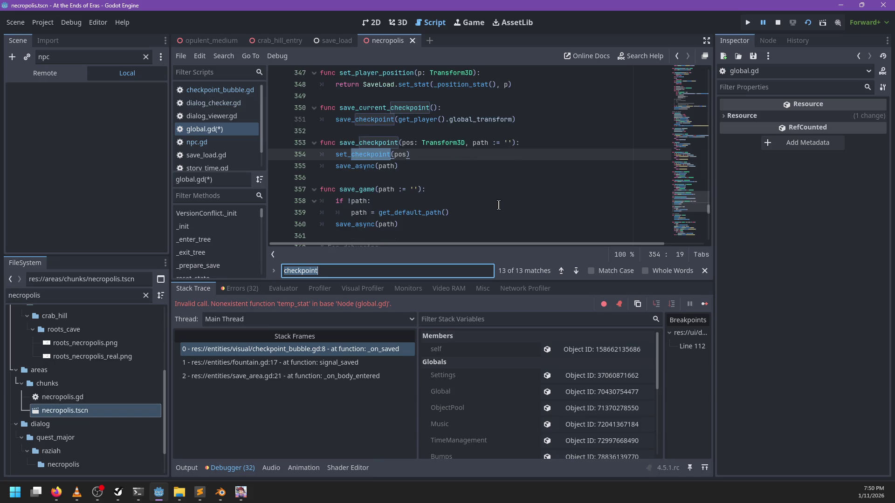
key("Escape")
key("ctrl+s")
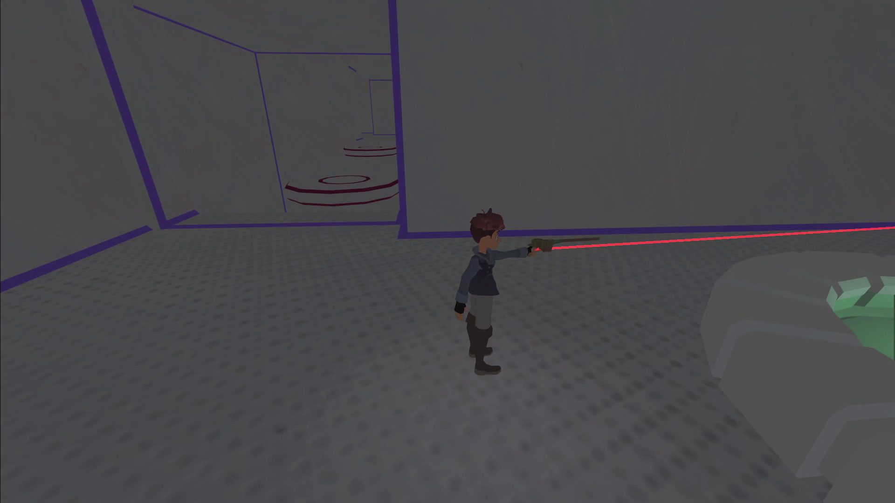
key("w")
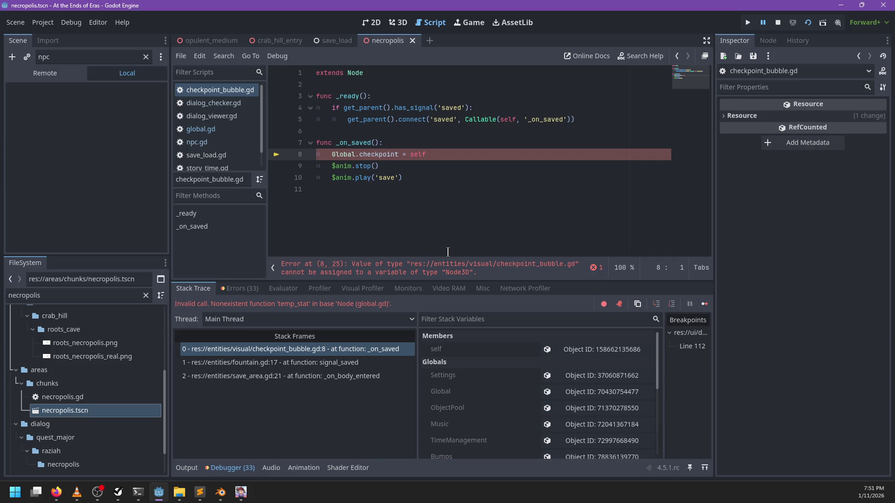
Step: In the running game, walk away from the checkpoint, then choose Save and Quit from the pause menu
key("F12")
key("s")
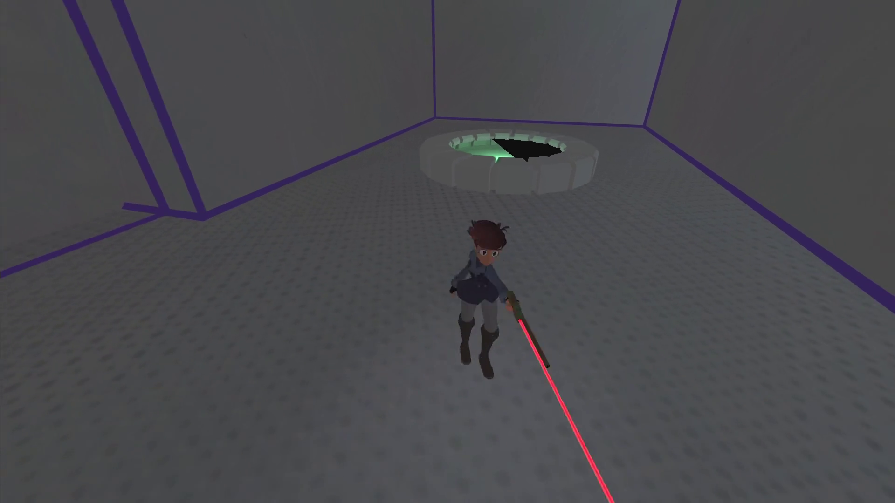
key("Escape")
key("Down")
key("Down")
key("Return")
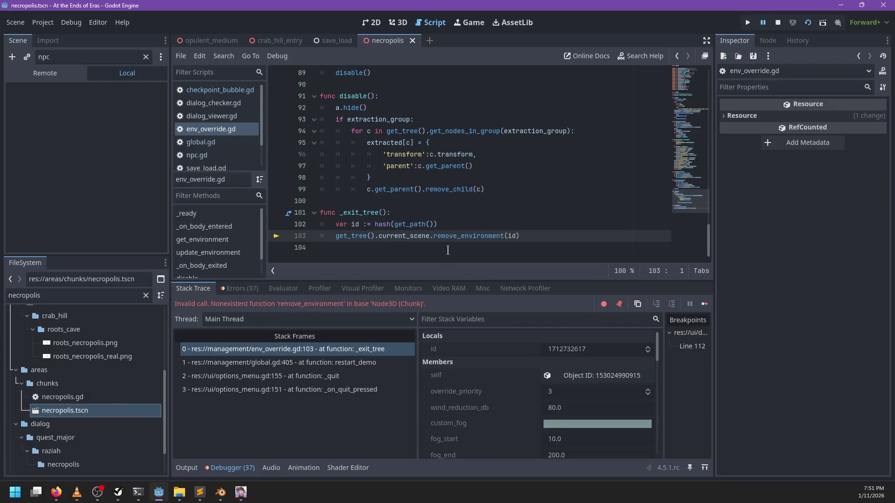
Step: Inspect the env_override.gd break at current_scene line 103, resume past both errors, then close and relaunch the game
double_click(385, 236)
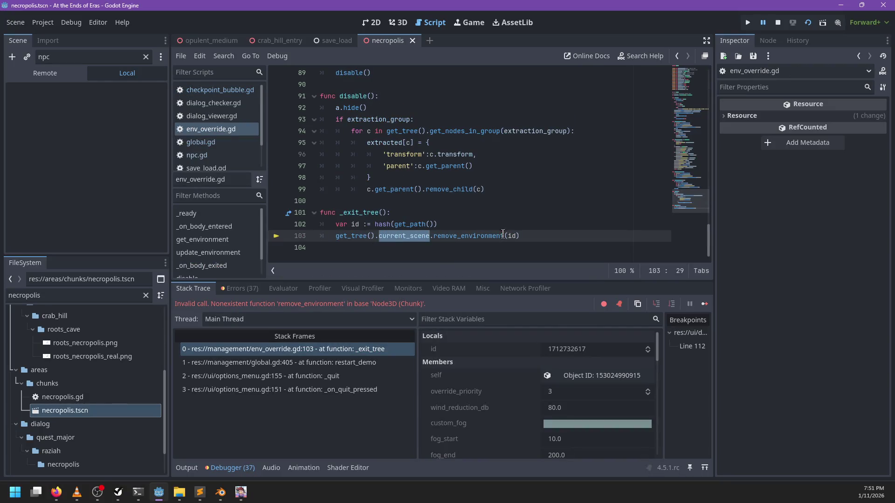
scroll(452, 221, "up", 15)
scroll(452, 221, "down", 15)
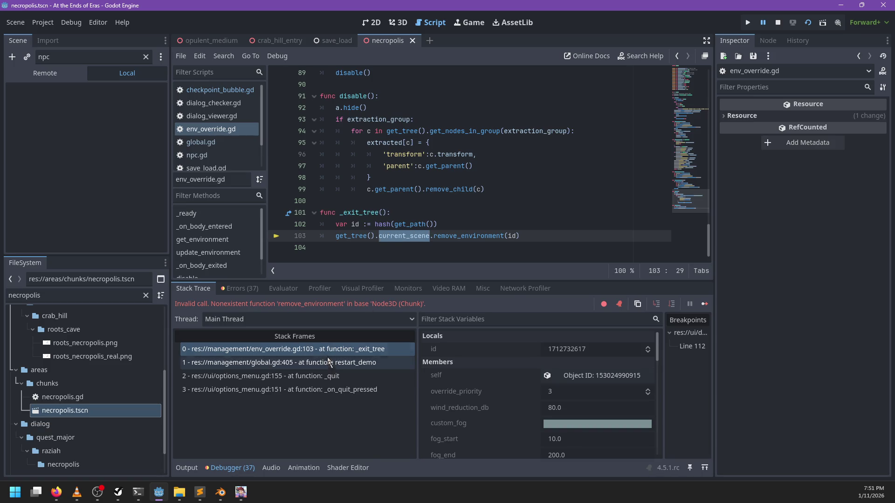
left_click(477, 222)
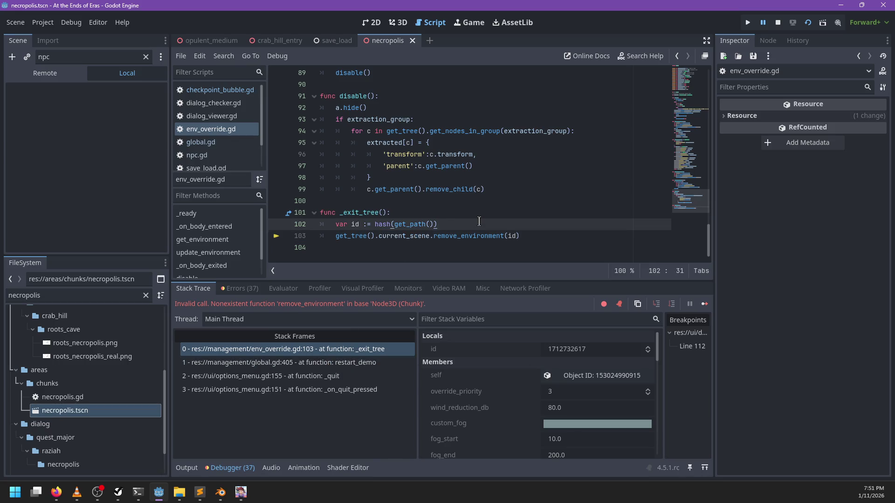
key("F12")
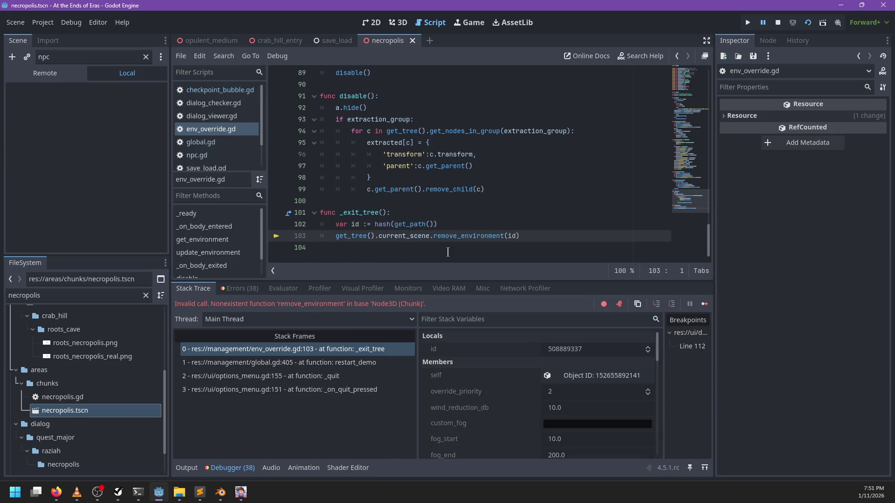
key("F12")
key("F12")
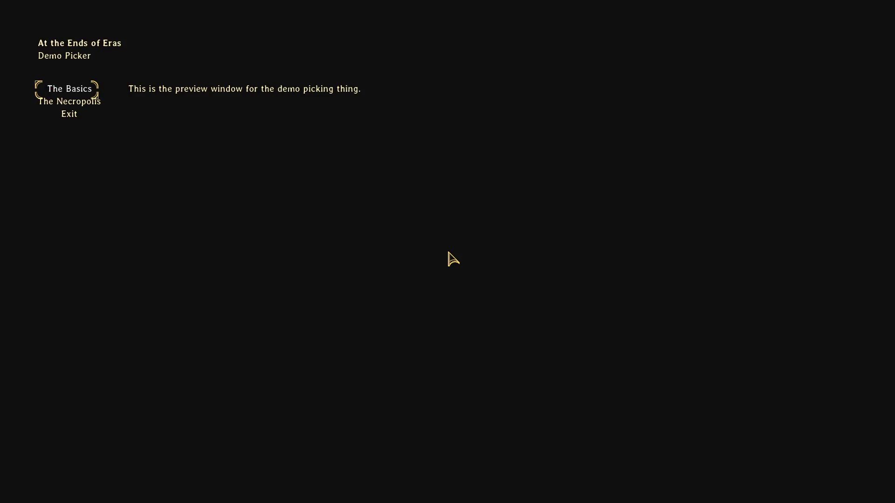
key("F8")
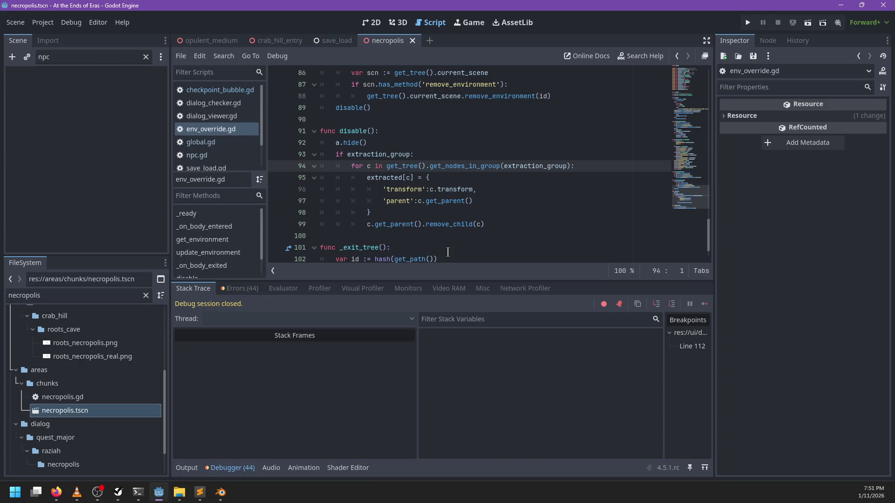
key("F5")
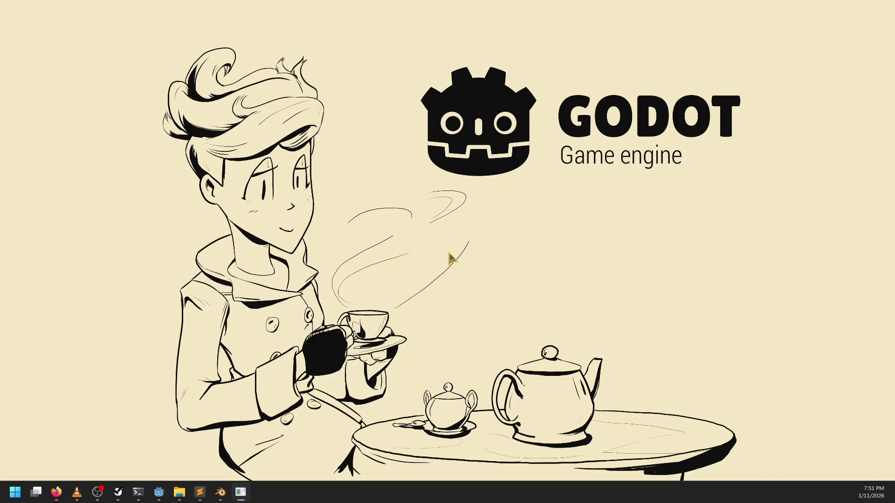
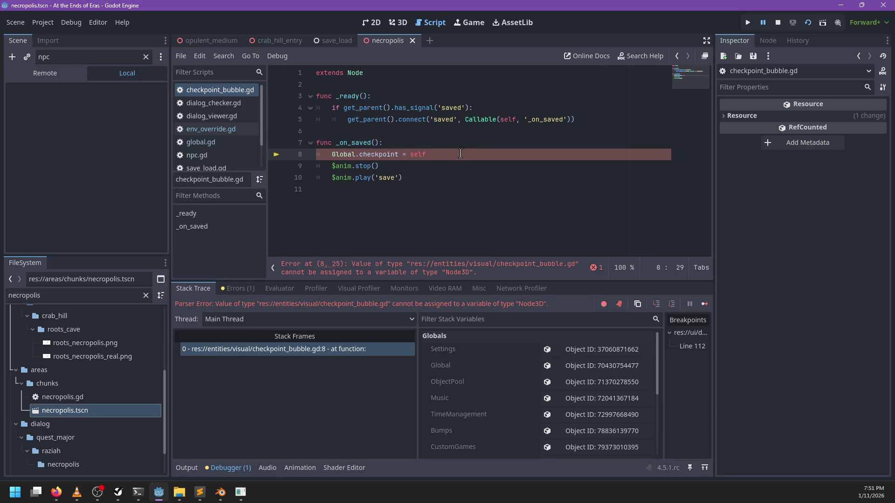
Step: Delete the Global.checkpoint = self line, rewrite line 5 as get_parent().saved.connect(_on_saved), and save
left_click_drag(460, 154, 457, 143)
key("BackSpace")
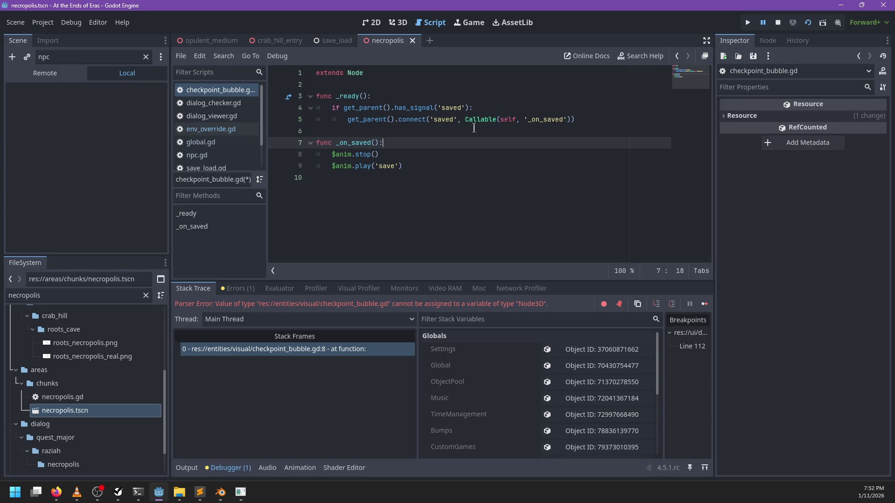
left_click_drag(595, 117, 342, 119)
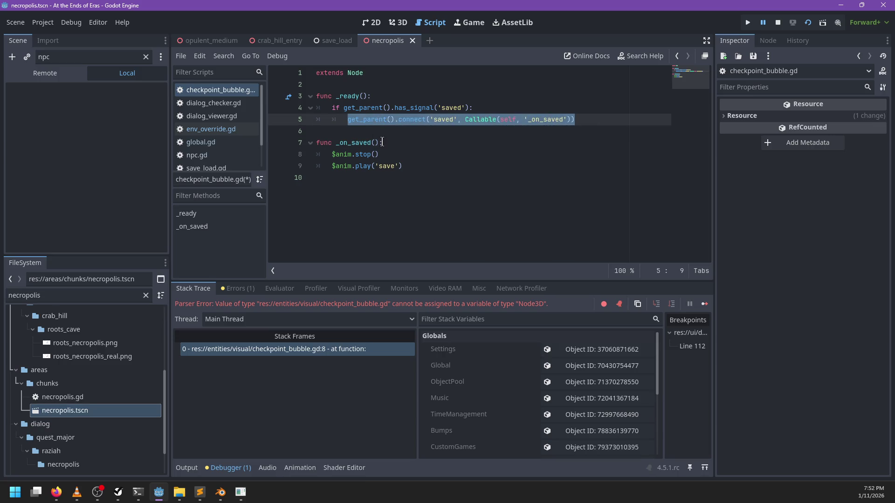
type("sa")
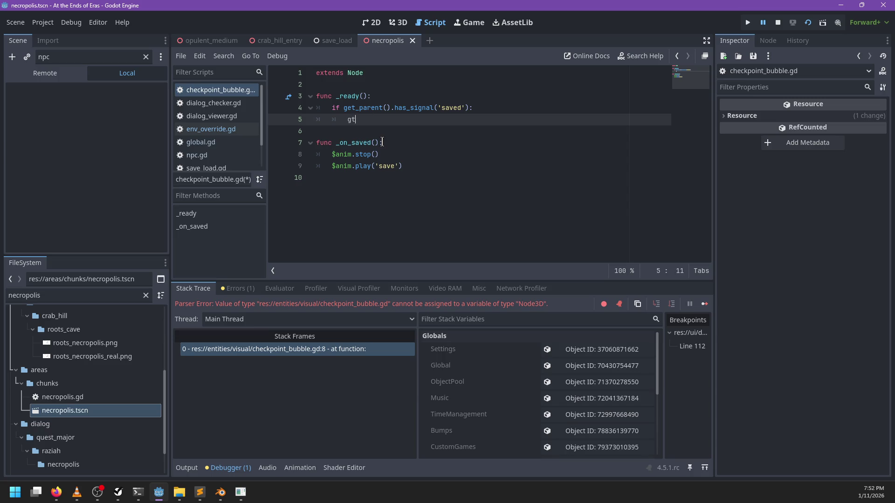
key("BackSpace")
type("et_parent)")
key("BackSpace")
type("().saved.connect(_on_sav")
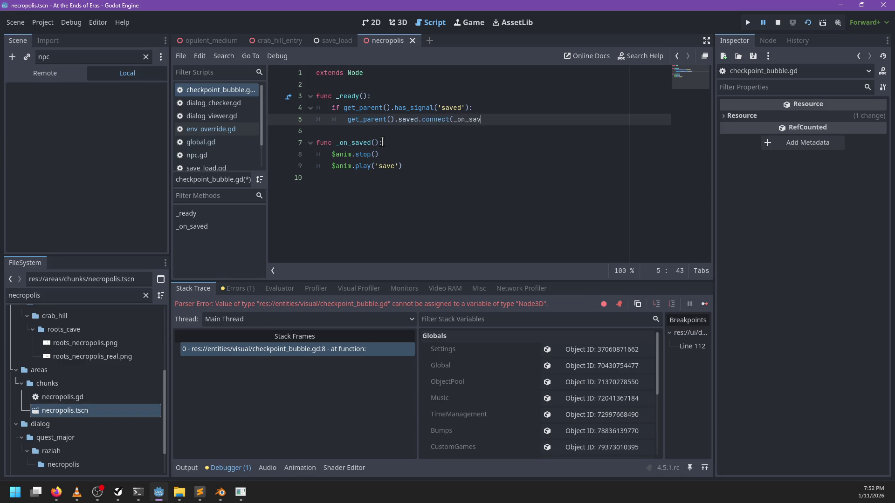
key("ctrl+s")
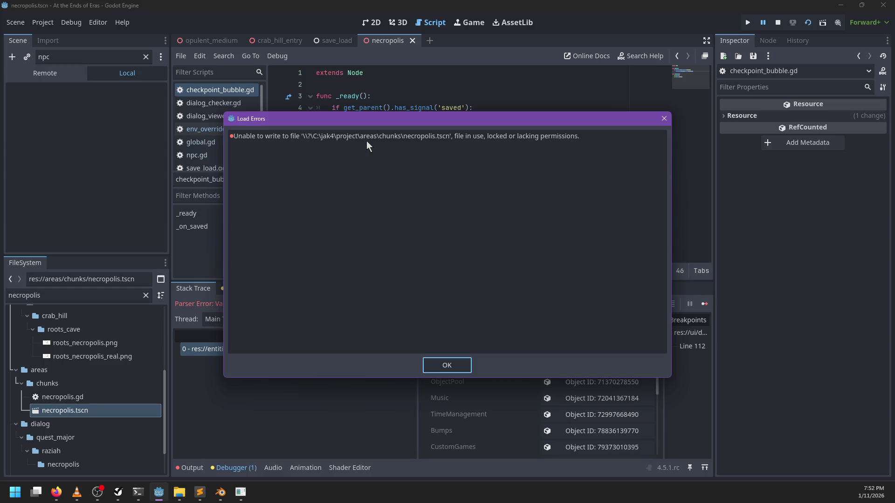
Step: Dismiss the write-permission error and run the project with F5
key("Return")
key("F5")
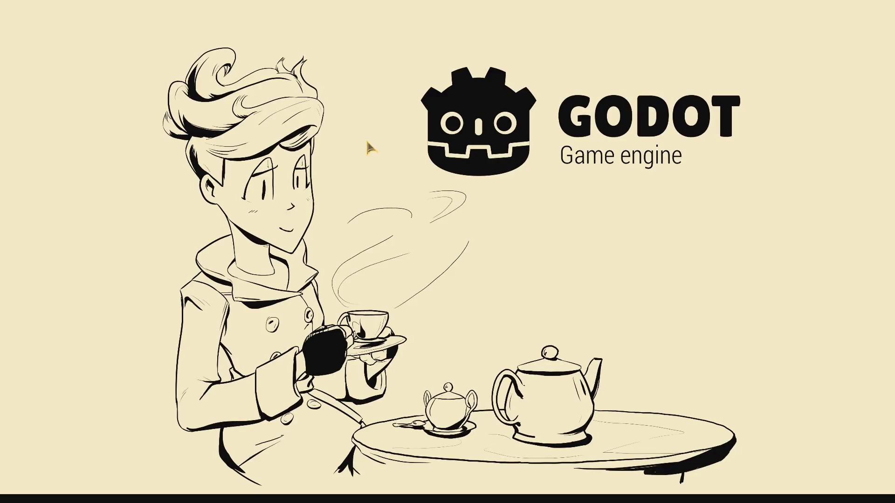
Step: Start the game from the main menu and run over to grapple the blue sphere
key("Return")
key("w")
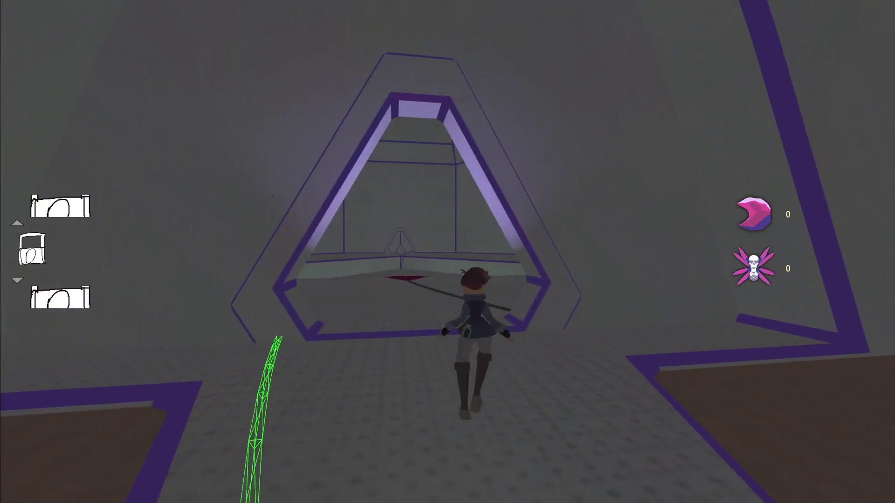
key("a")
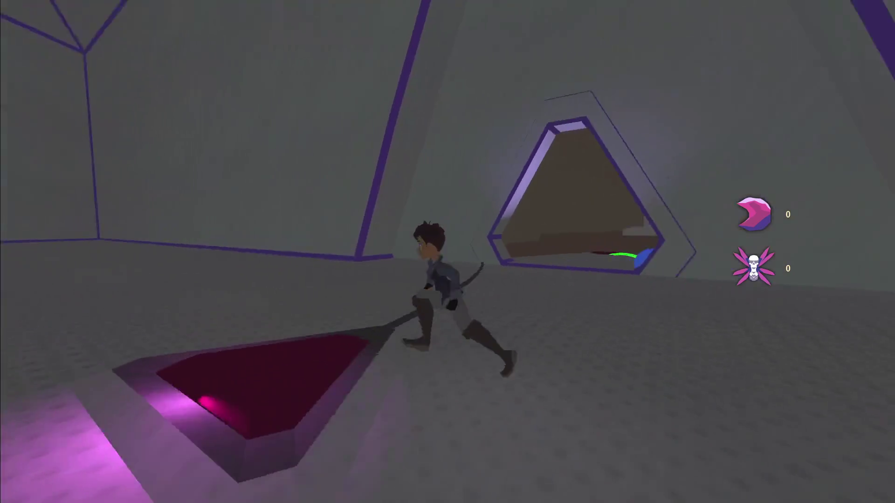
key("s")
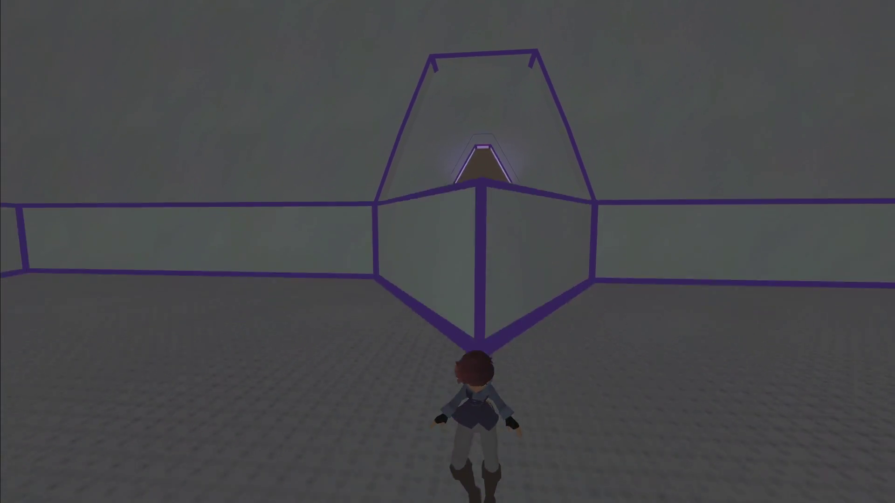
key("d")
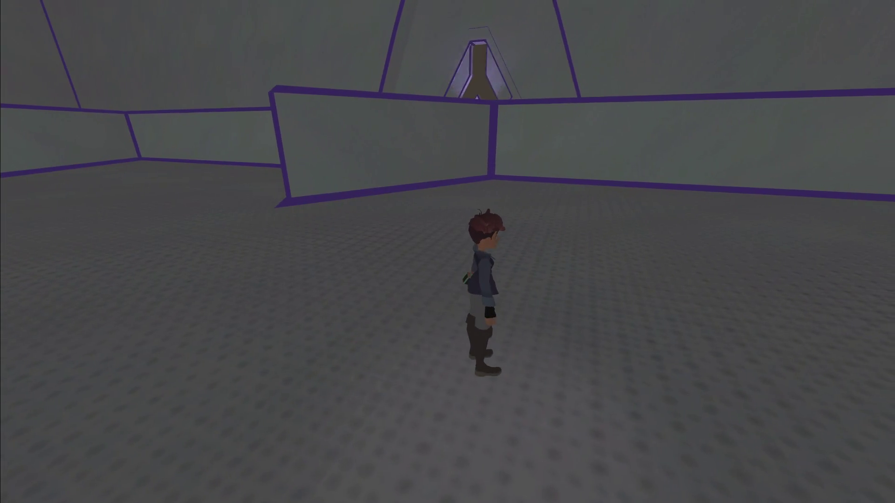
key("w")
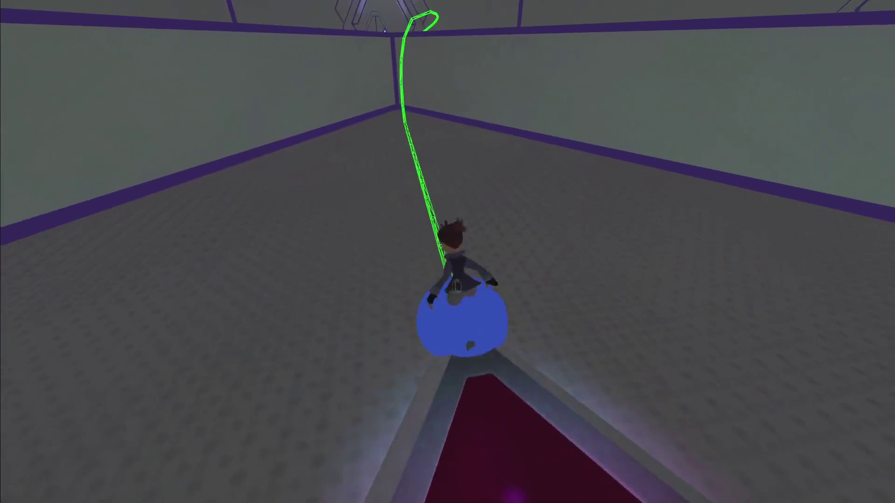
Step: Release the rope, run through the curved tunnel, and ride the ring up onto the ramp
key("w")
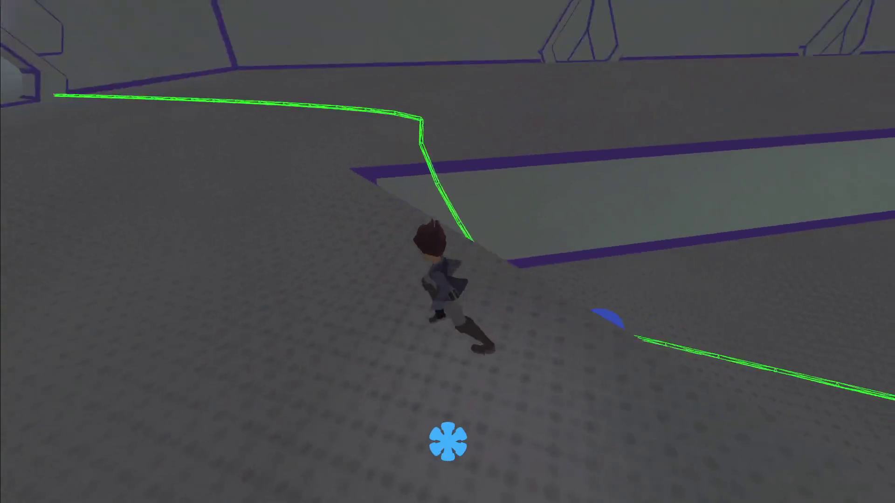
key("w")
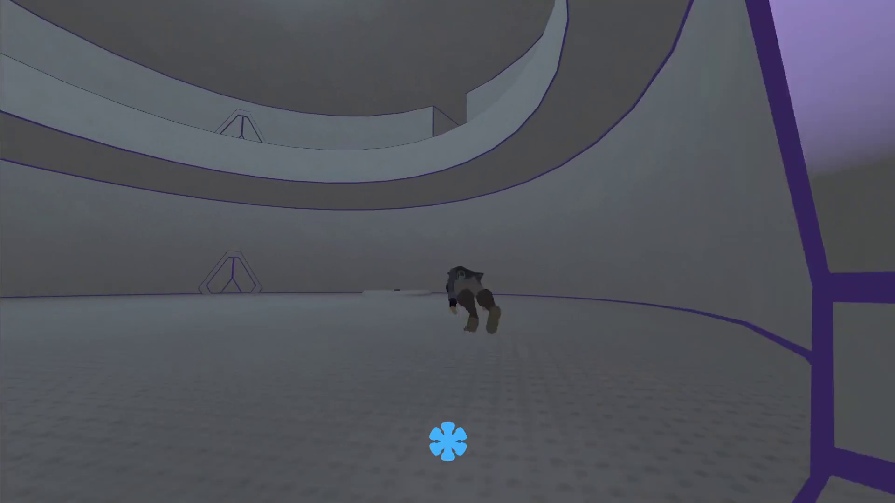
key("w")
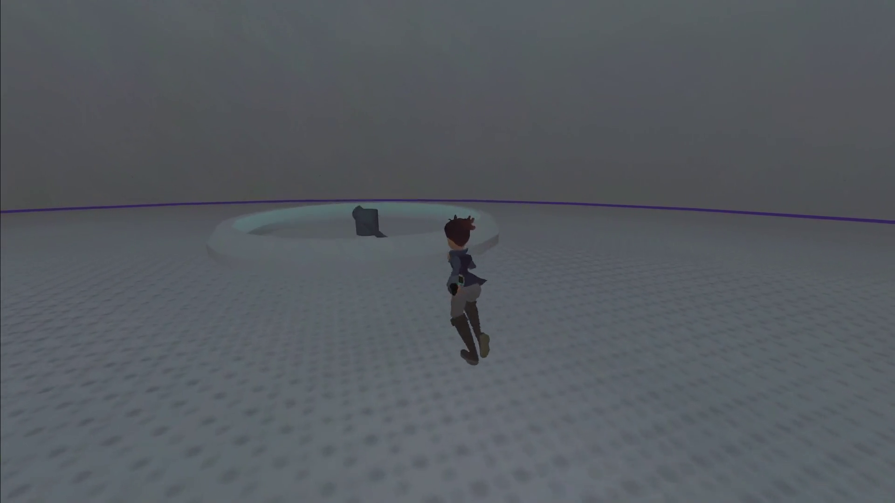
key("w")
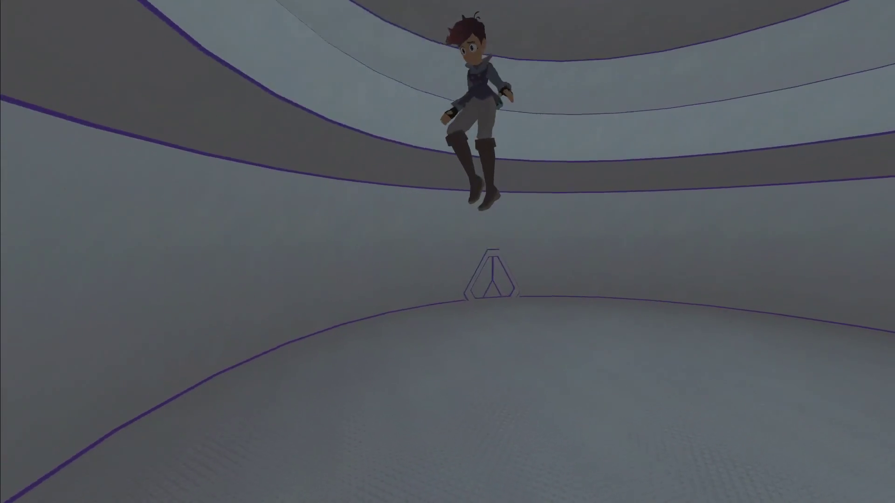
key("w")
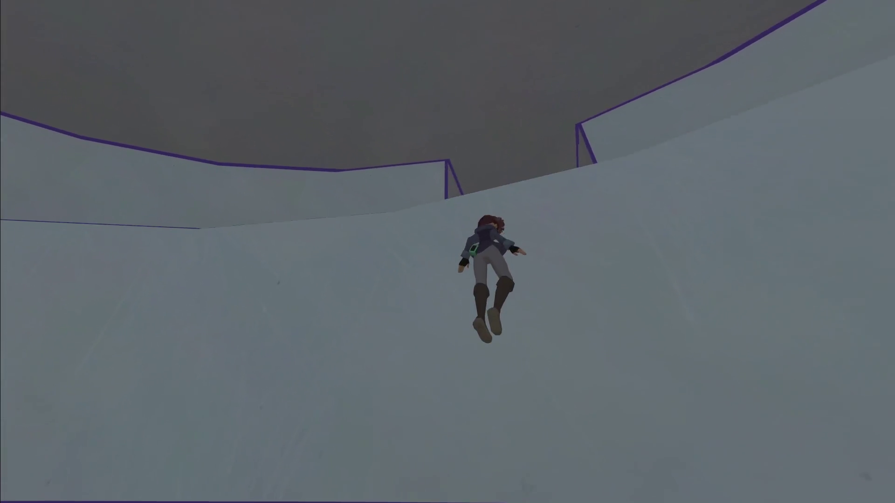
key("w")
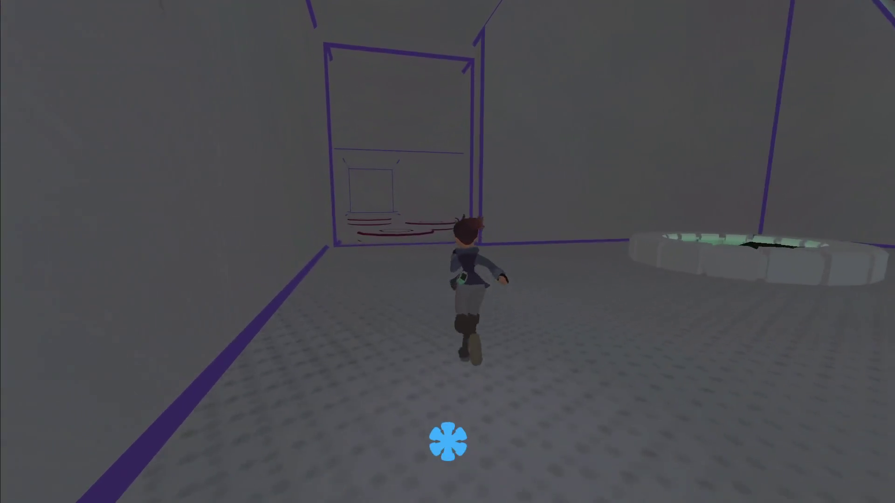
key("w")
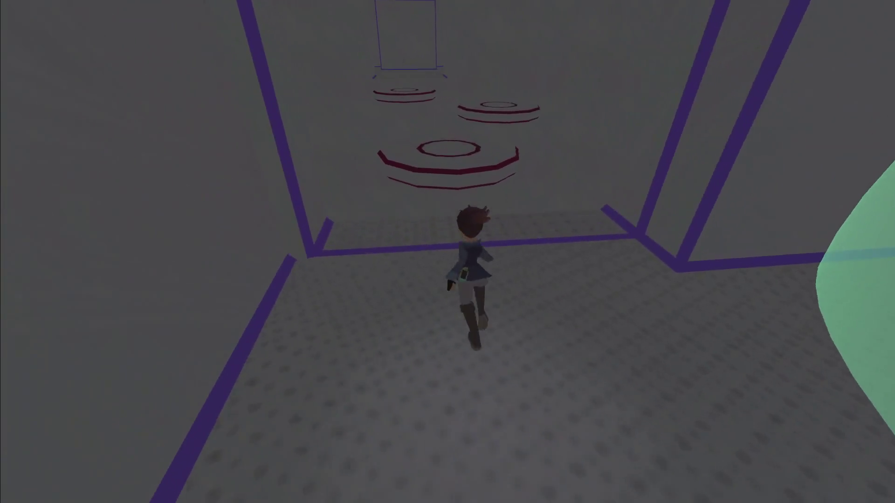
Step: Jump across the red-ringed platforms into the purple-edged room and through the triangular portal
key("w")
key("space")
key("w")
key("space")
key("space")
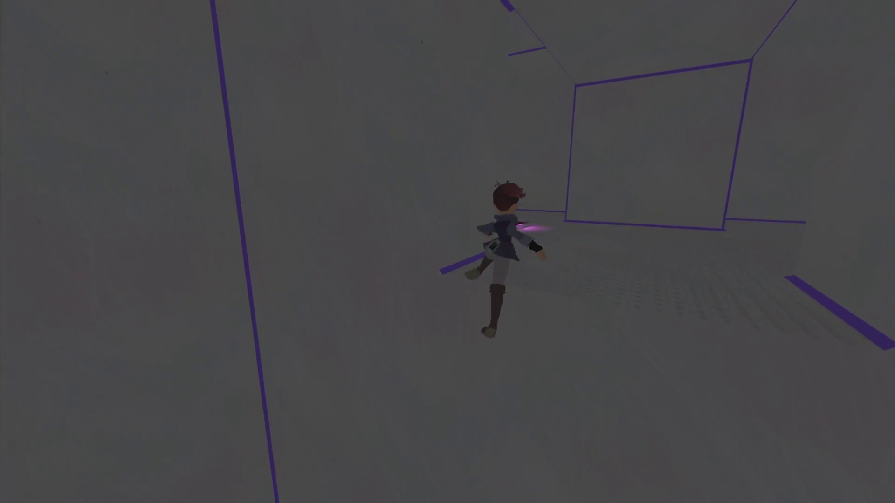
key("w")
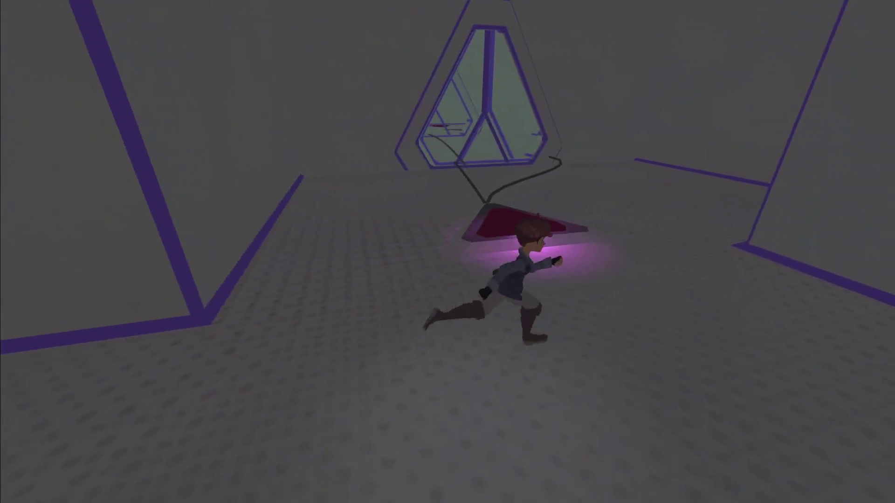
key("w")
key("w")
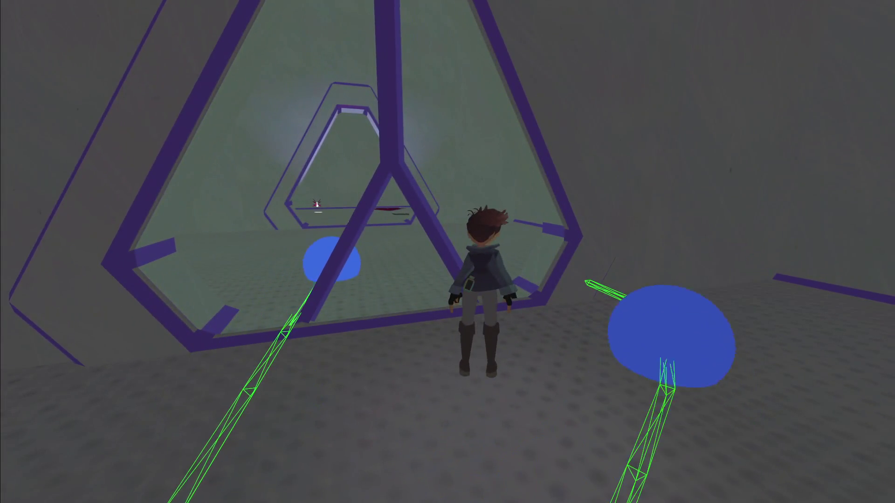
key("w")
key("w")
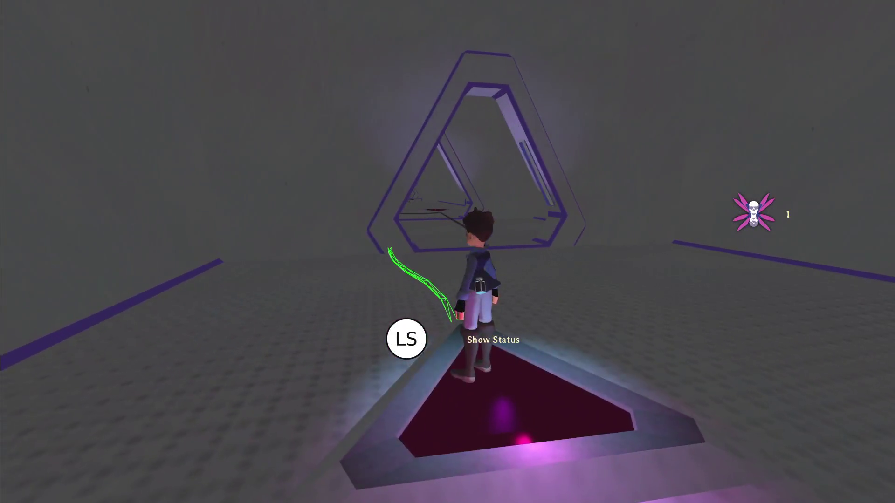
key("w")
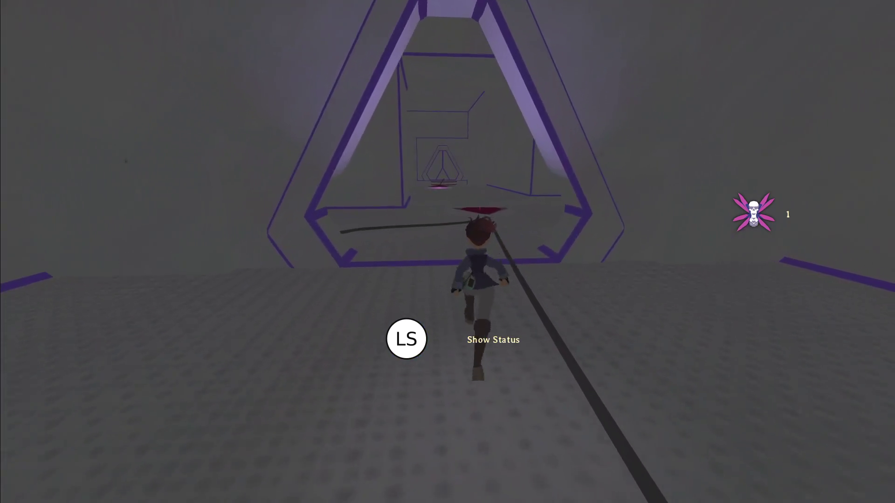
Step: Launch from the glowing pad toward the portal and recover onto the floor
key("w")
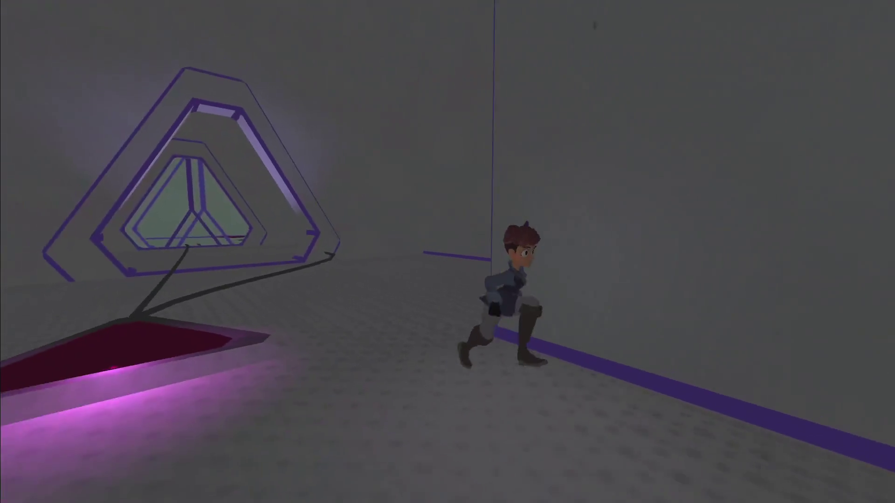
key("w")
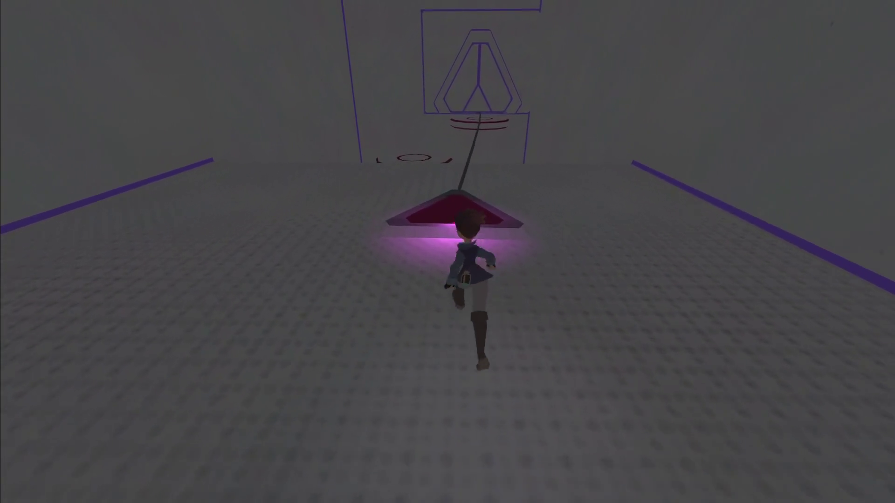
key("w")
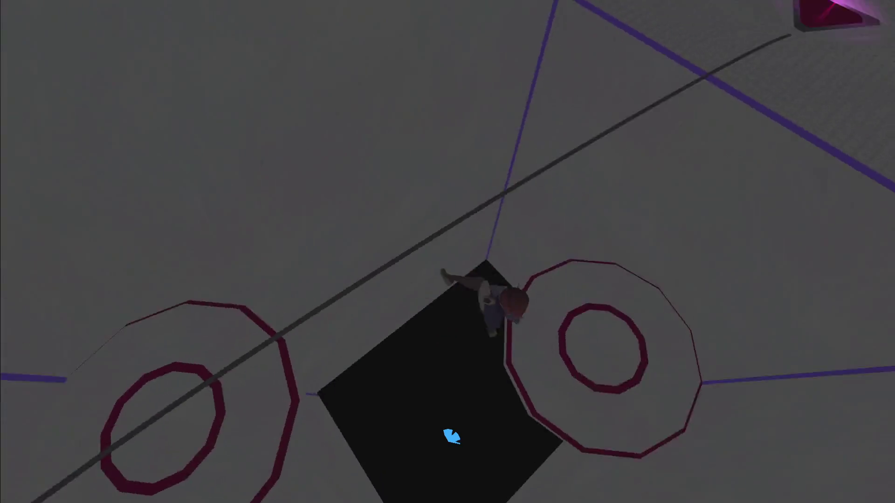
key("w")
key("w")
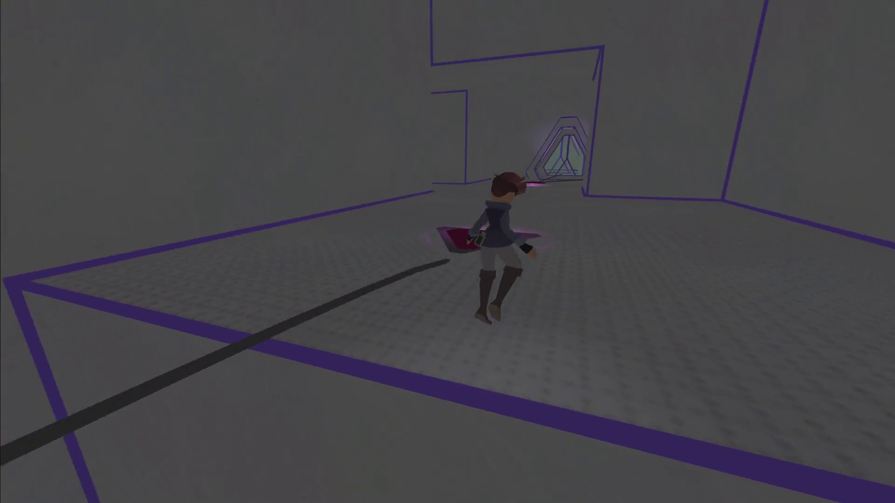
key("d")
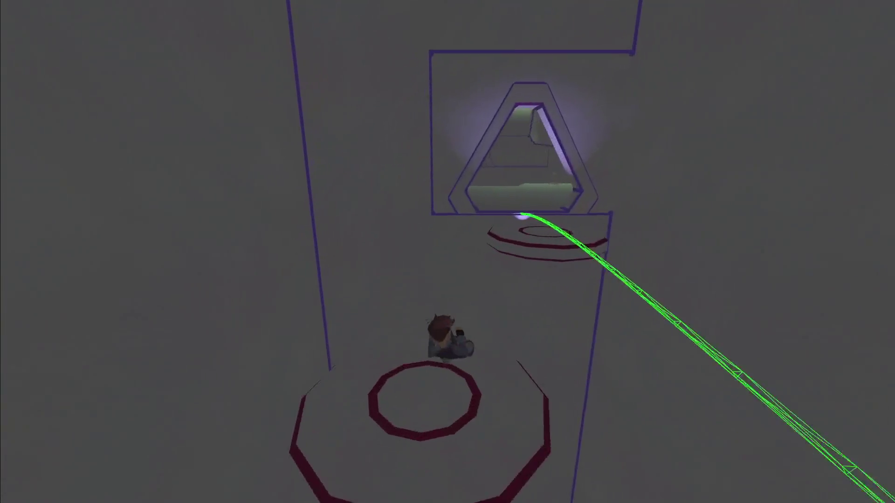
Step: Grapple through the triangular doorway and activate the machine to slow time
key("w")
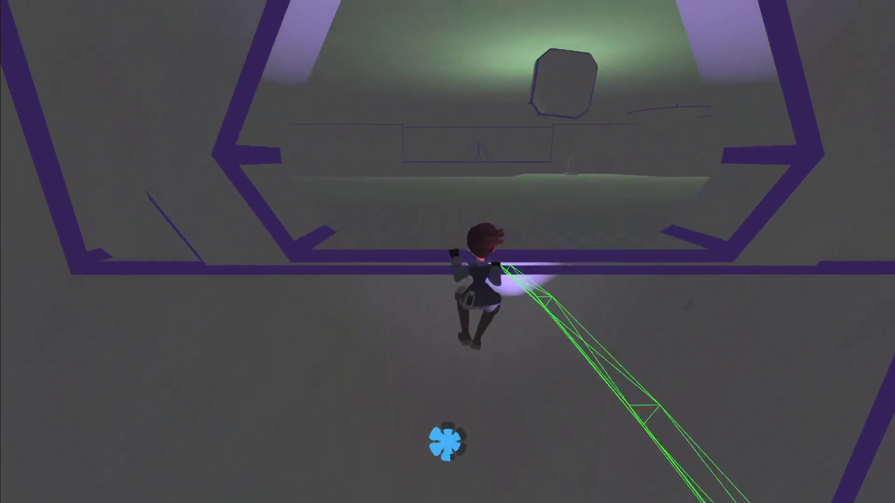
key("w")
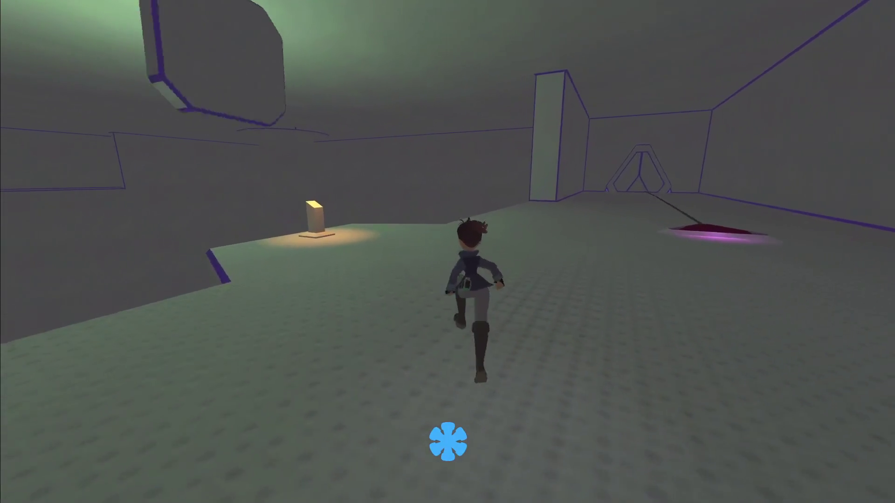
key("w")
key("e")
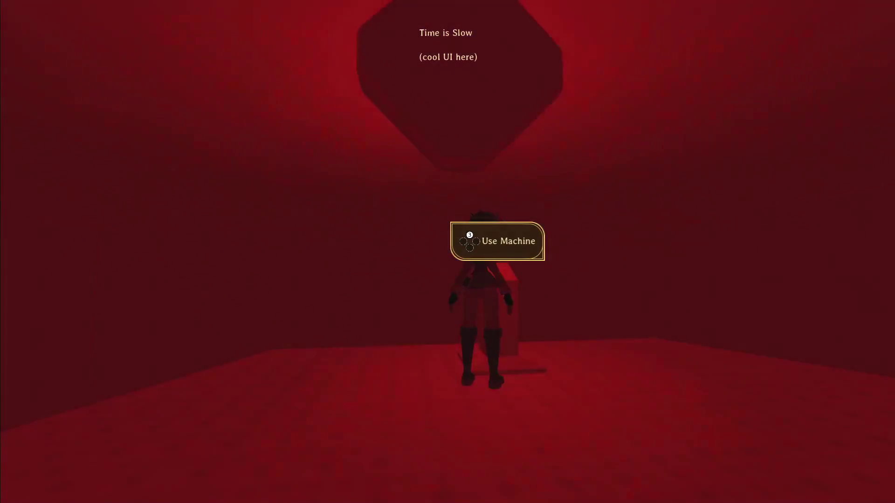
key("s")
key("s")
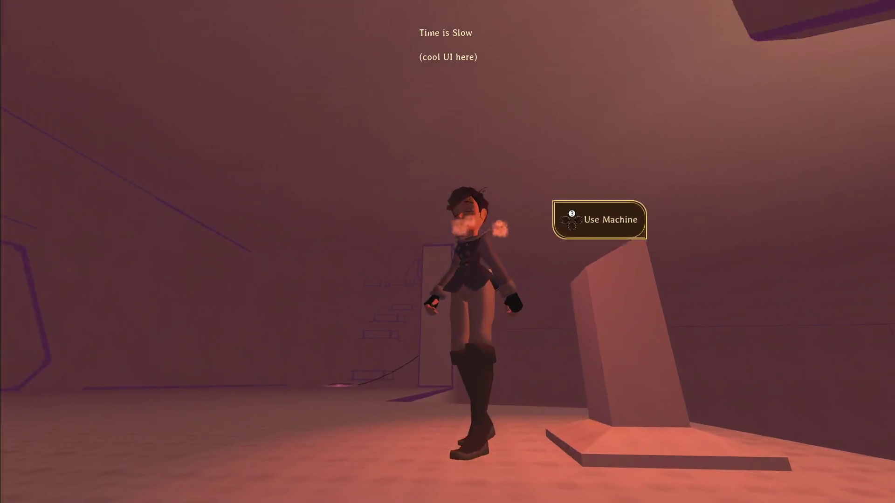
Step: Grab the rope to slide toward the portal and reach the machine in the next room
key("w")
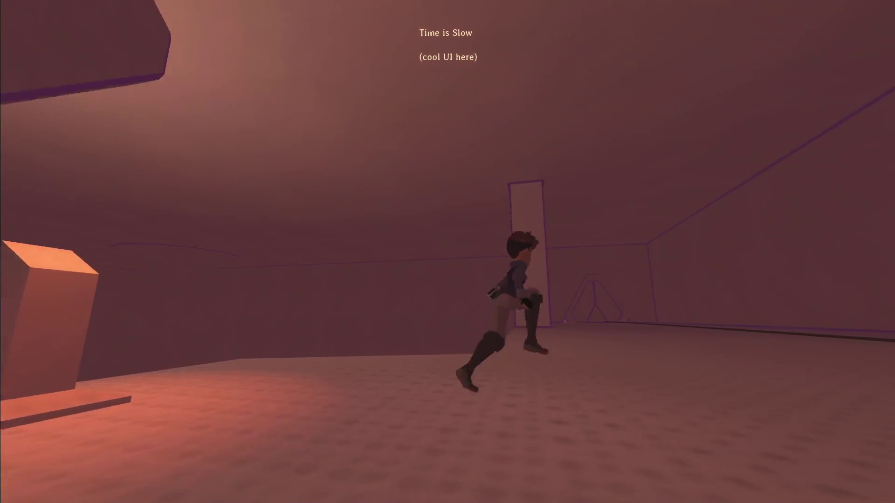
key("e")
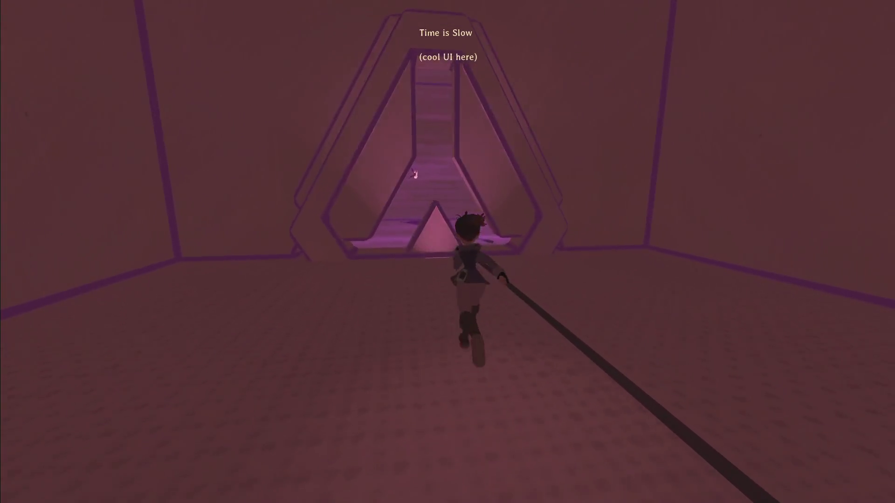
key("w")
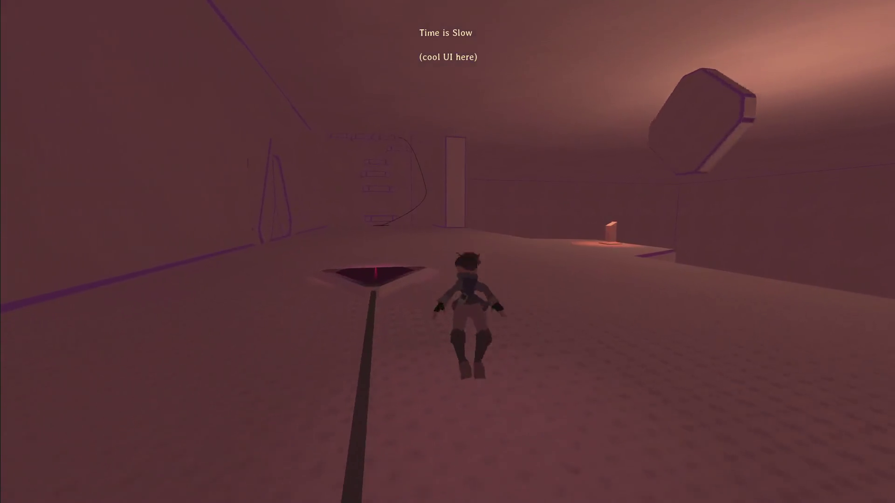
key("e")
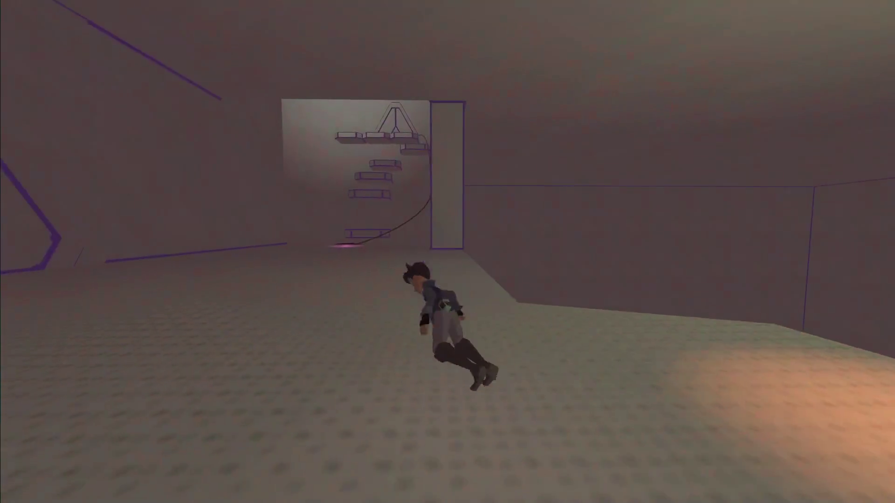
key("w")
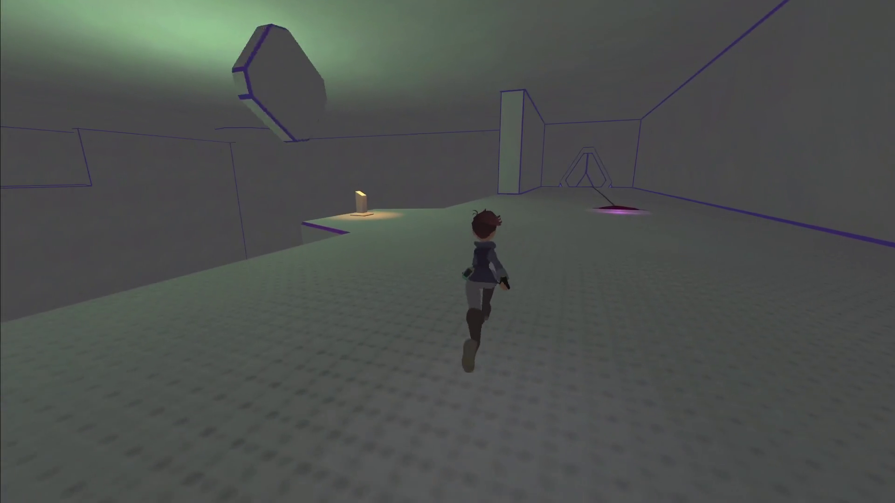
Step: Step onto the pink floor pad and trigger time slow at the machine again
key("w")
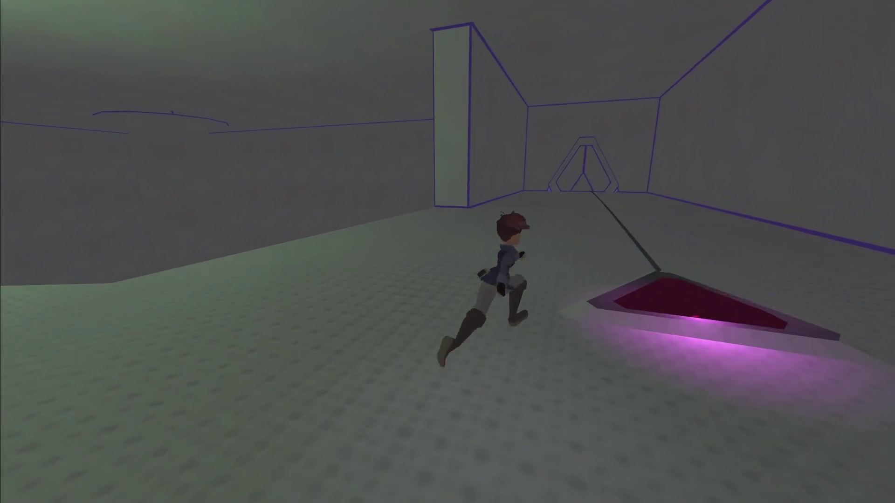
key("s")
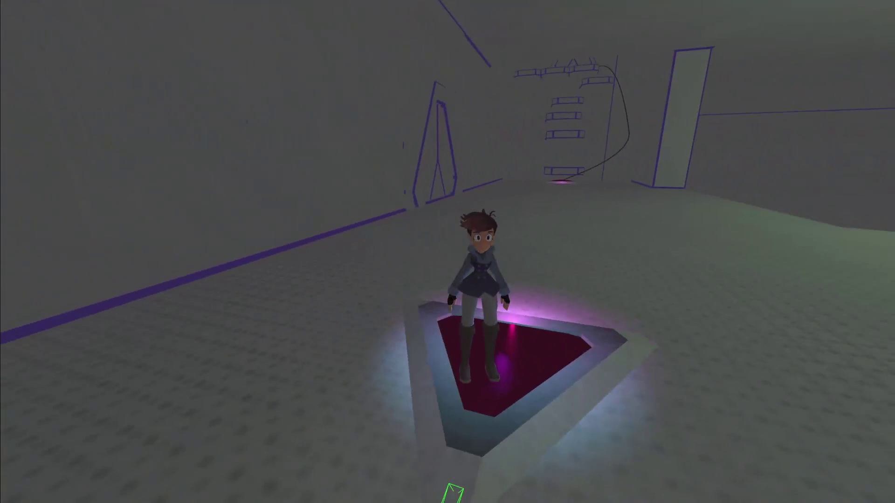
key("w")
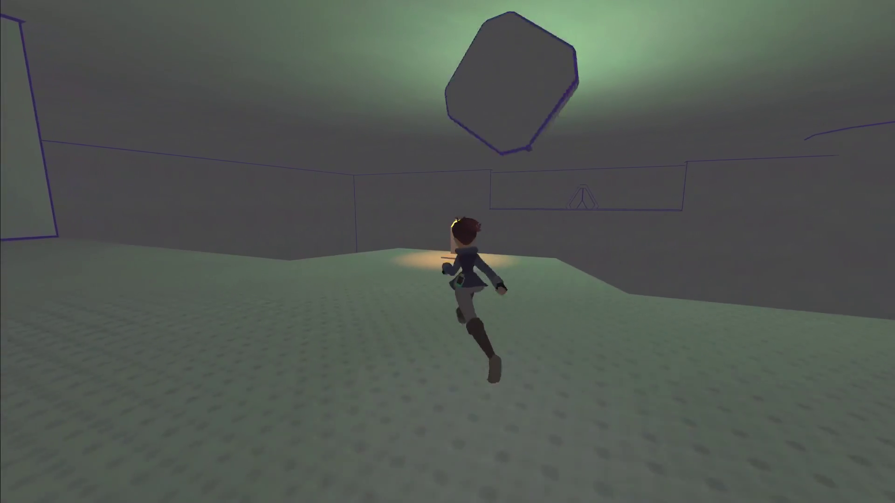
key("q")
key("d")
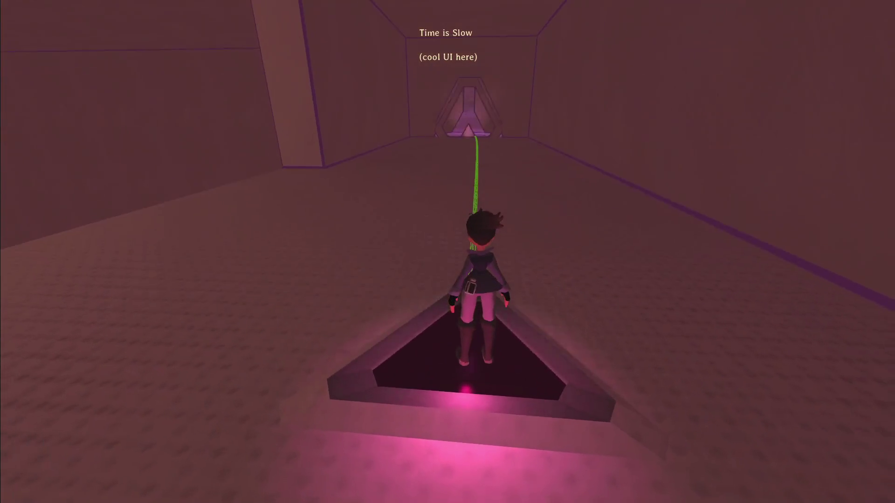
Step: Run down the corridor toward the portal and retry the run onto the glowing pink pad
key("w")
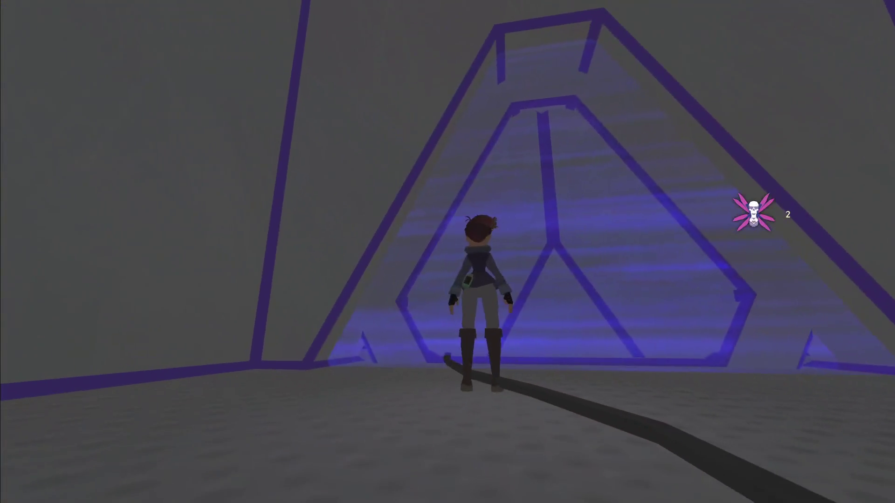
key("d")
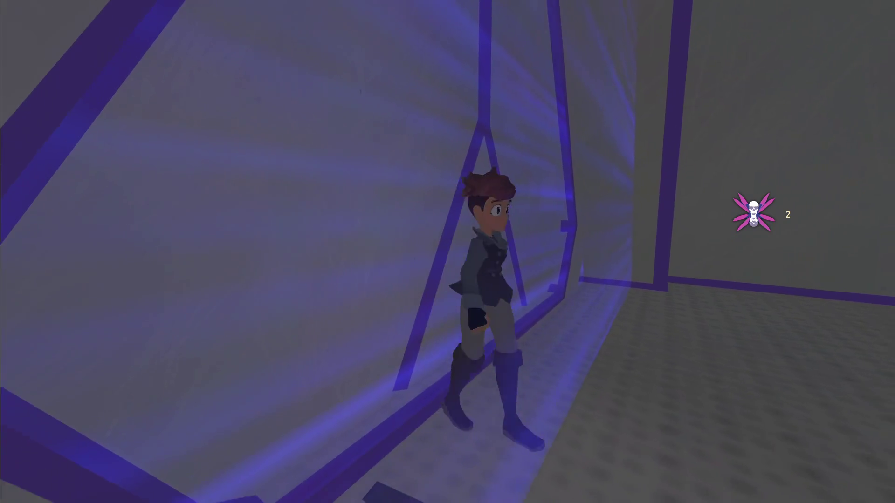
key("w")
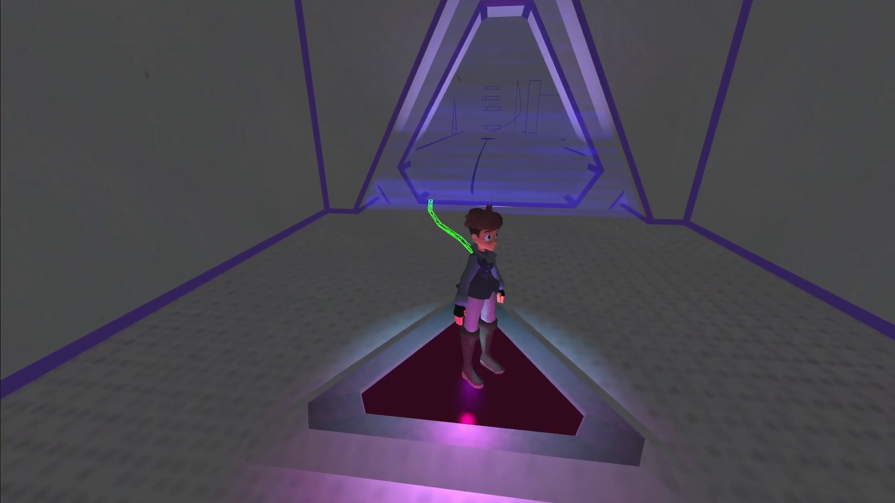
key("w")
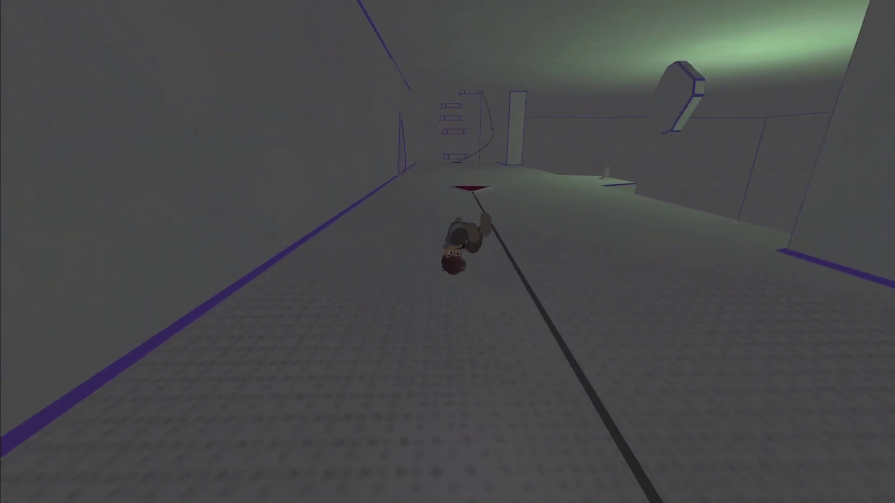
key("w")
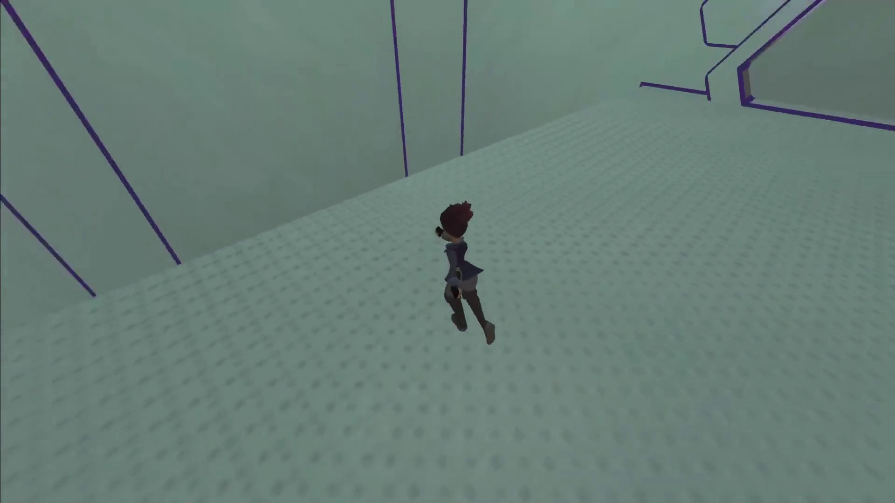
Step: Run from the doorway to the ring structure and fly up the shaft toward the octagonal fan opening
key("w")
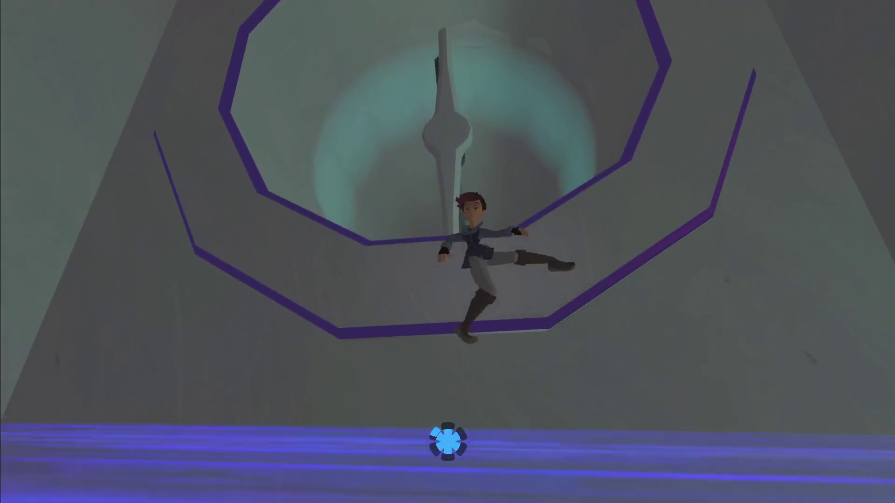
Step: Slow time at the ring, run past the machine, and drop into the toothed circular pit
key("q")
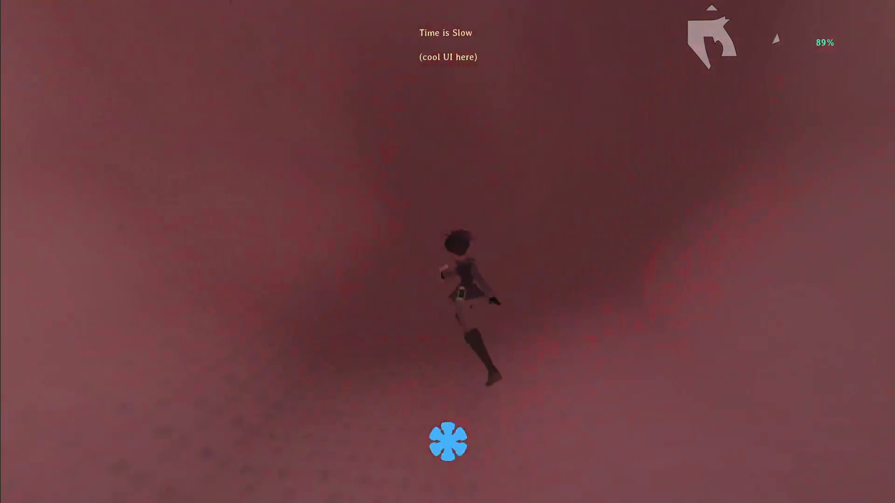
key("q")
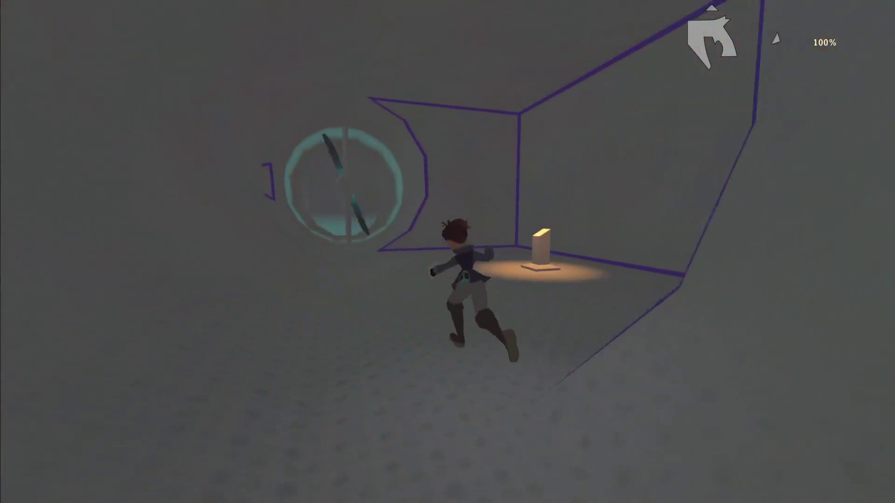
key("q")
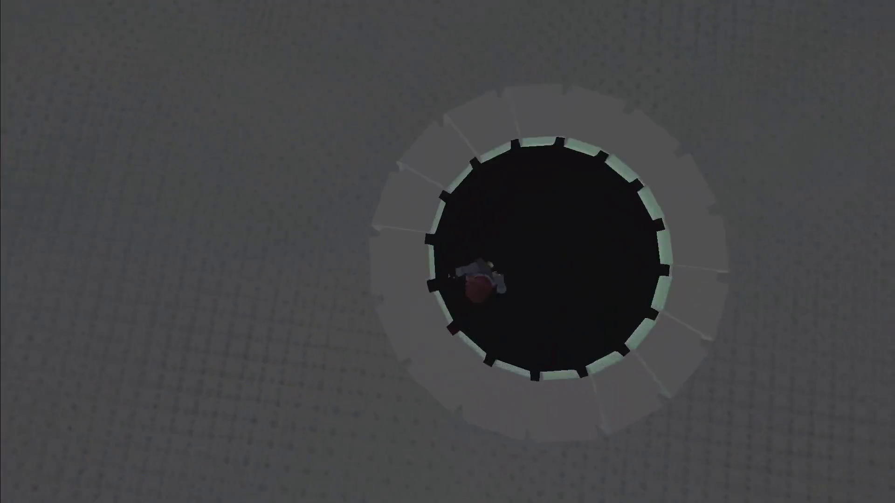
Step: Pause and resume the game, then run through the purple-edged corridor back toward the pit room
key("Escape")
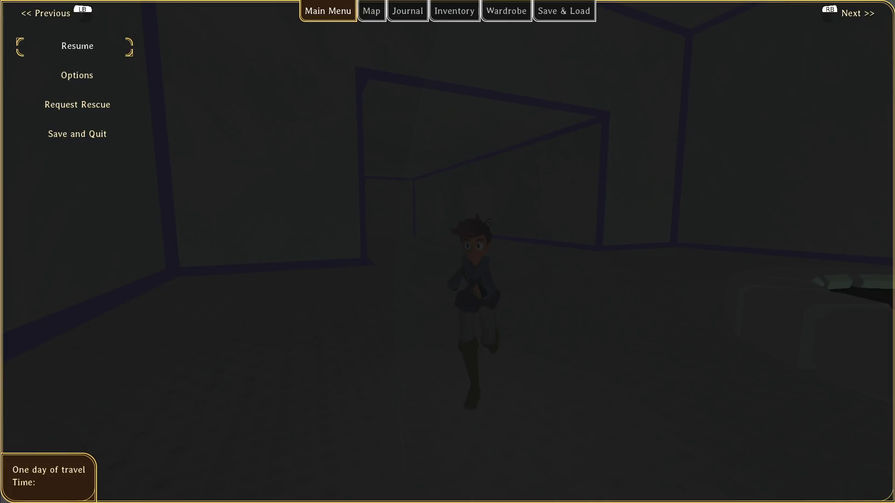
key("Escape")
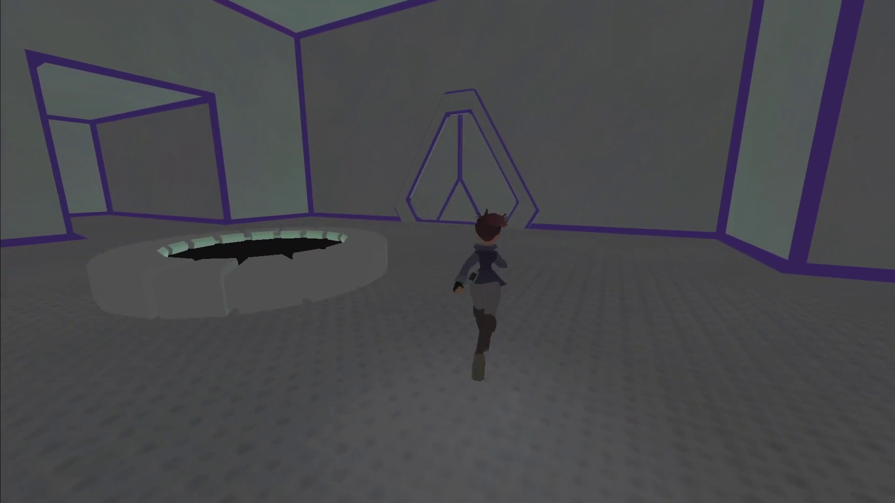
key("w")
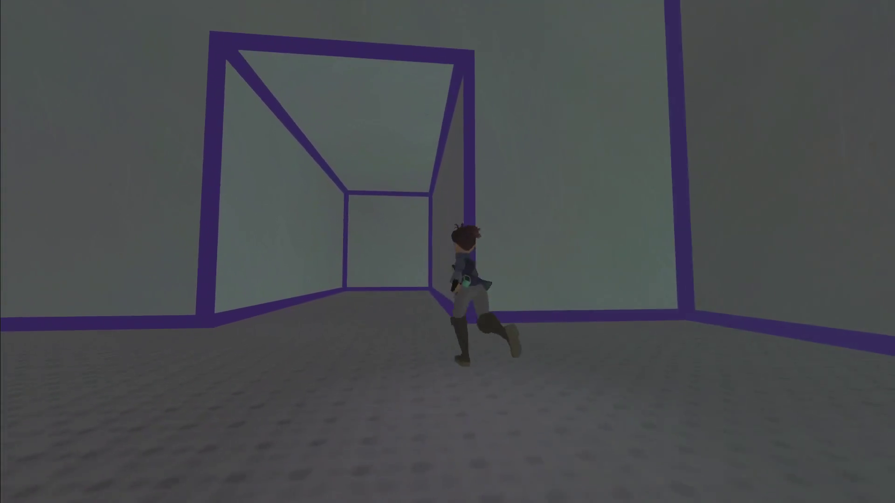
key("w")
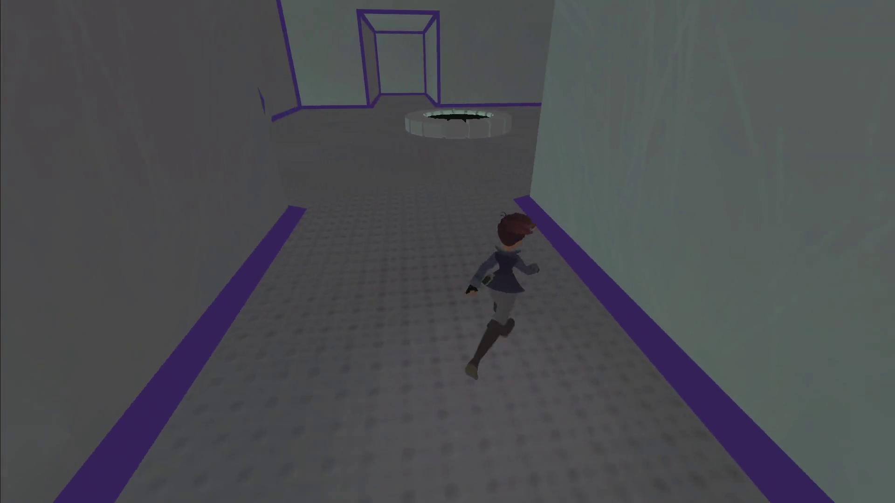
key("w")
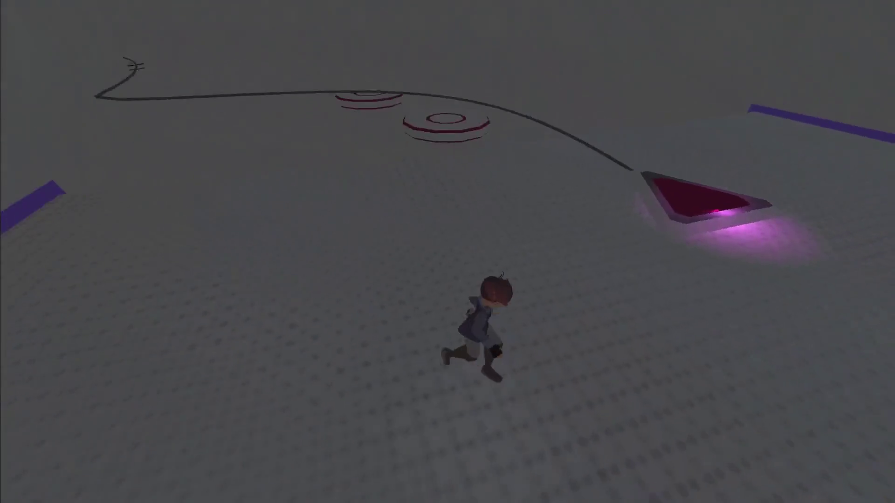
Step: Slow time, jump off the round platform to the ledge, and launch off the ramp pad over the pit
key("w")
key("w")
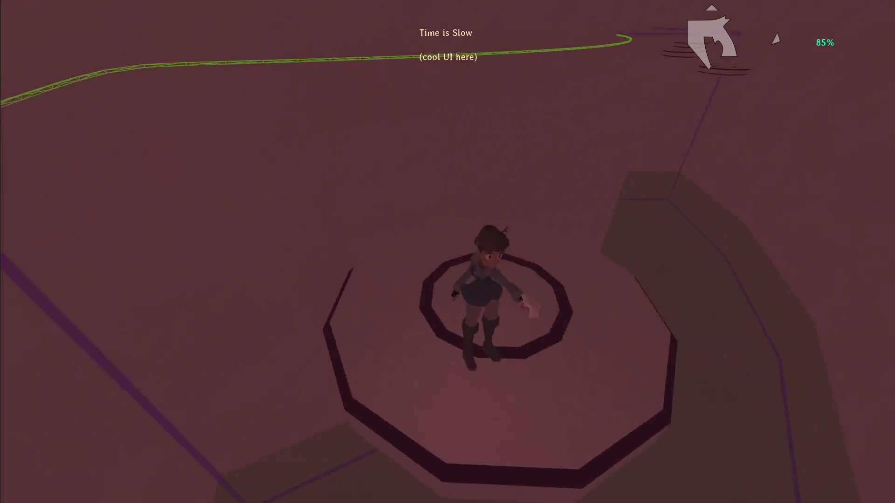
key("space")
key("w")
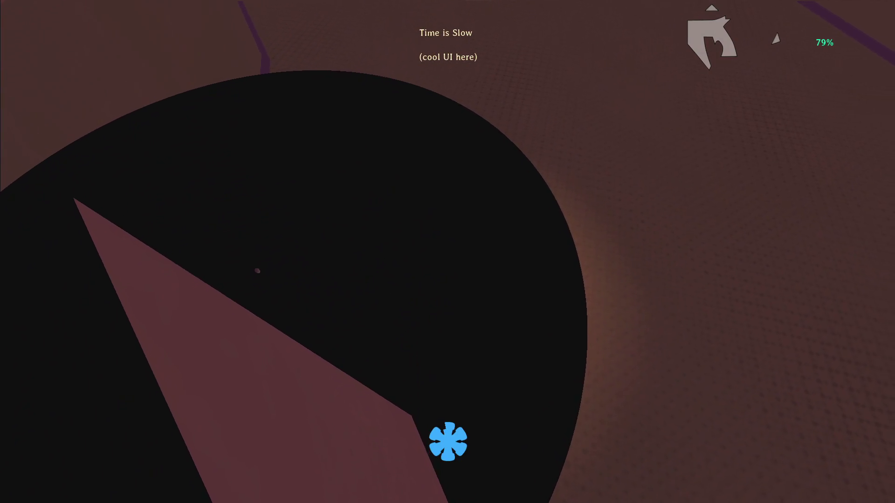
key("shift")
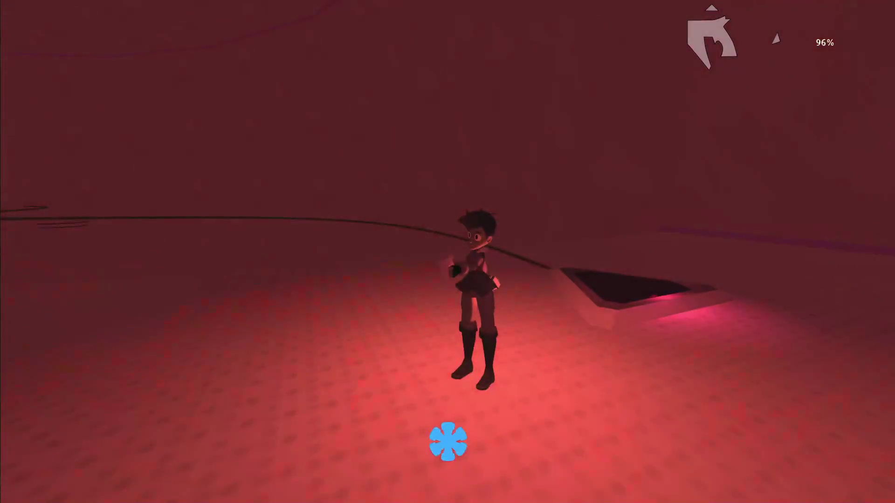
key("w")
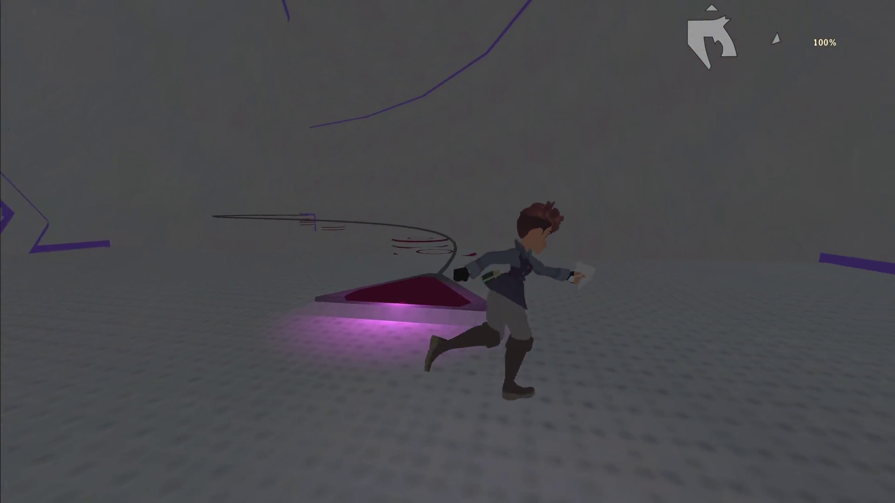
key("e")
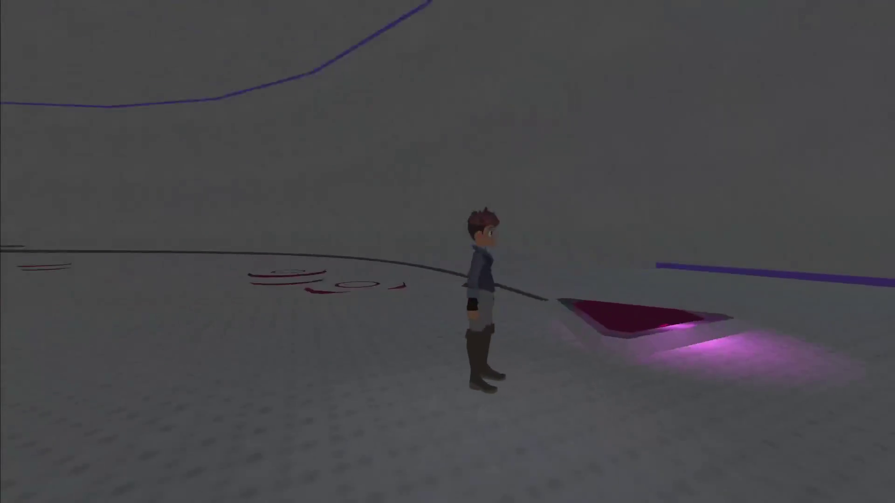
key("w")
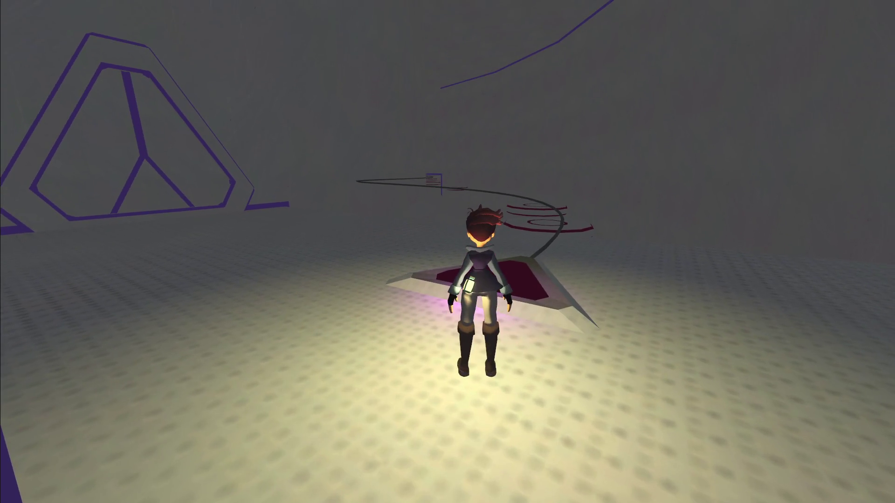
key("w")
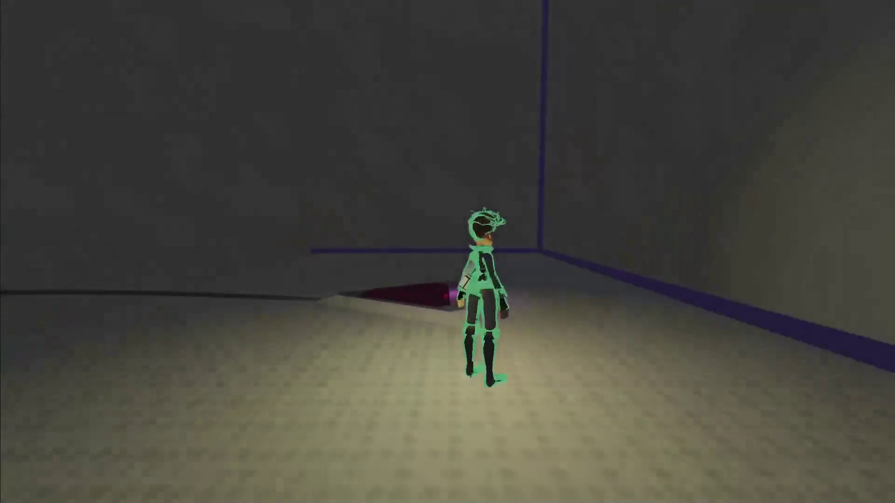
Step: Launch from the ramp pad and slow time mid-flight, reaching the room of floating round platforms
key("w")
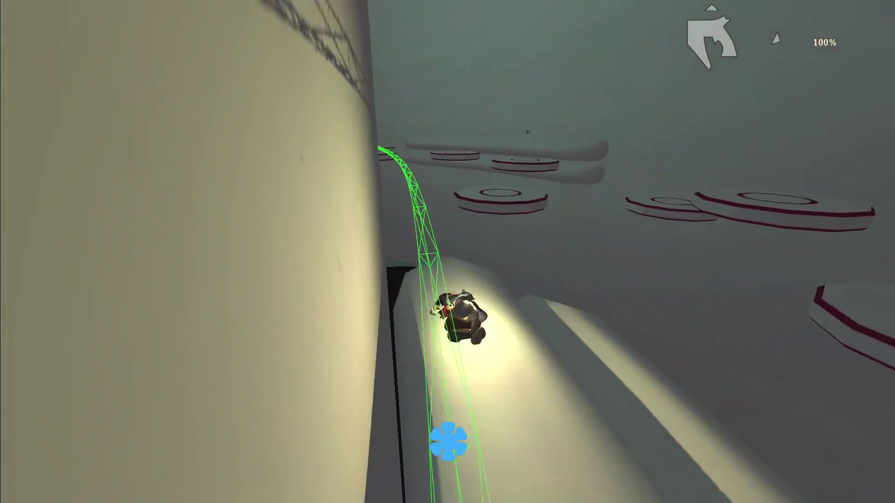
key("shift")
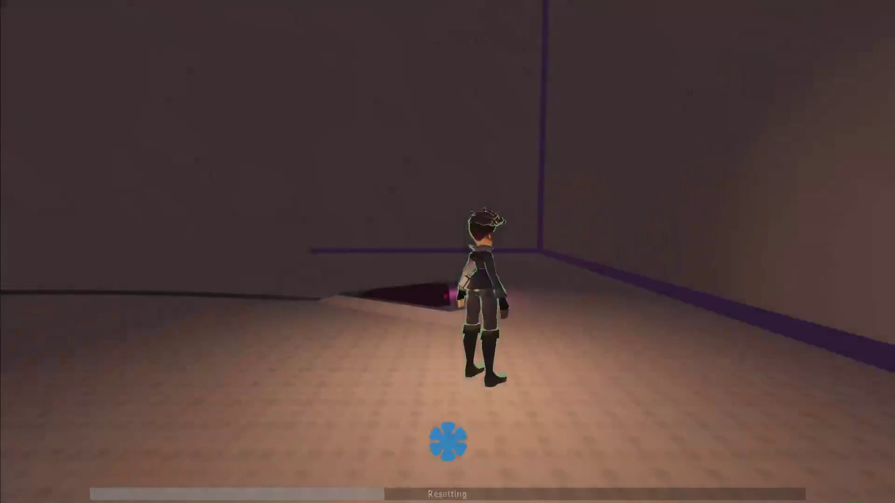
Step: Leap off the spawn pad with time slowed and ride the rope toward the glowing-pit ledge
key("shift")
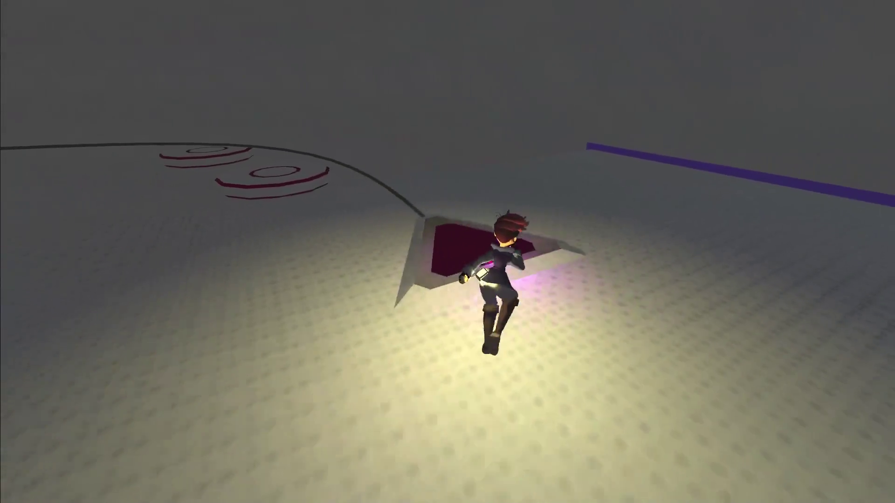
key("shift")
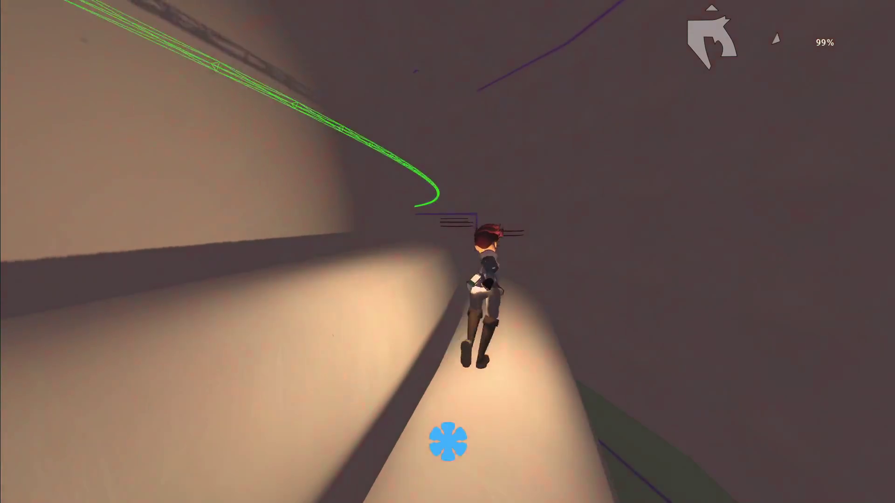
key("shift")
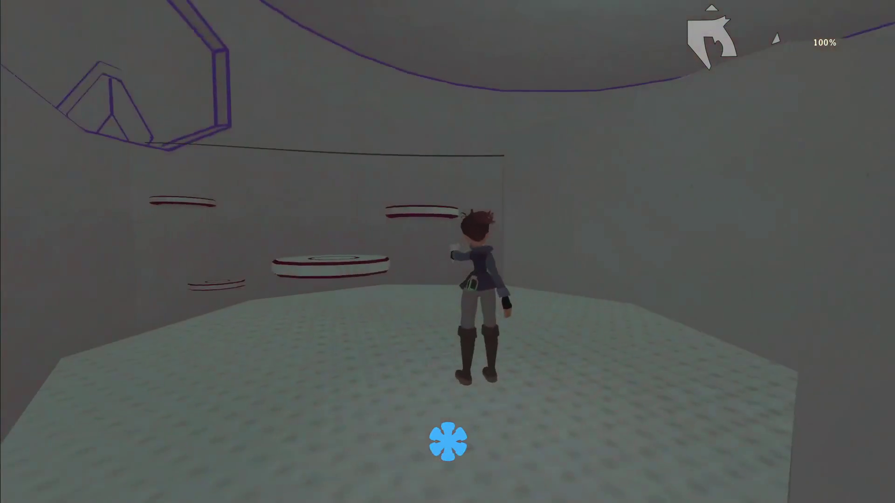
key("shift")
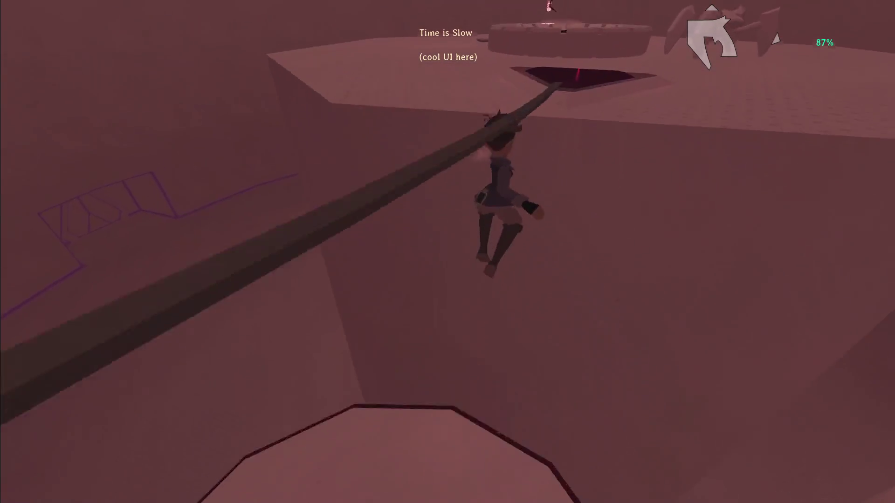
Step: Slide down the rail into the domed room, pick up A Strange Machine, and slow time onto the walkway
key("2")
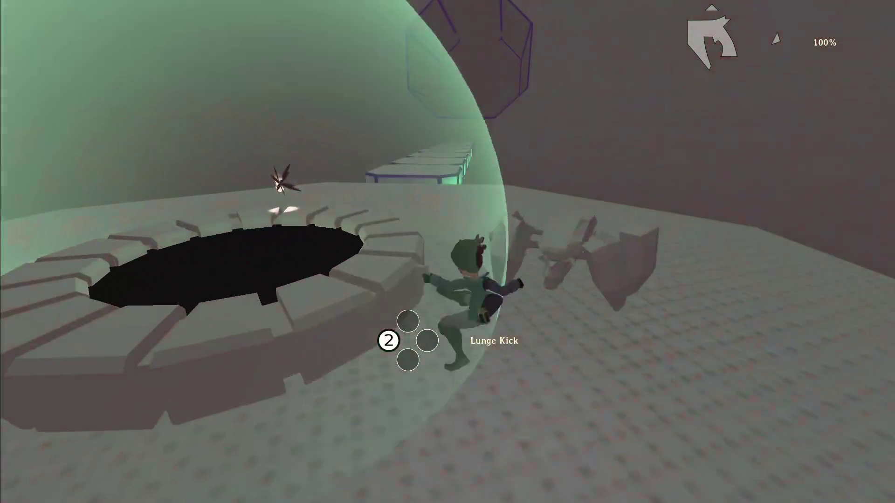
key("w")
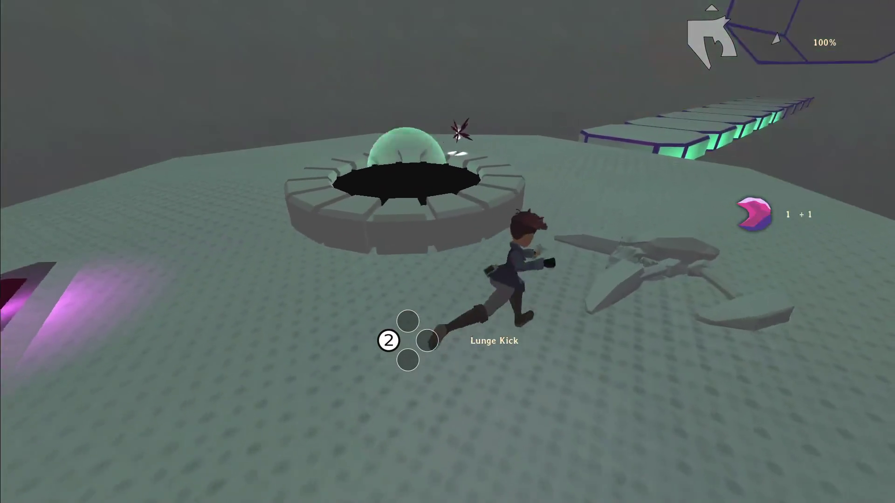
key("w")
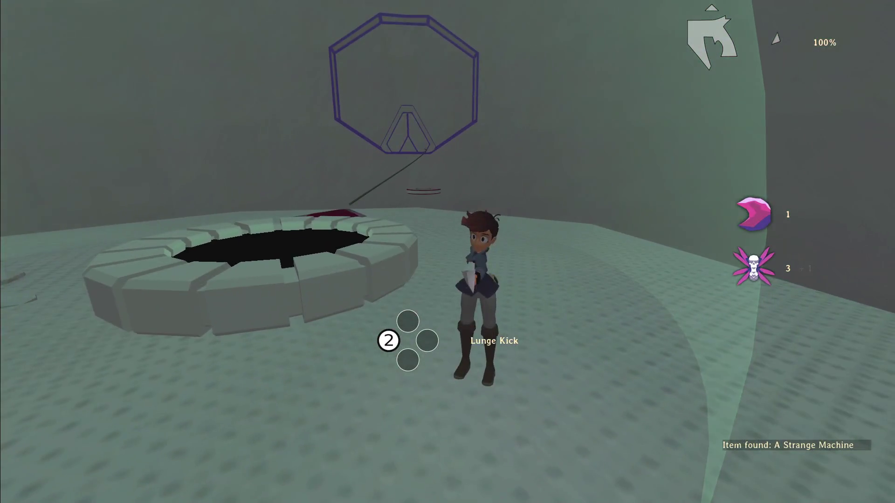
key("w")
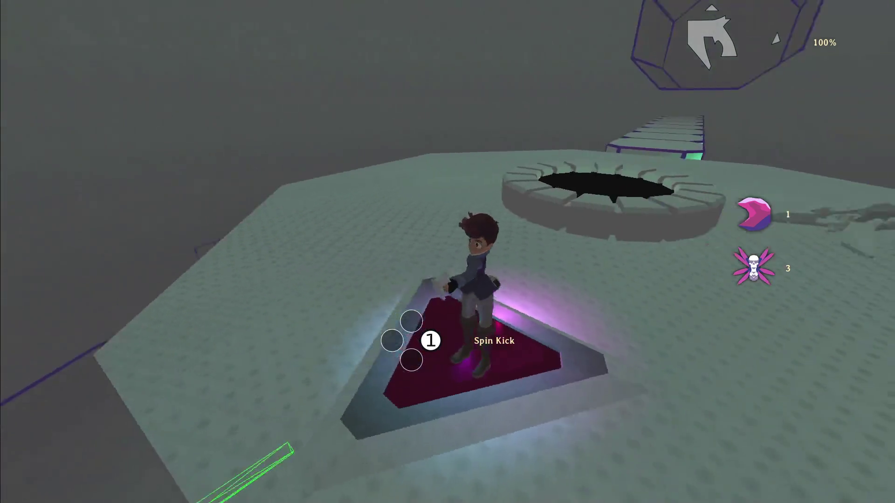
key("q")
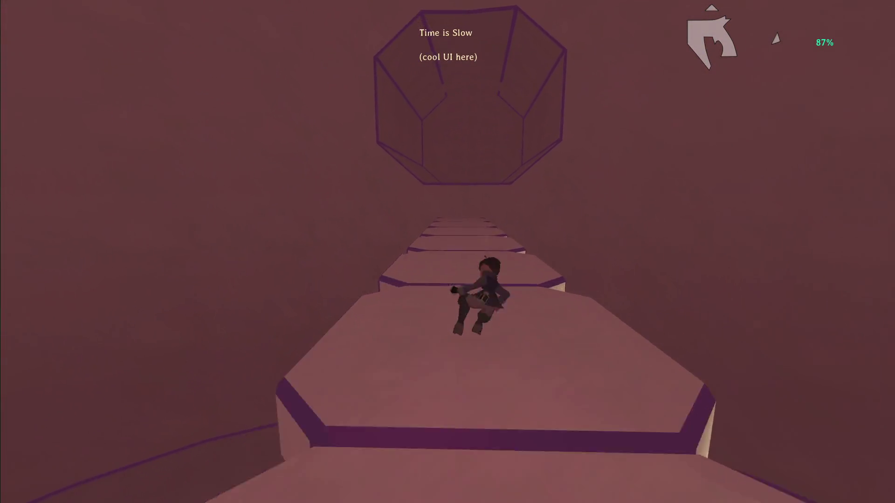
Step: Run into the fan shaft and use slow time to fly across to the ledges
key("w")
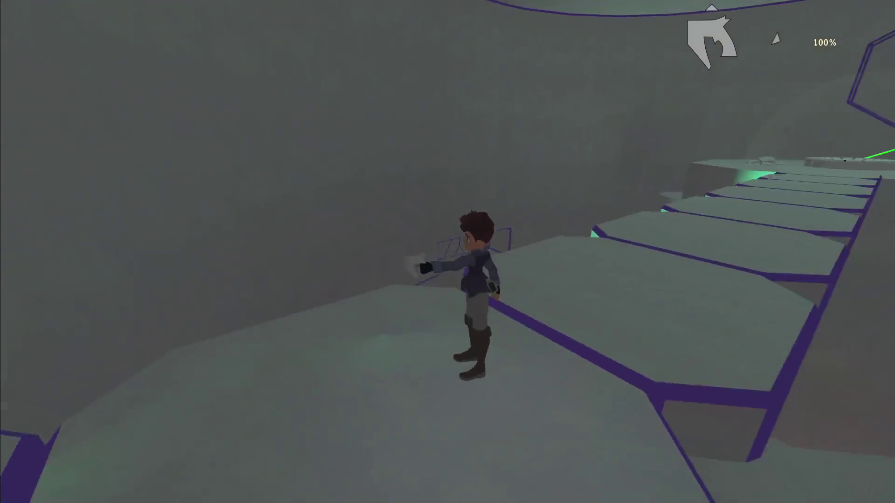
key("space")
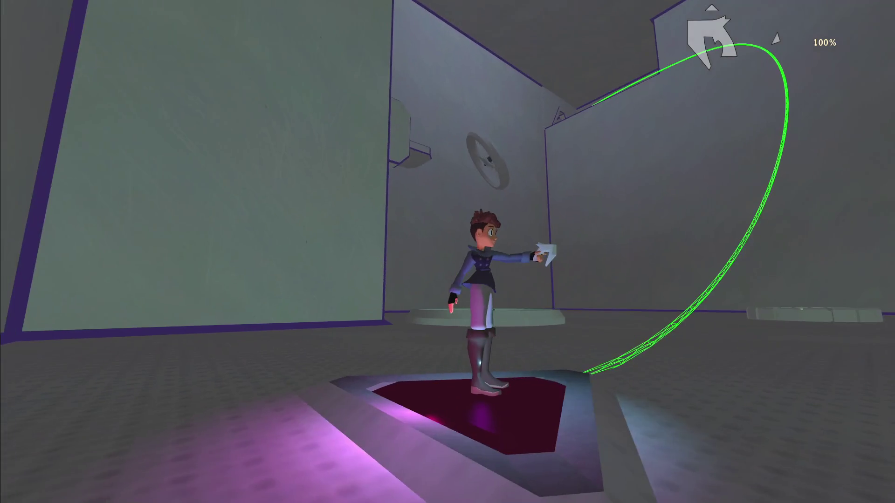
key("shift")
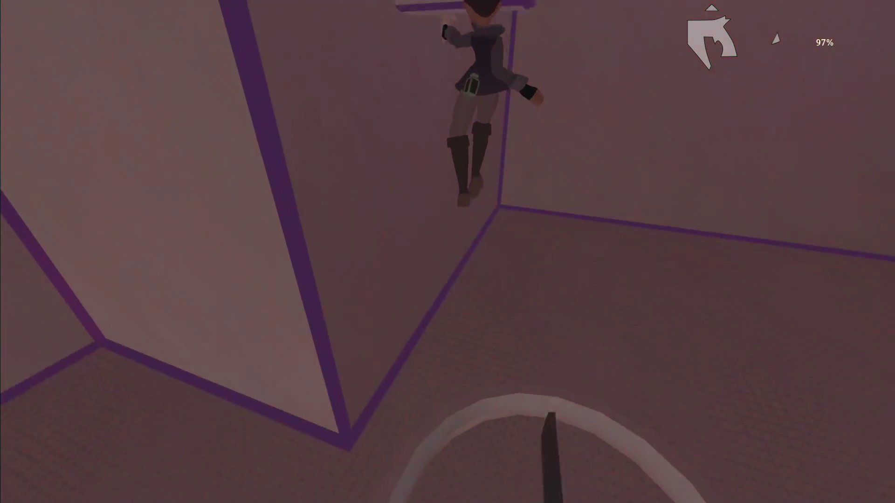
key("shift")
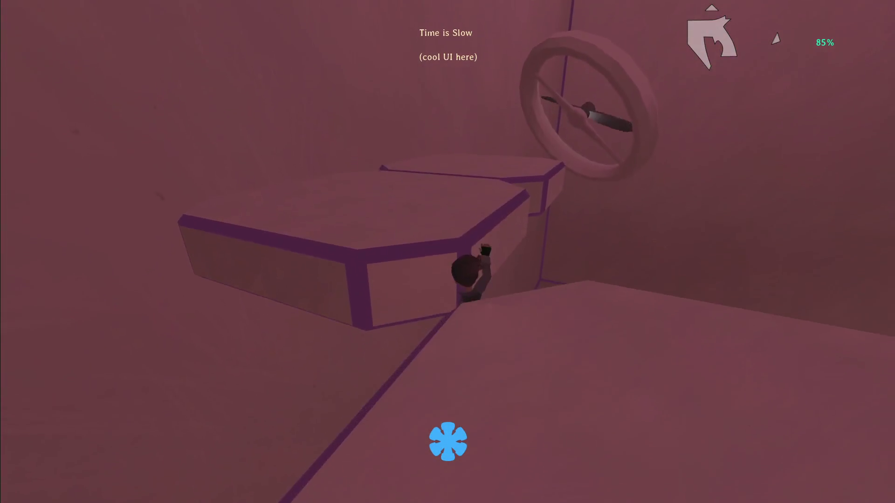
key("shift")
key("shift")
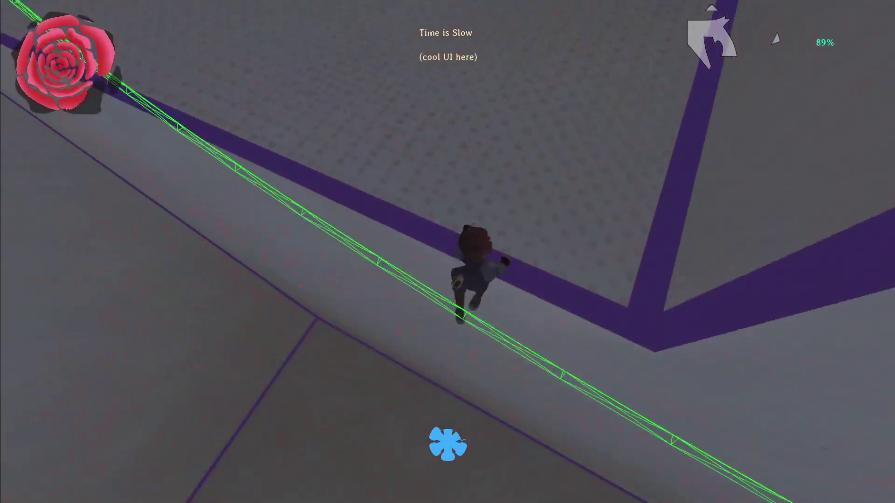
key("shift")
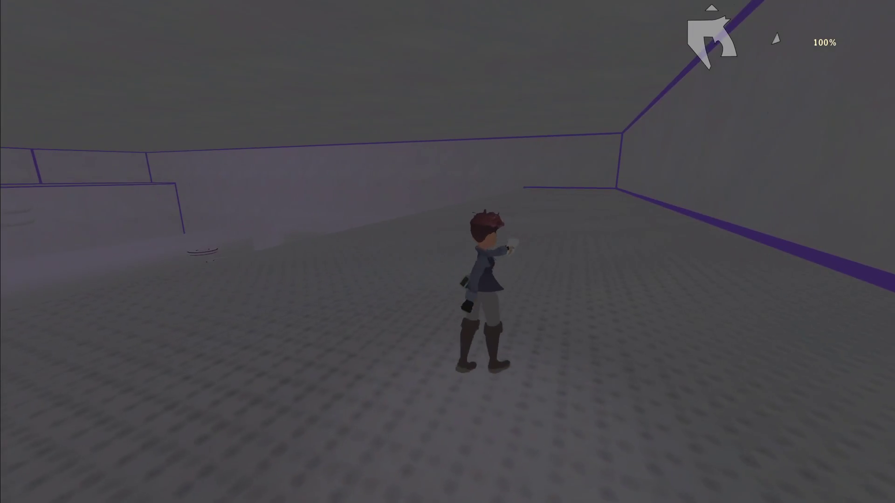
Step: Pause the game and switch to Blender's opulent_medium.blend layout
key("Escape")
key("Escape")
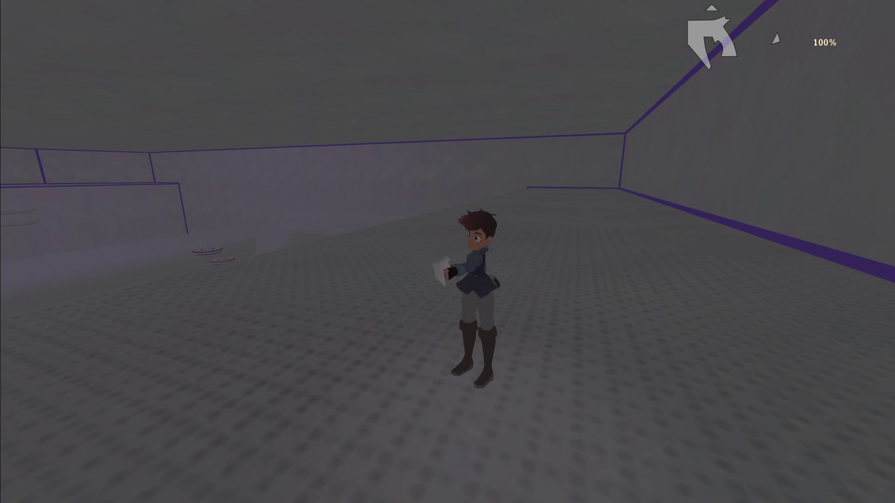
key("Escape")
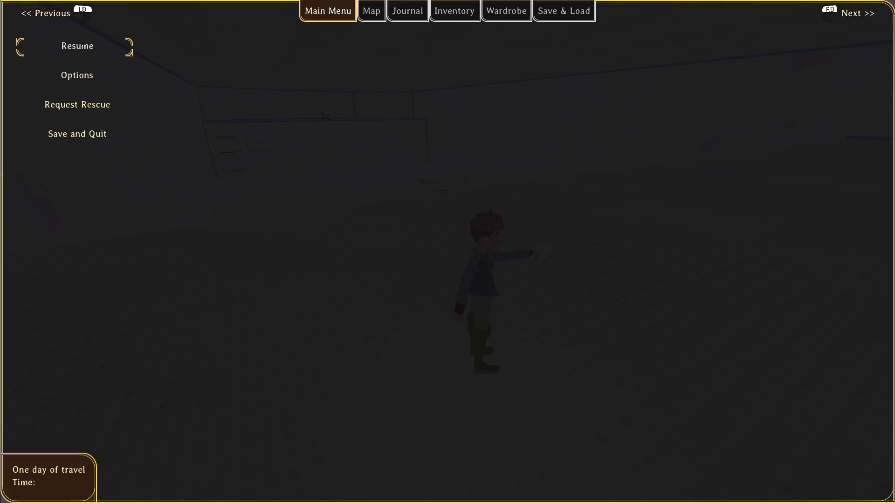
key("alt+Tab")
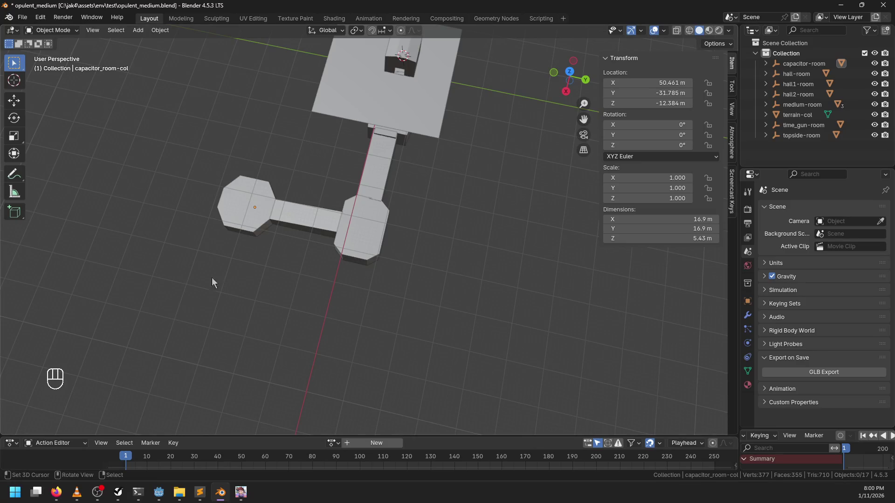
Step: In Godot, filter the FileSystem for 'player' and open player.tscn
left_click(158, 492)
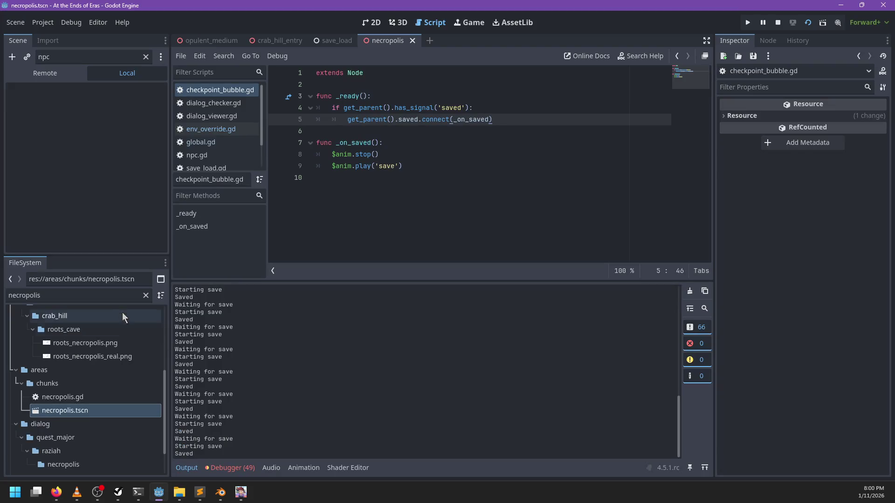
type("ui")
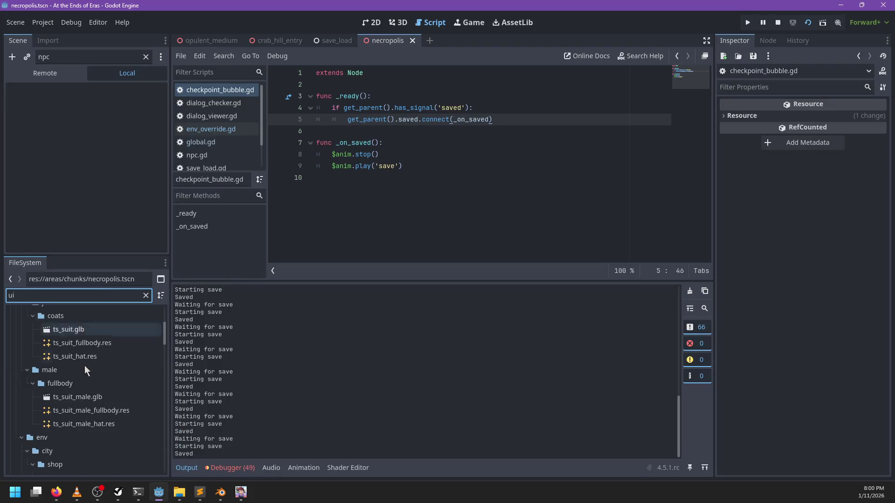
key("BackSpace")
key("BackSpace")
type("pla")
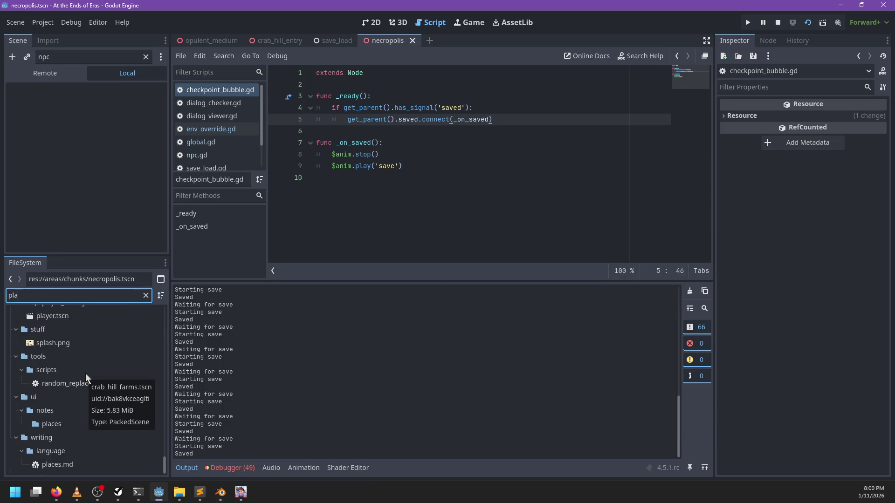
type("yer")
double_click(51, 464)
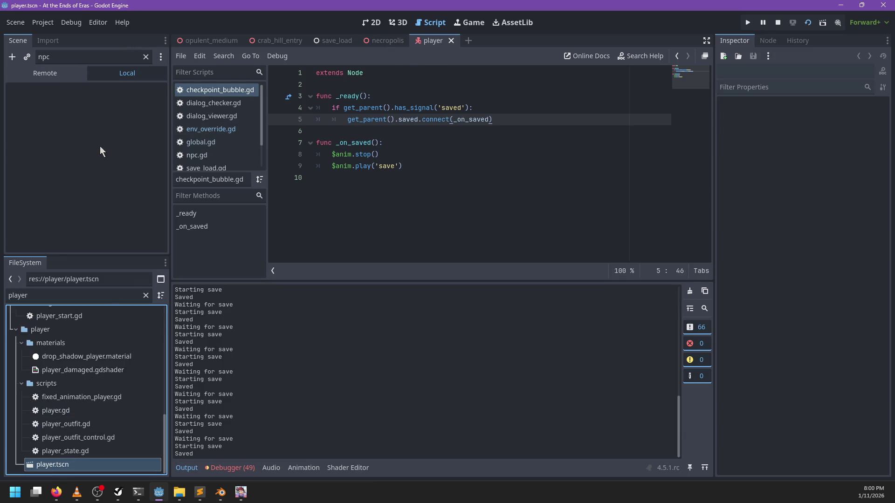
Step: Clear the npc filter from the Scene tree and show the 2D canvas
left_click(144, 57)
scroll(105, 180, "down", 6)
scroll(106, 180, "up", 3)
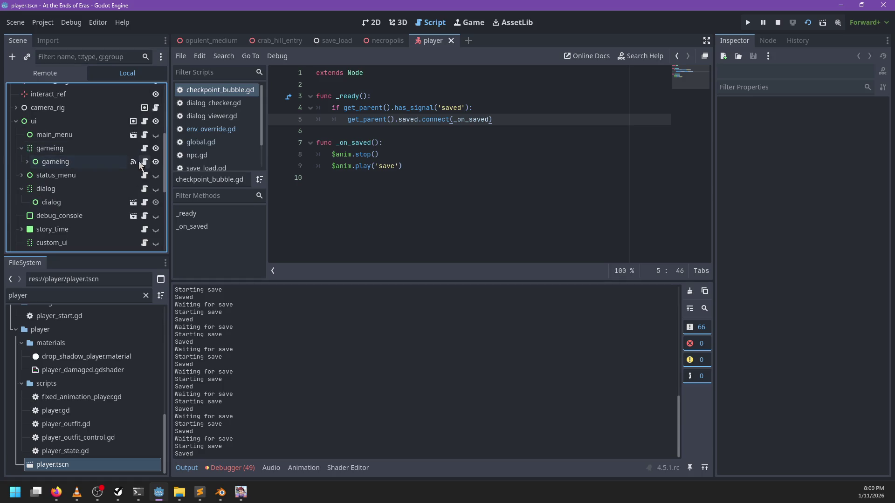
left_click(399, 22)
left_click(371, 22)
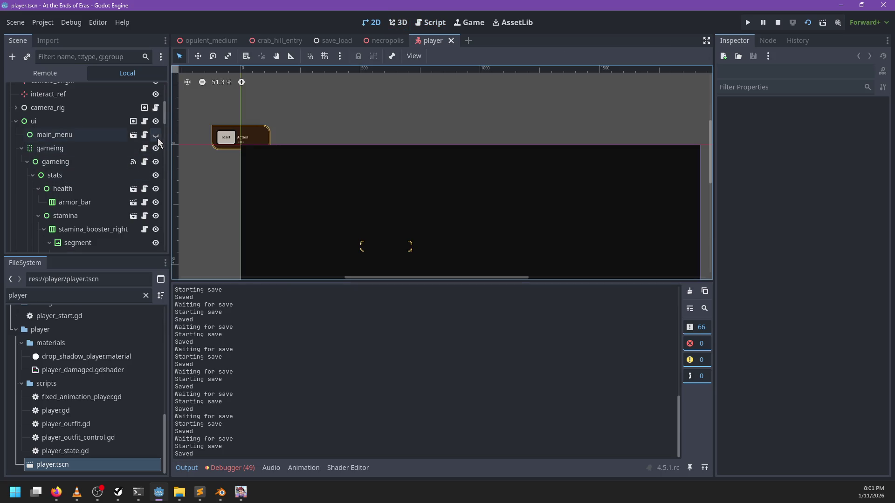
Step: Collapse the gameing node's children and select the fade overlay node
scroll(132, 152, "down", 1)
scroll(43, 166, "up", 1)
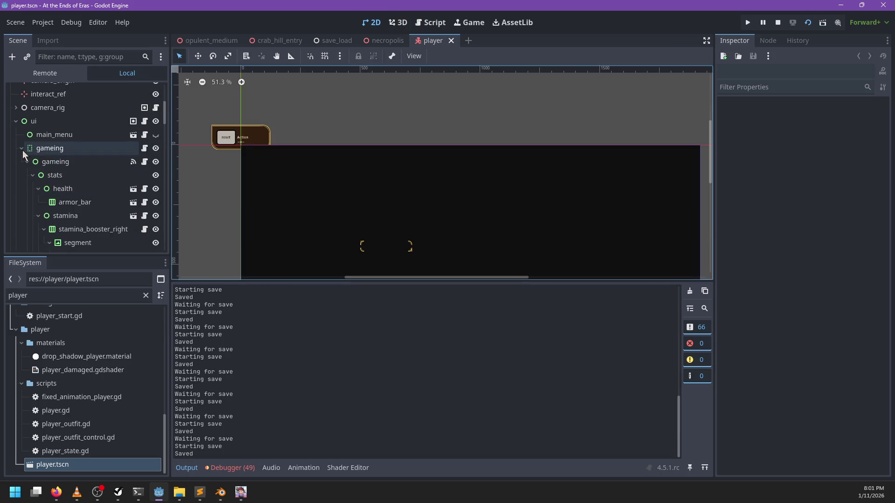
left_click(22, 149)
scroll(373, 179, "down", 5)
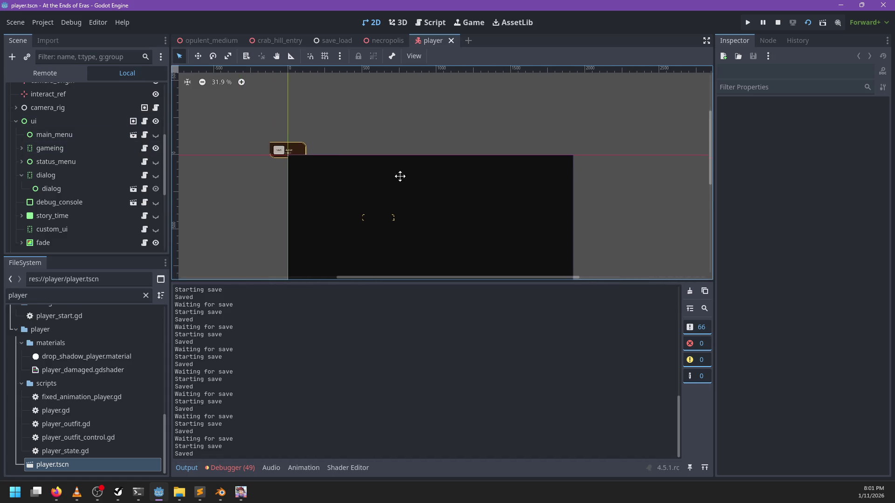
left_click(379, 158)
Step: Set fade's Mouse Filter to Ignore and its recursive mouse behavior to Disabled
scroll(96, 227, "down", 1)
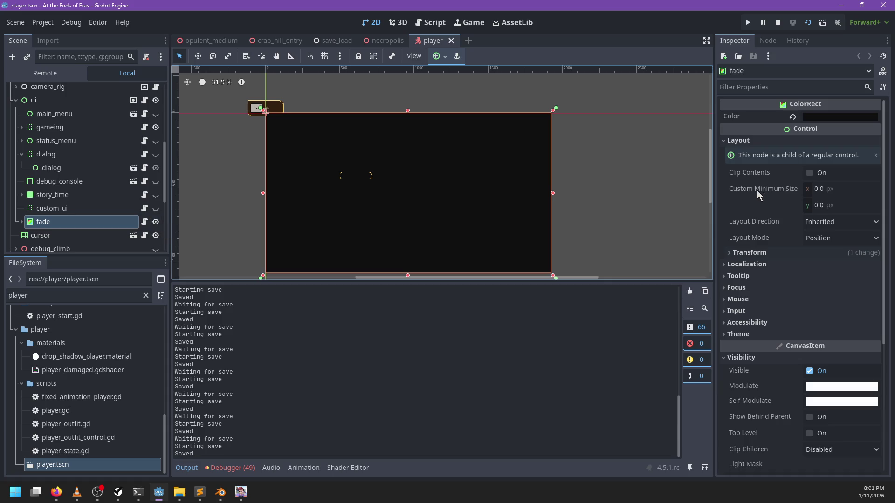
scroll(782, 293, "down", 5)
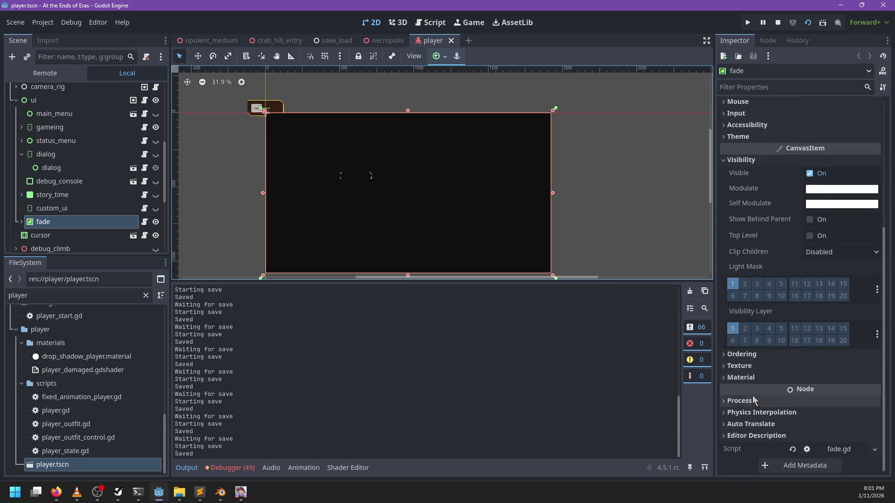
scroll(748, 192, "up", 1)
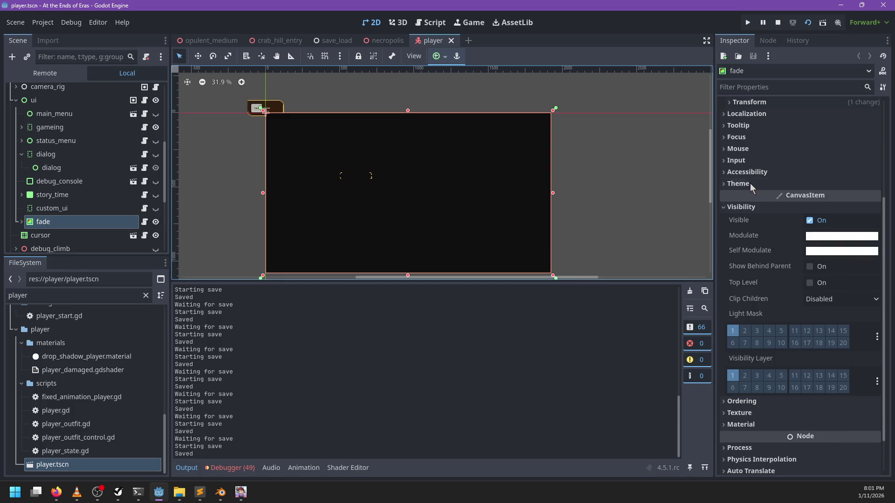
left_click(736, 149)
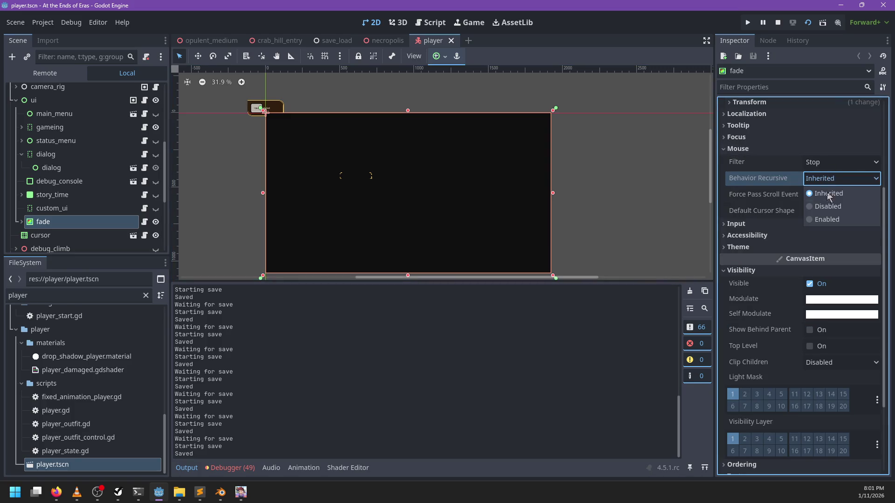
left_click(826, 206)
left_click(817, 163)
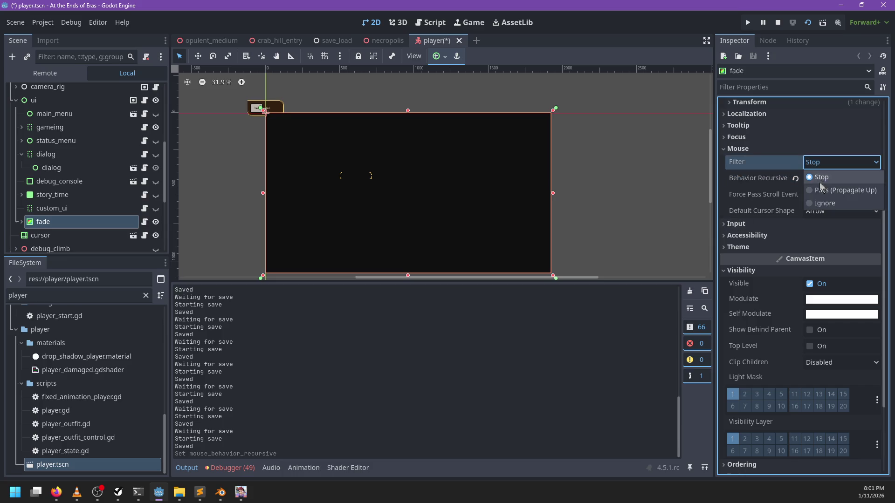
left_click(820, 205)
Step: Save player.tscn and hide the fade overlay in the editor
key("ctrl+s")
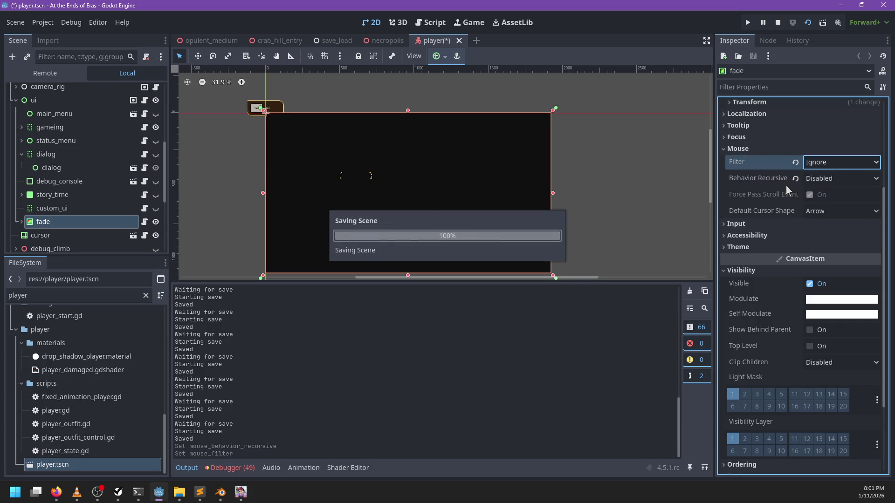
scroll(104, 211, "up", 1)
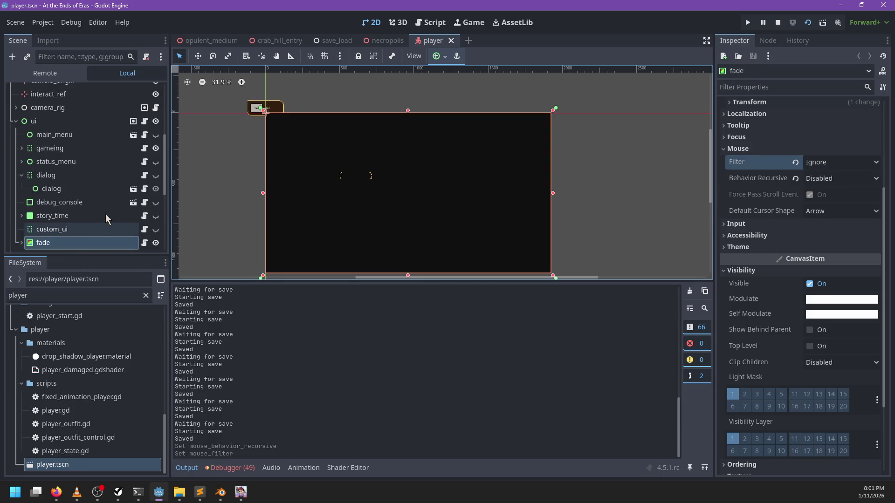
left_click(156, 243)
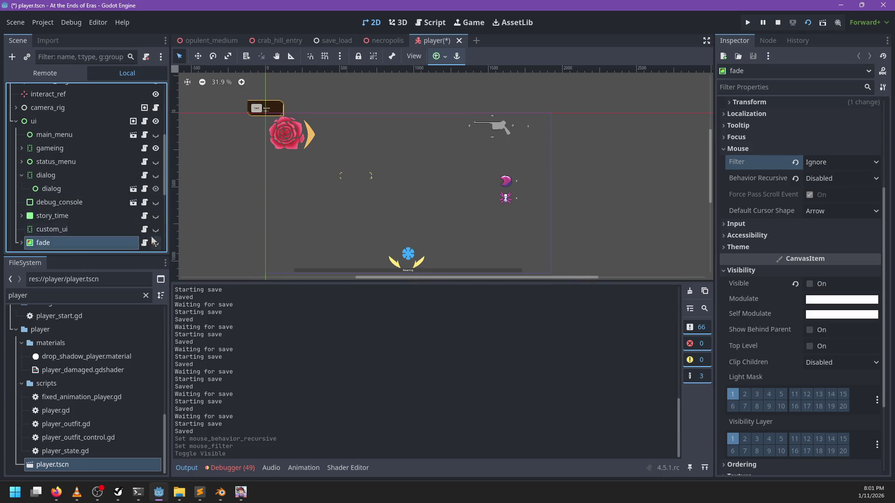
Step: Select the ArrowRight arrow and expand its Transform settings
left_click(50, 148)
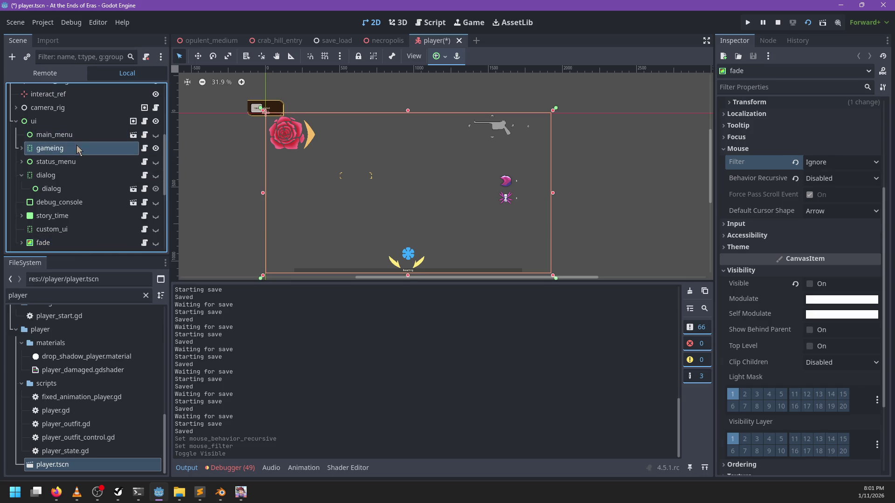
scroll(535, 138, "up", 3)
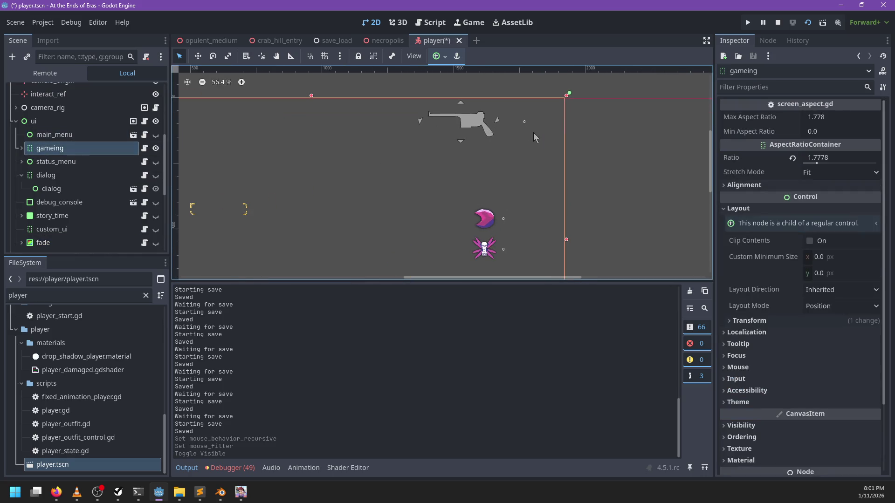
scroll(502, 124, "up", 1)
left_click(498, 123)
scroll(111, 237, "down", 3)
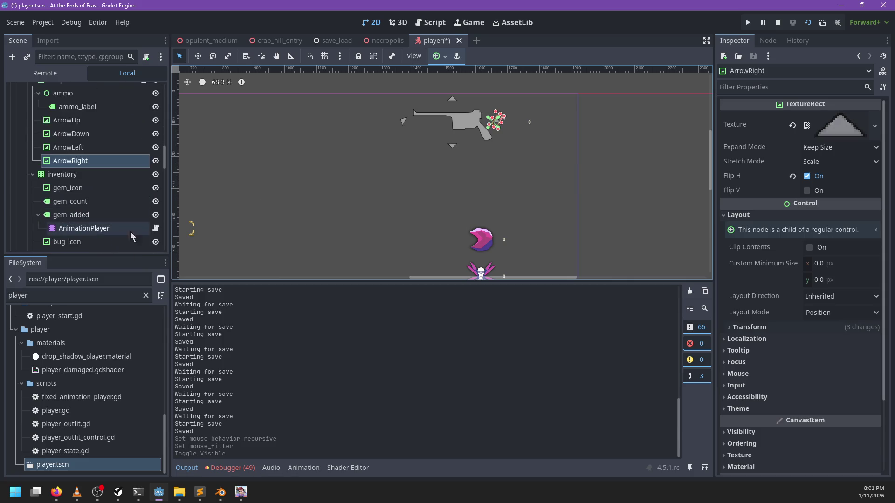
scroll(788, 289, "down", 4)
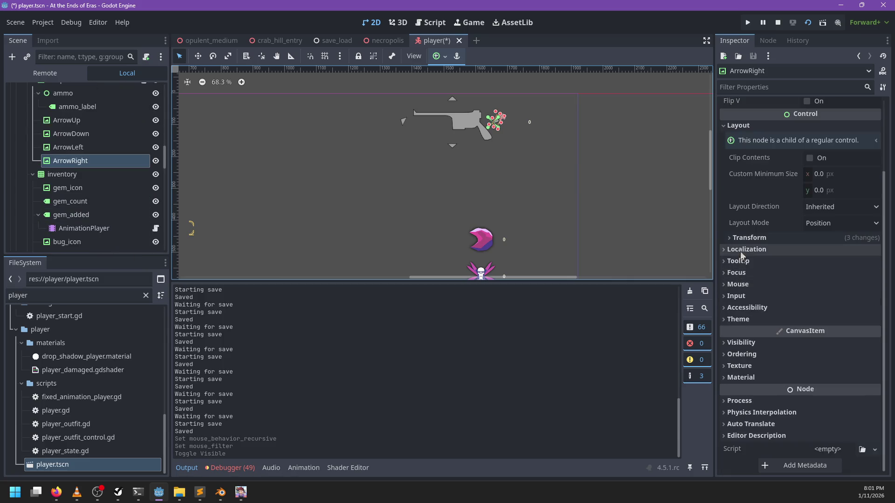
left_click(746, 239)
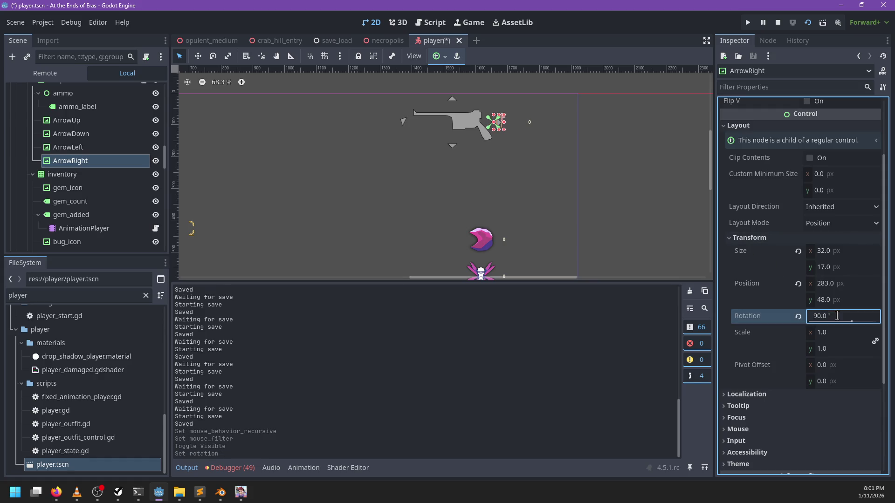
scroll(612, 142, "up", 1)
Step: Set ArrowLeft's rotation to 90 and save the player scene
left_click(70, 146)
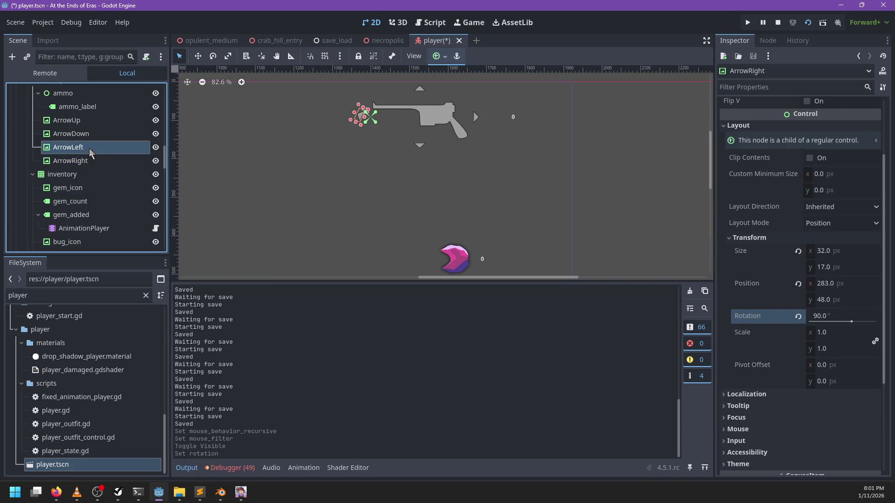
left_click(764, 328)
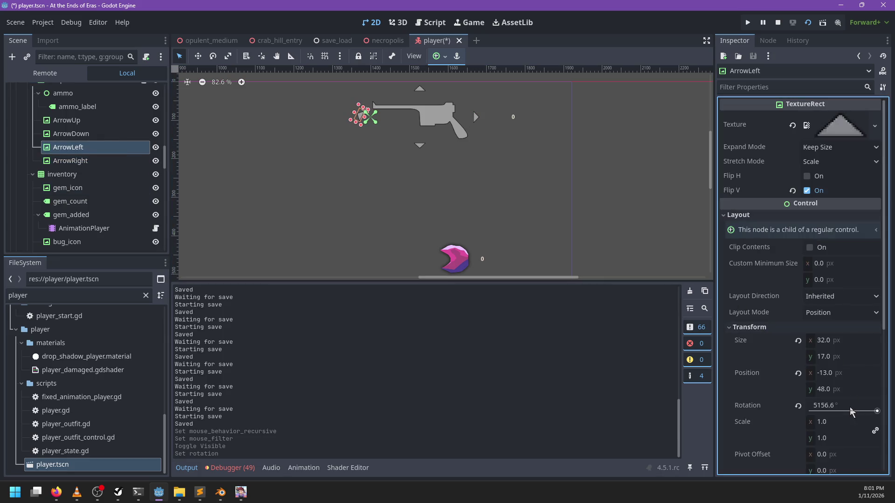
key("ctrl+s")
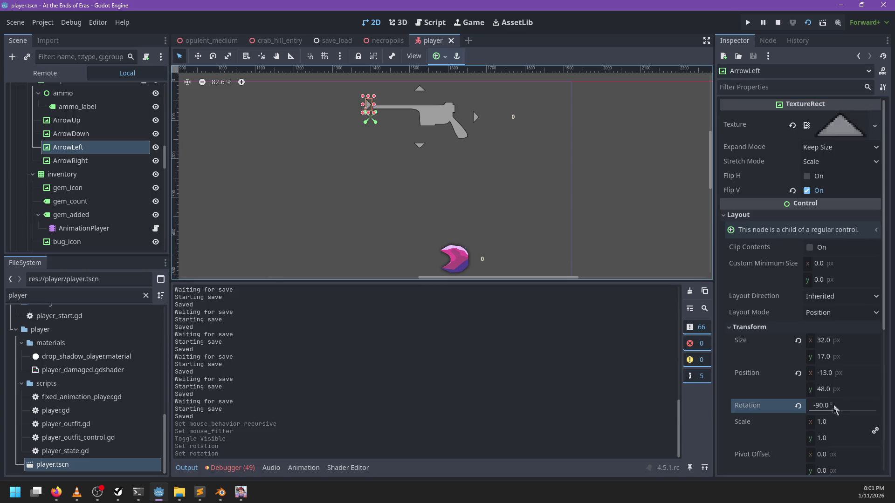
scroll(382, 156, "up", 2)
scroll(382, 157, "up", 2)
left_click(863, 412)
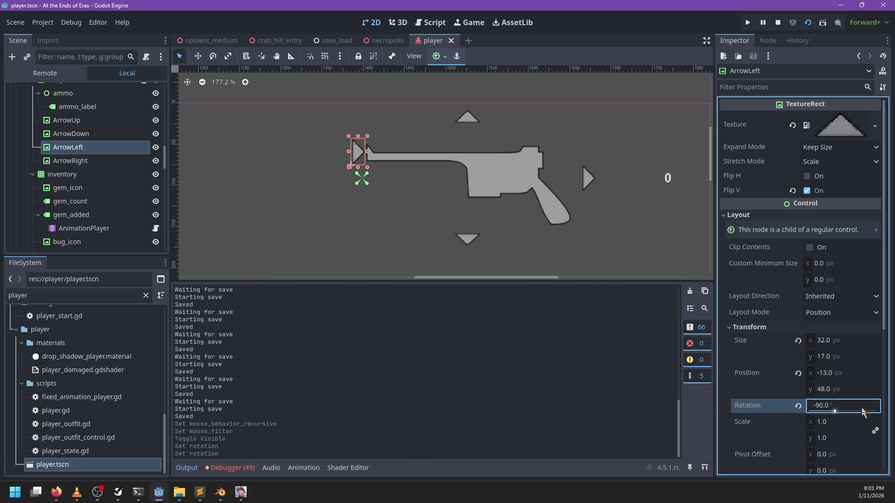
key("Return")
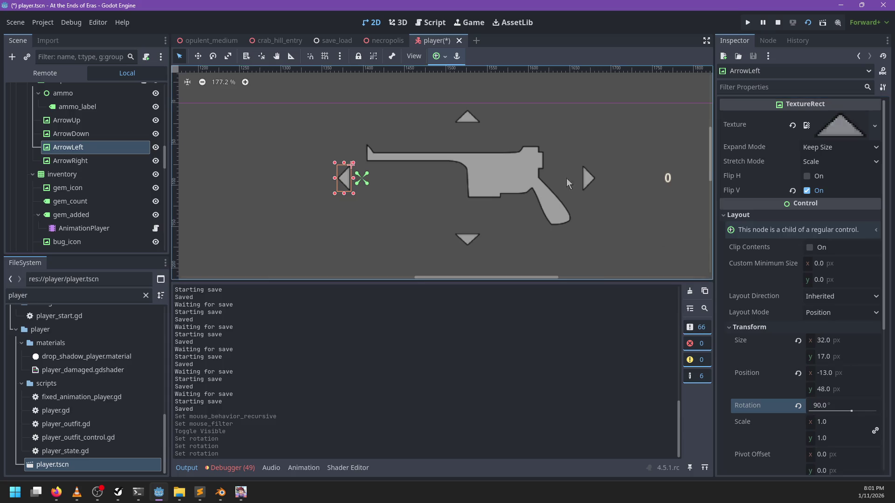
scroll(493, 177, "down", 2)
key("ctrl+s")
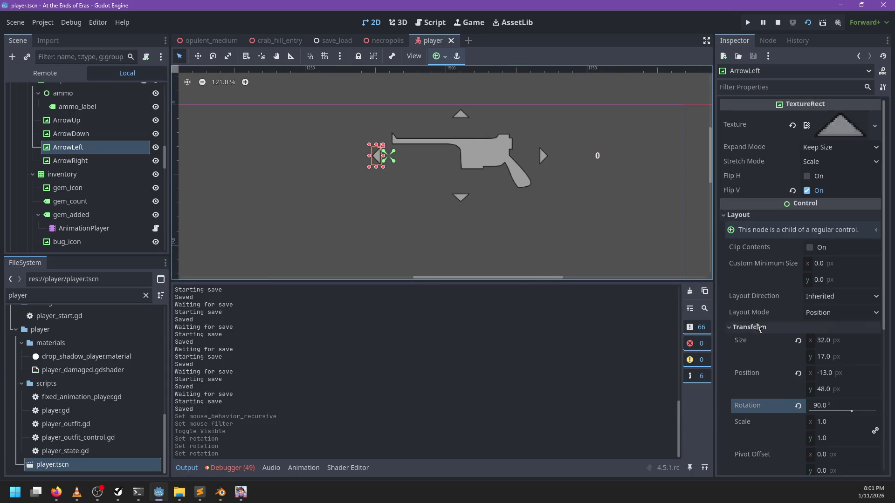
Step: Compare ArrowRight's settings with ArrowLeft, then resume the running game
scroll(758, 328, "down", 4)
left_click(79, 160)
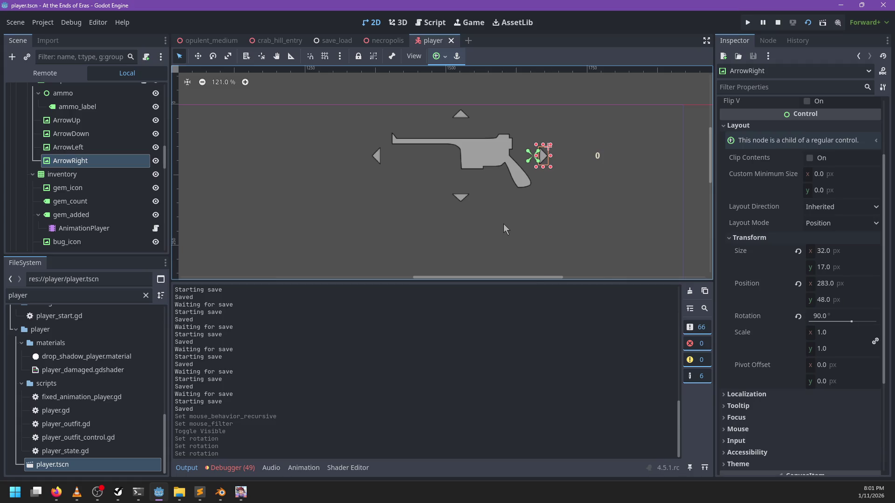
scroll(848, 174, "up", 4)
left_click(82, 147)
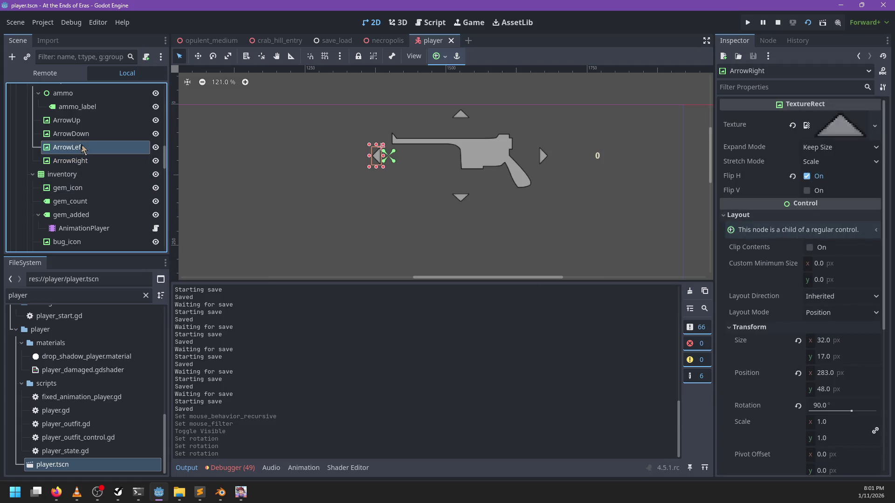
scroll(788, 196, "up", 4)
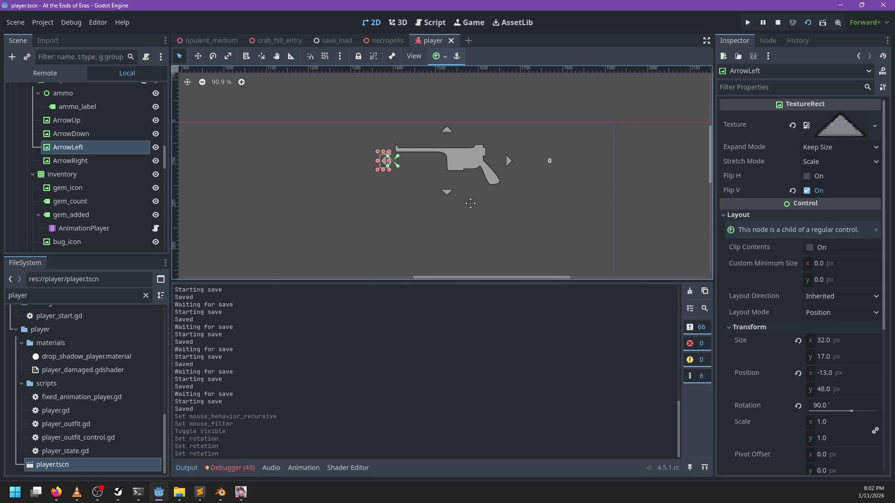
key("alt+Tab")
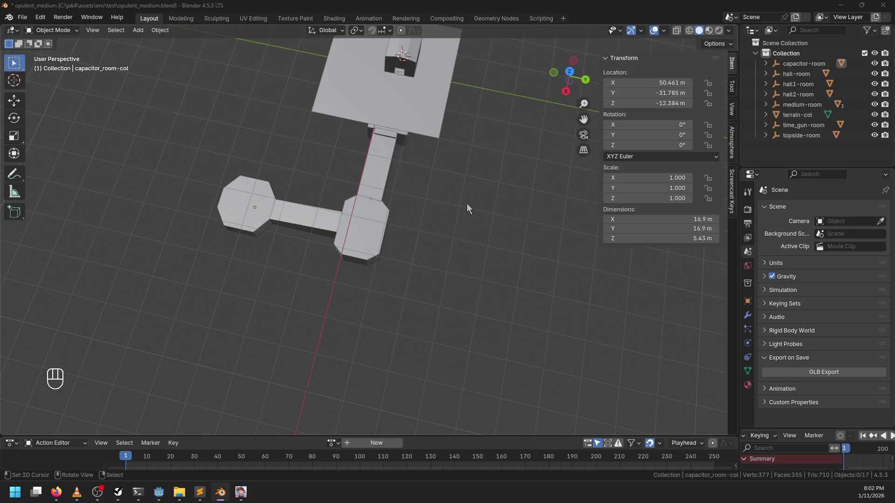
key("alt+Tab")
key("Escape")
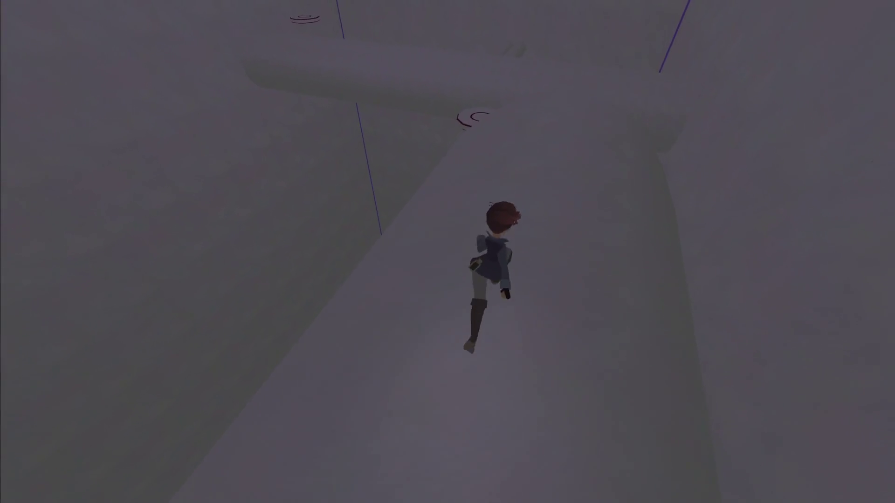
Step: Use slow time to jump up the ring platforms onto the ledge
key("shift")
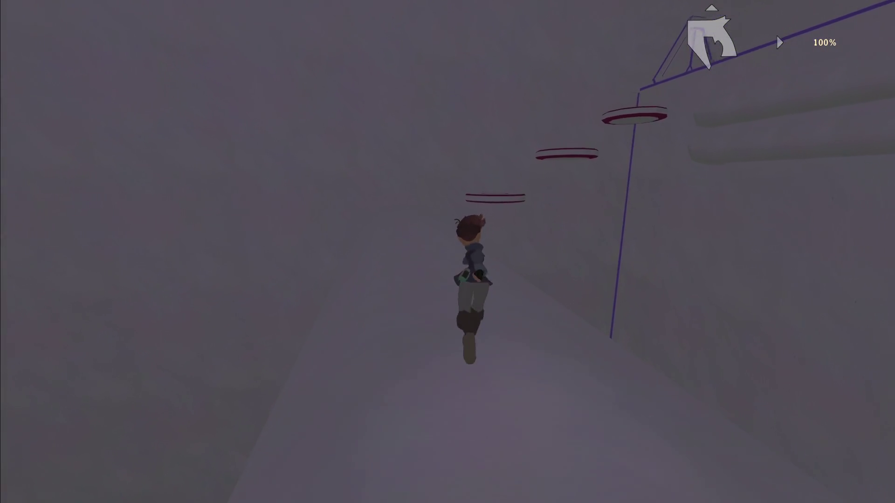
key("shift")
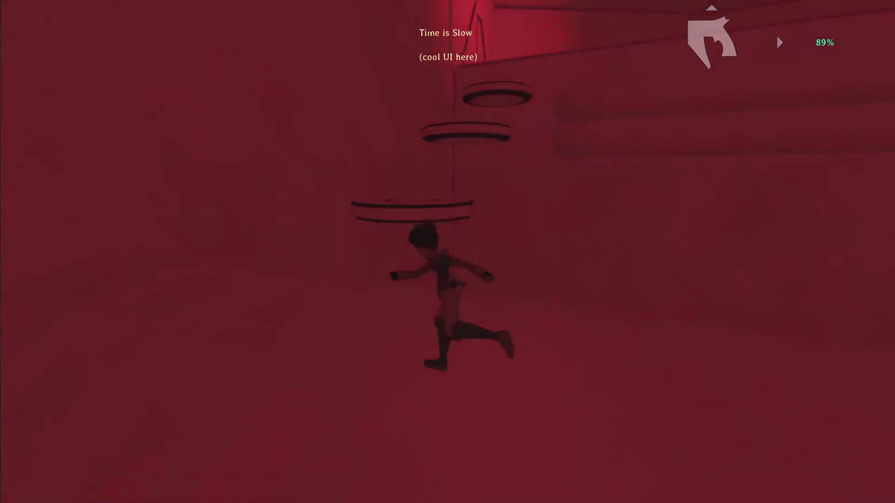
key("space")
key("space")
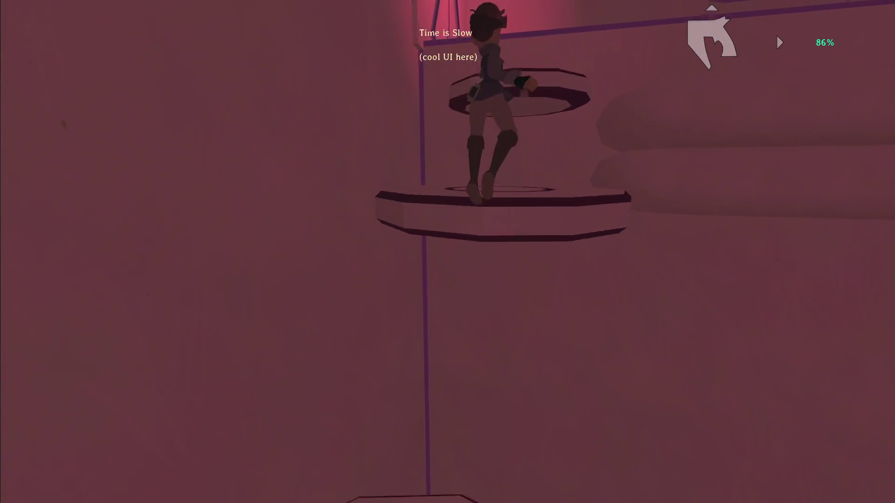
key("space")
key("space")
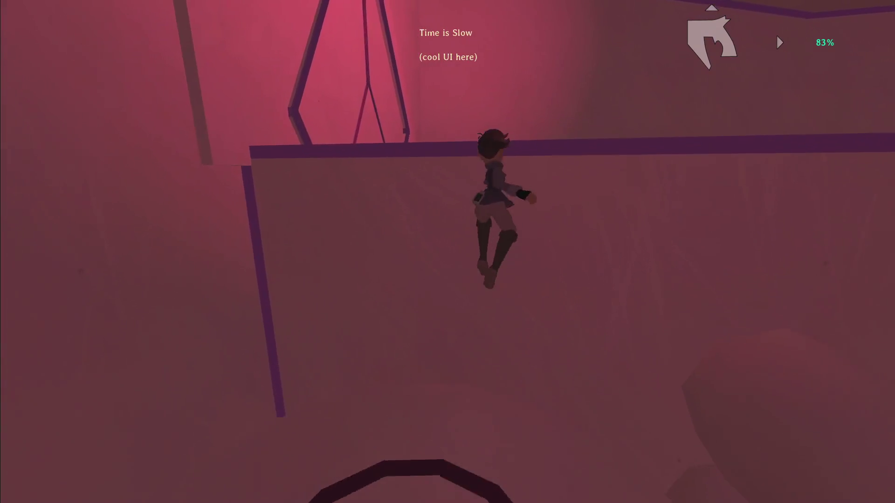
key("space")
key("shift")
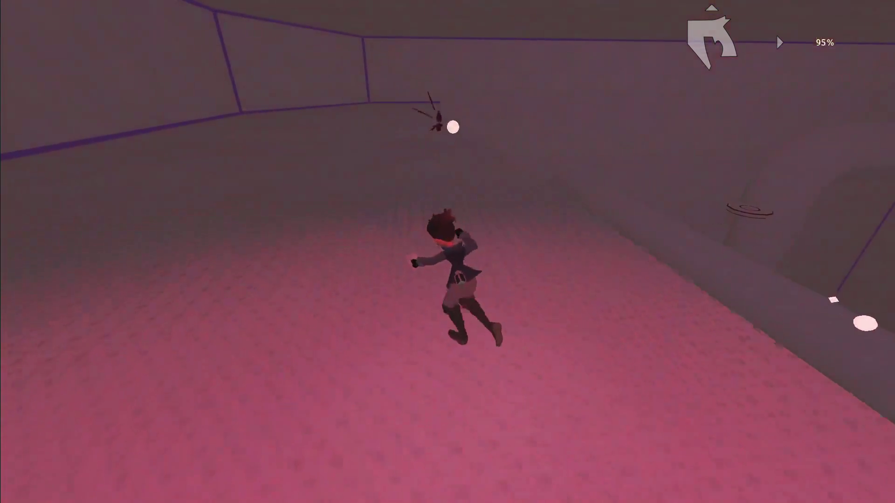
key("w")
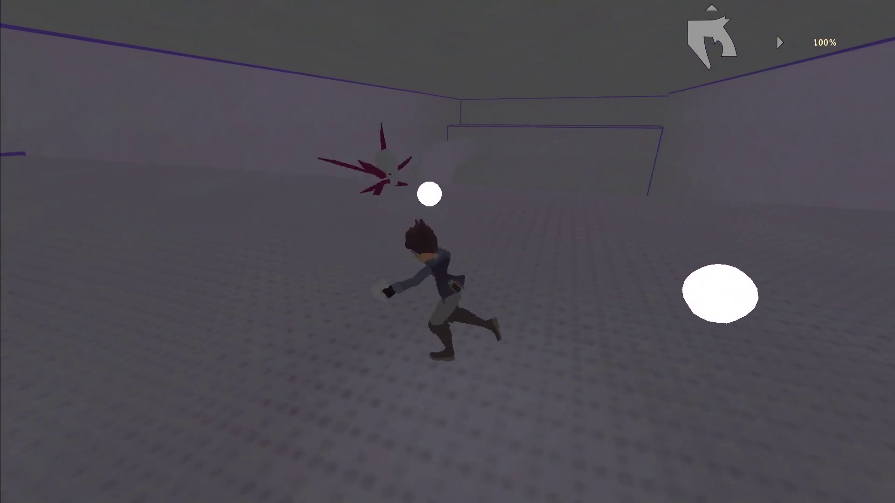
Step: Kick the spiky enemy in slow time, run through the triangular doorway, and pause
key("shift")
key("w")
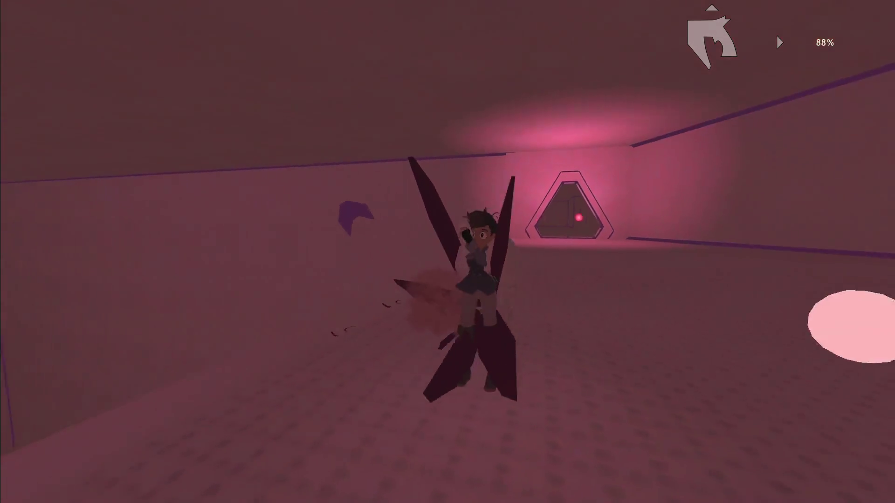
key("w")
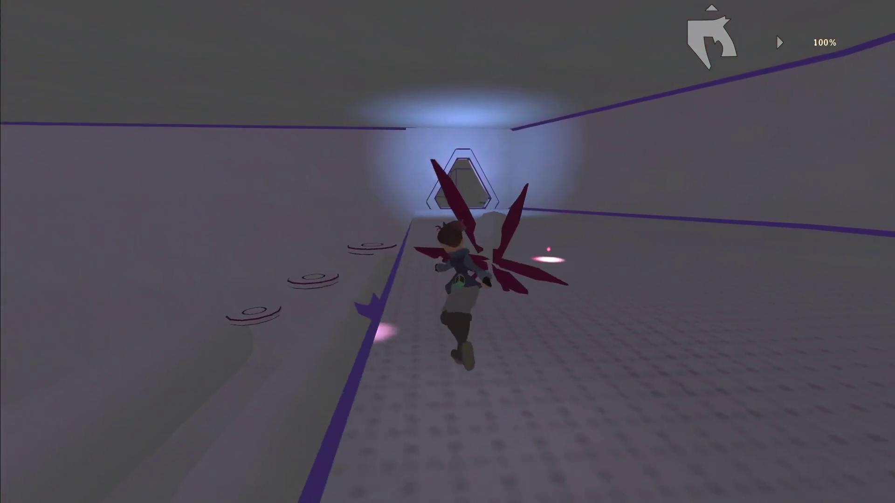
key("w")
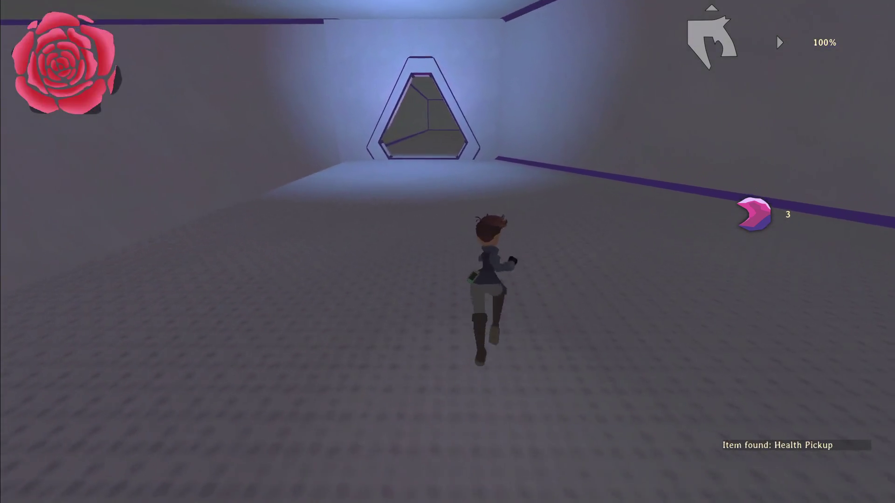
key("w")
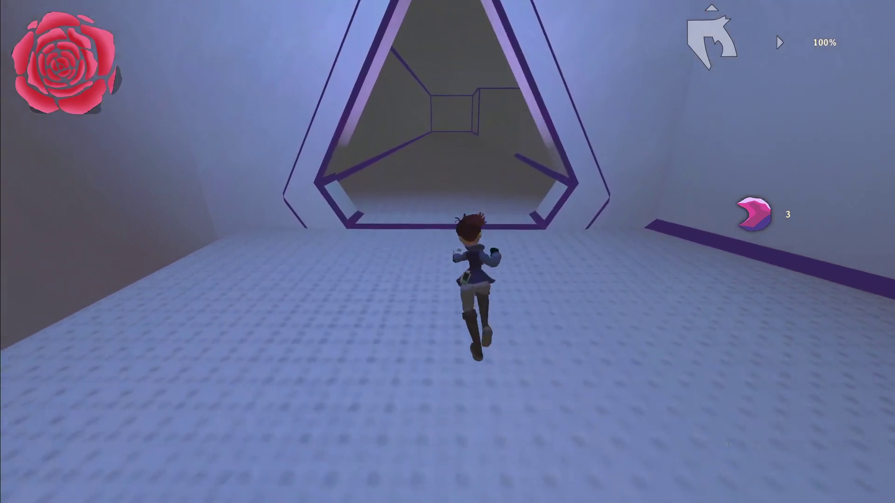
key("w")
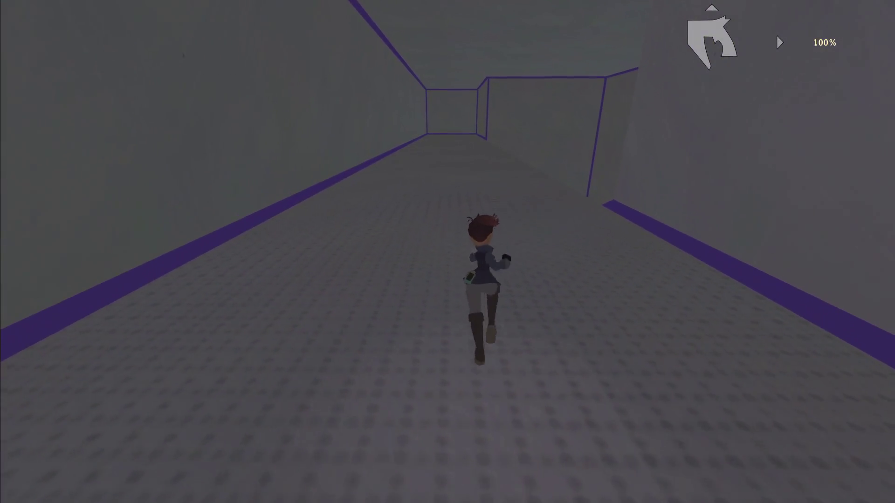
key("w")
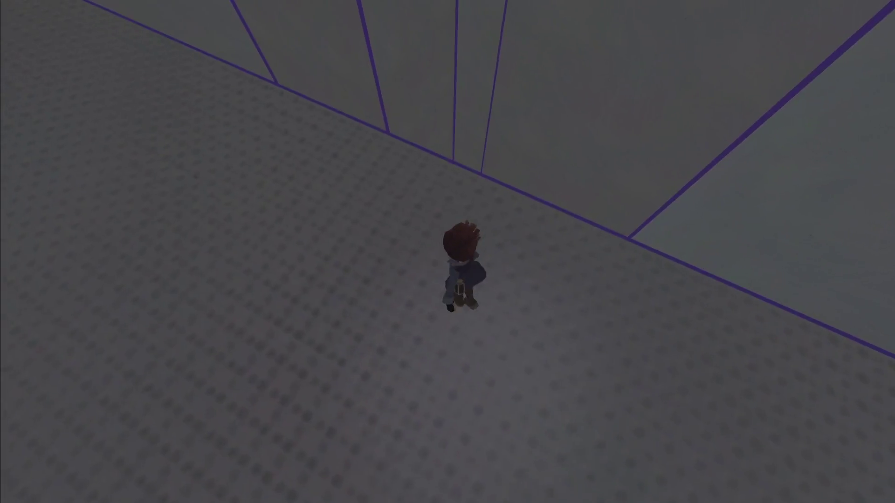
key("Escape")
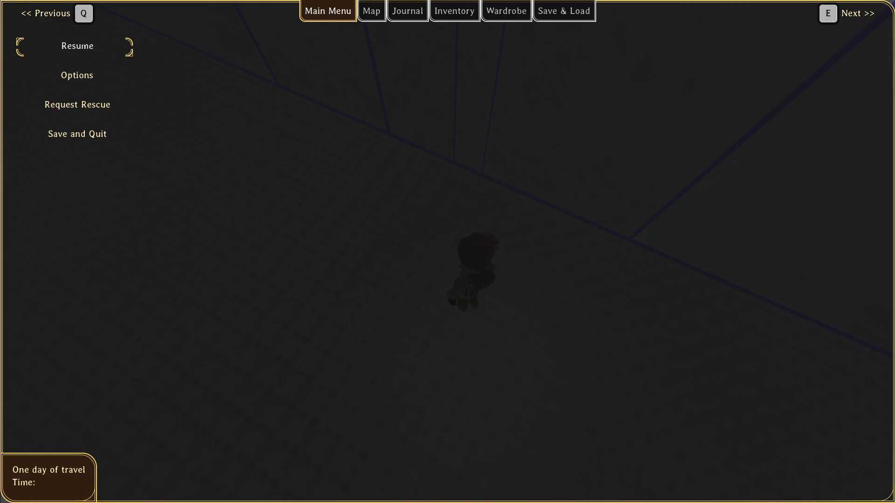
Step: Resume and cross the hexagonal platforms through the gate into the next corridor
left_click(110, 47)
key("w")
key("w")
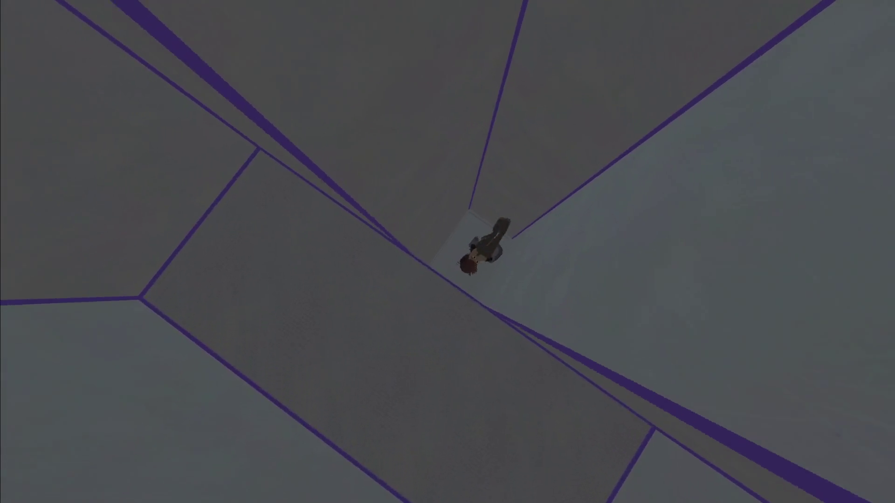
key("w")
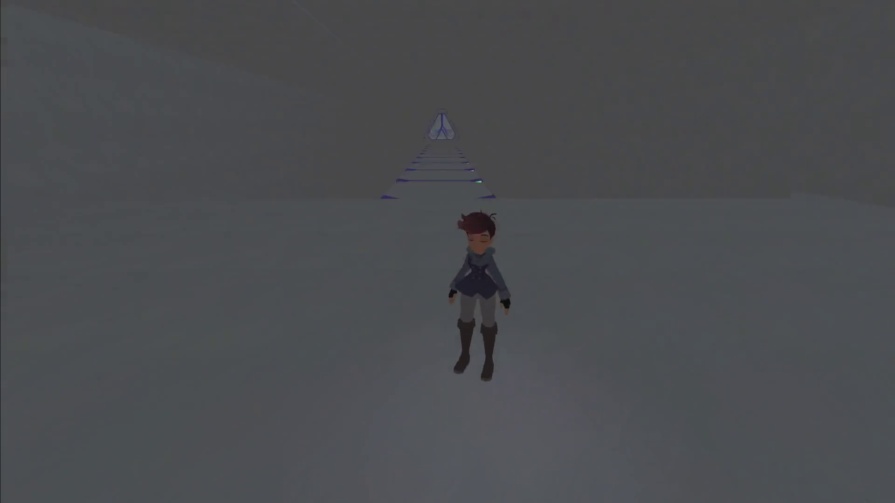
key("w")
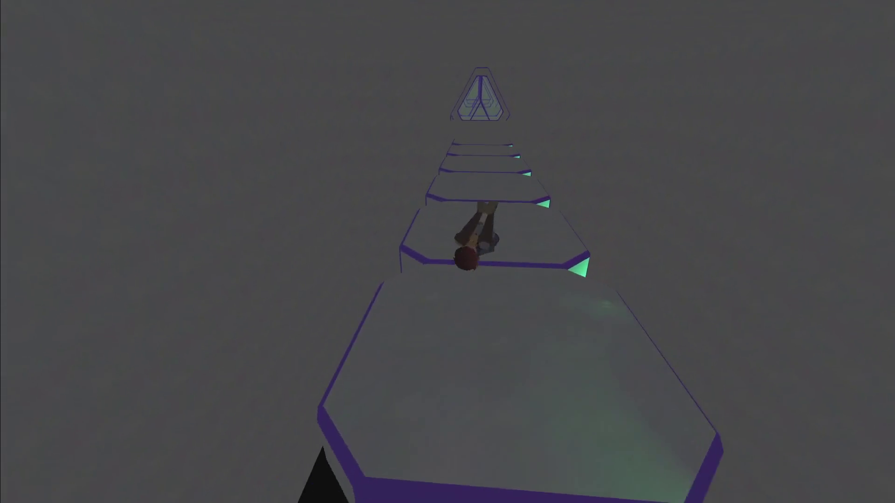
key("w")
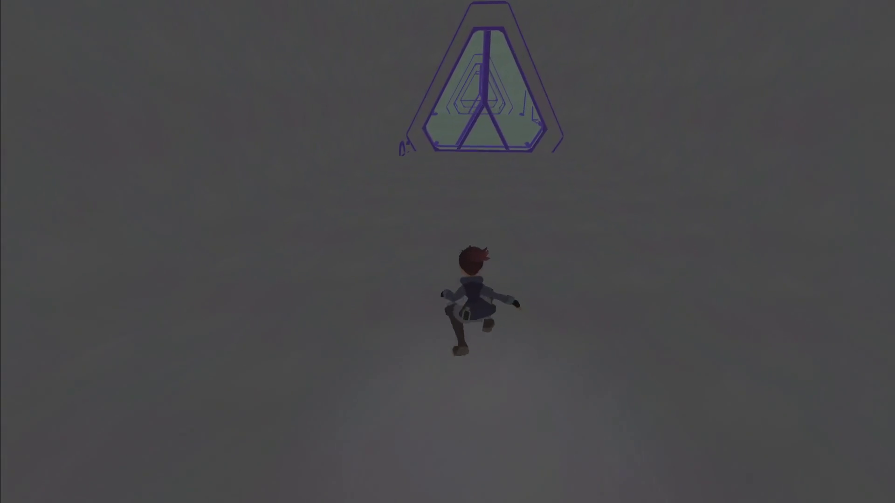
key("w")
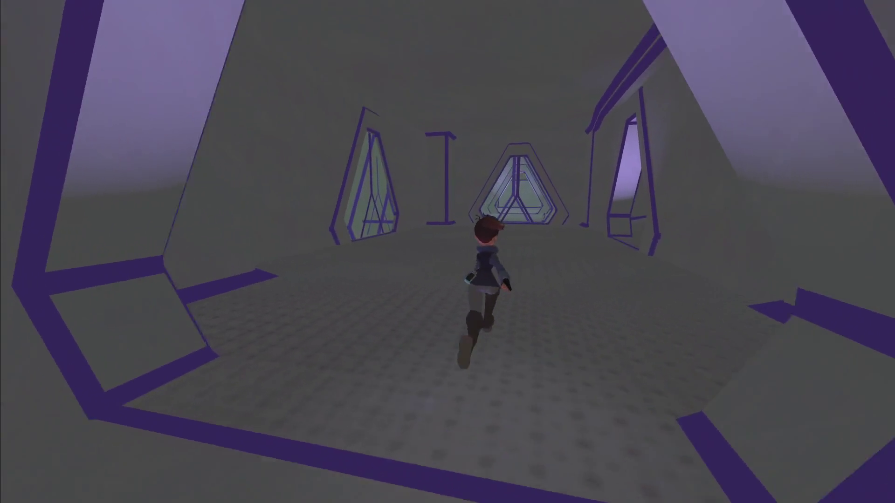
key("w")
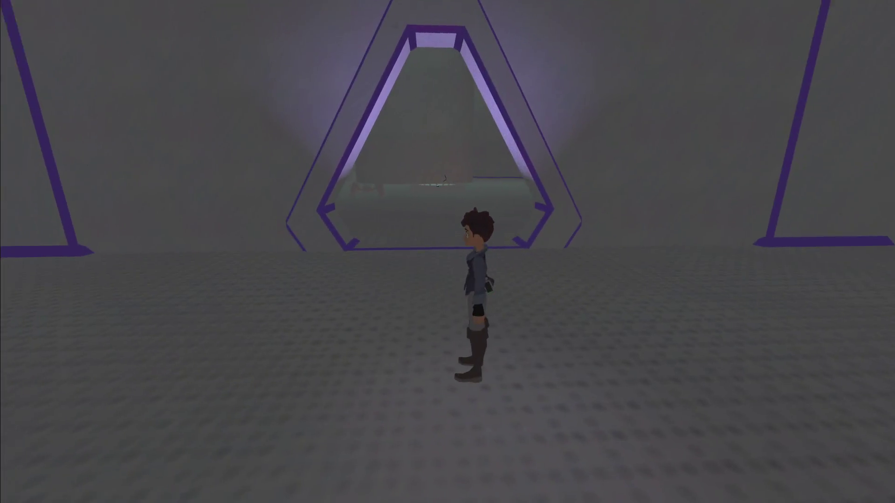
Step: Run through the purple gates into the domed room, pause, and switch to Sublime Text
key("w")
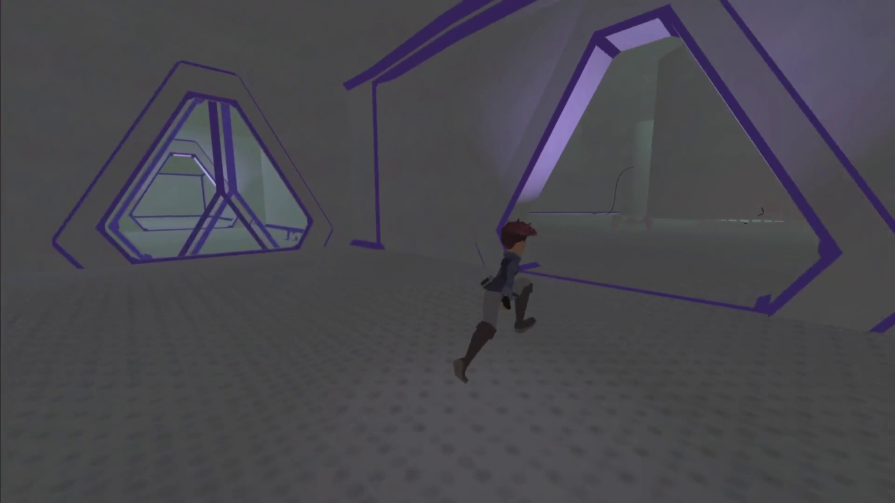
key("w")
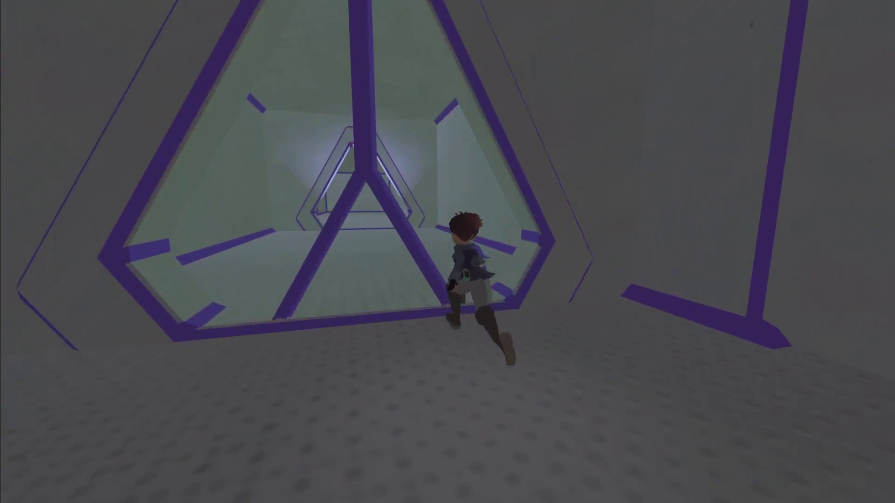
key("w")
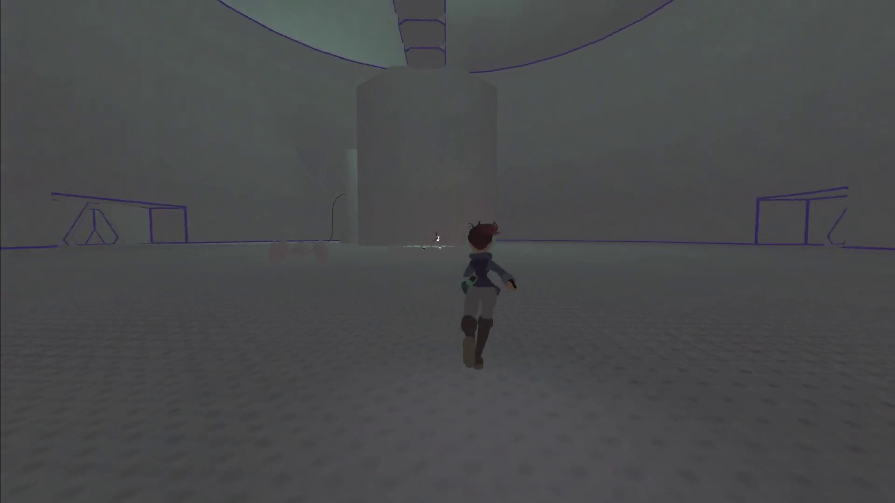
key("w")
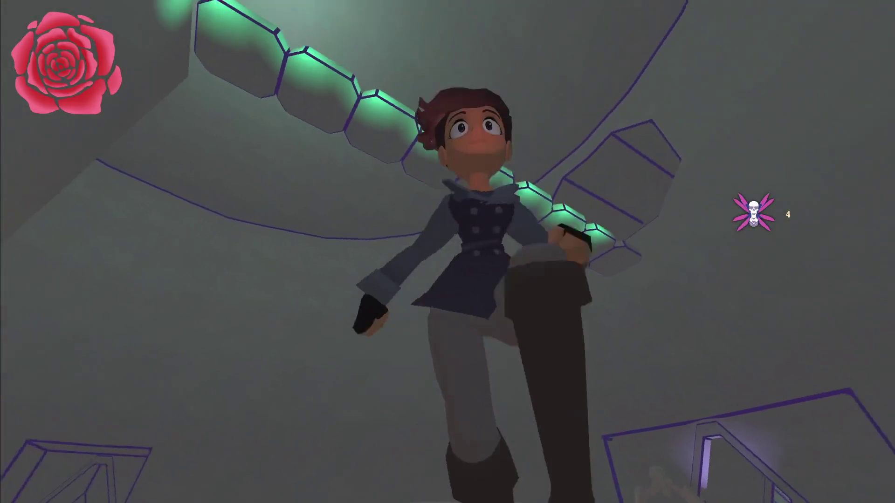
key("Escape")
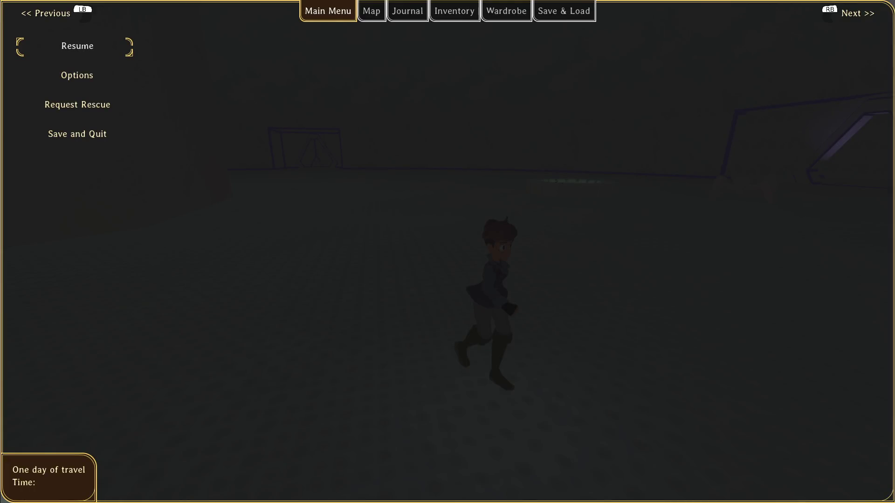
key("alt+Tab")
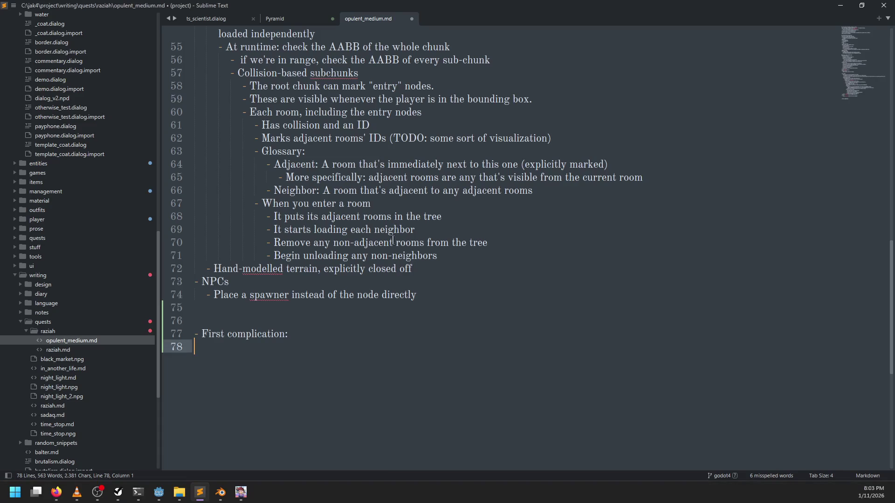
Step: Replace the First complication line with a '## Redesigning the Necropolis:' heading
left_click_drag(293, 369, 289, 320)
key("BackSpace")
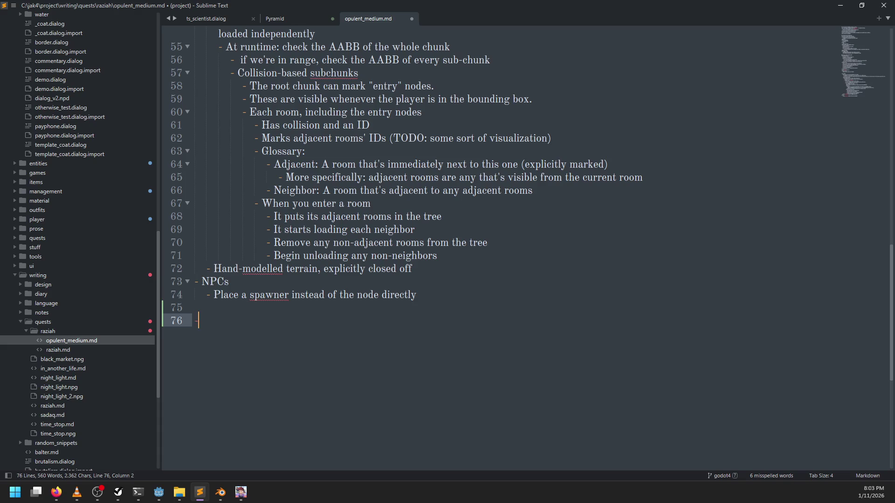
type("designing the Nec")
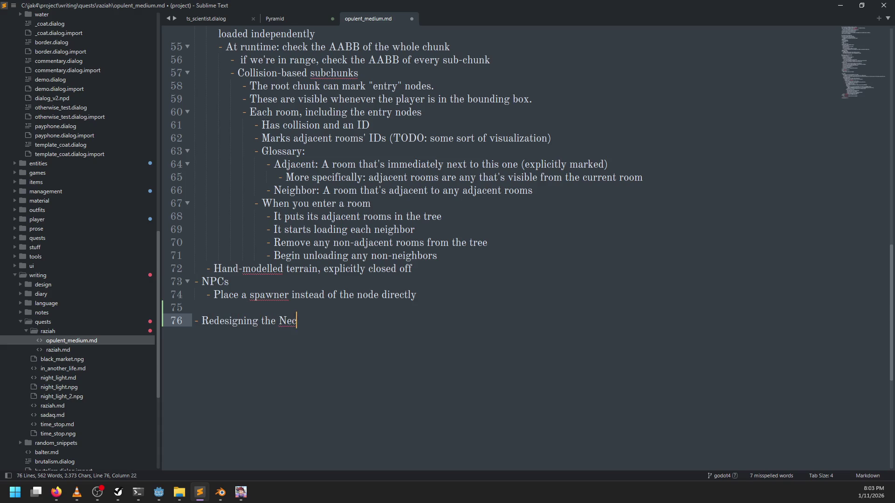
type("olis:")
key("Return")
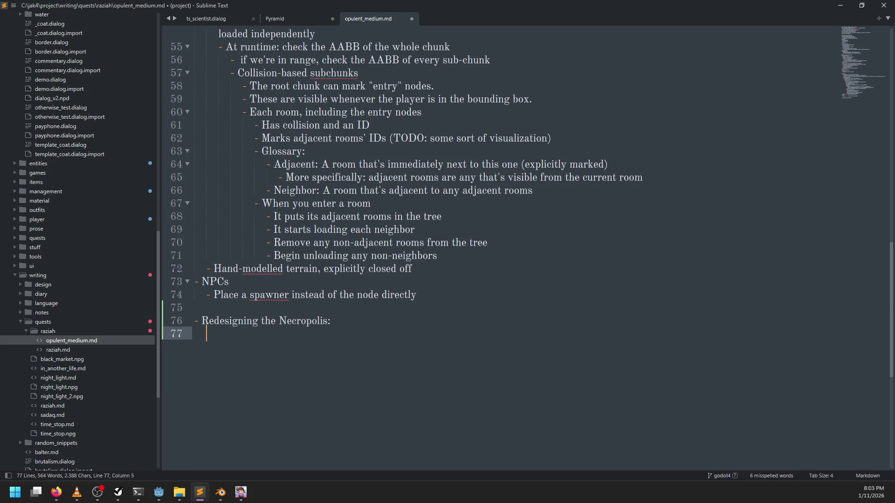
key("Up")
key("Right")
key("Right")
key("BackSpace")
key("BackSpace")
type("##")
Step: Add 'Things to fix:' with 'Contextualize the place: what is it?' and 'Identifiable landmarks'
key("Down")
type("Things to fix:")
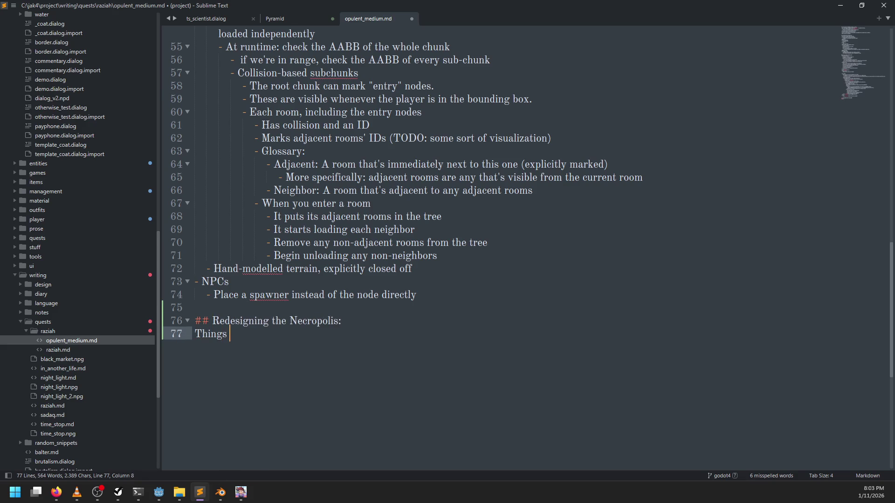
key("Return")
type("- ")
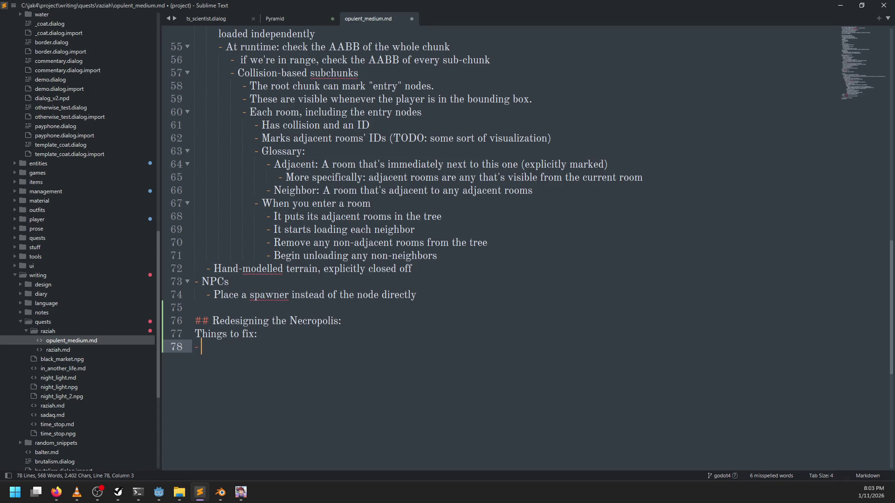
type("Contextualiz")
type("e the pla")
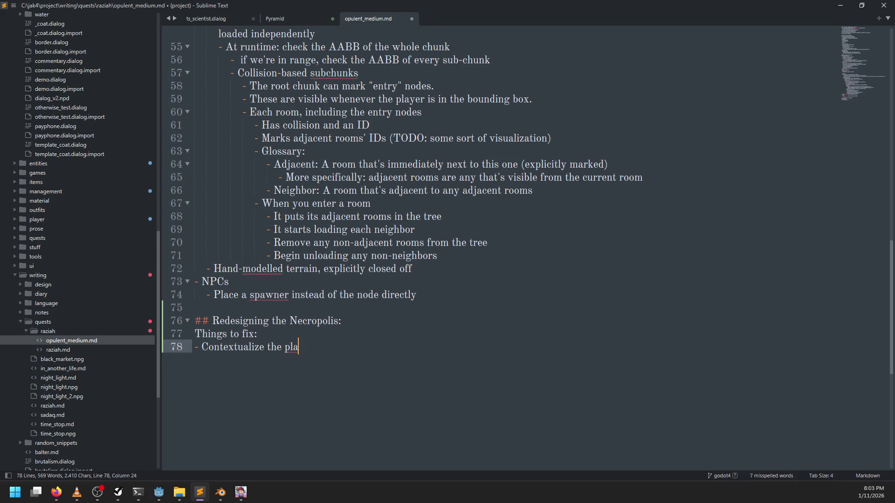
type("ce")
key("Return")
type("- Iden")
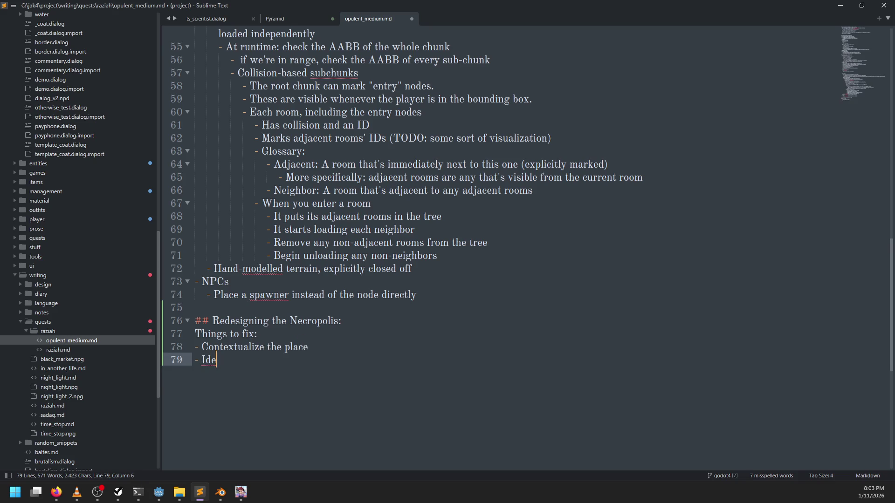
type("tifiab")
type("le landmarks")
key("Return")
type("-")
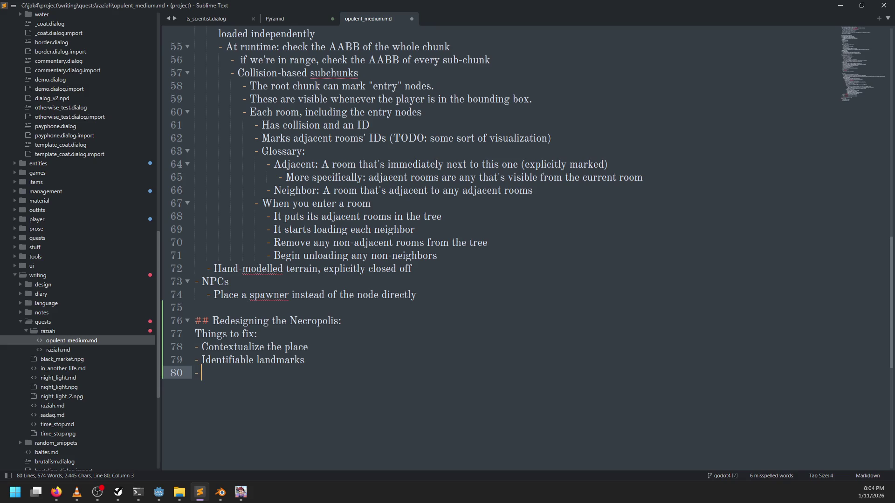
key("Up")
key("Up")
key("ctrl+Right")
key("ctrl+Right")
key("ctrl+Right")
type(": what is it?")
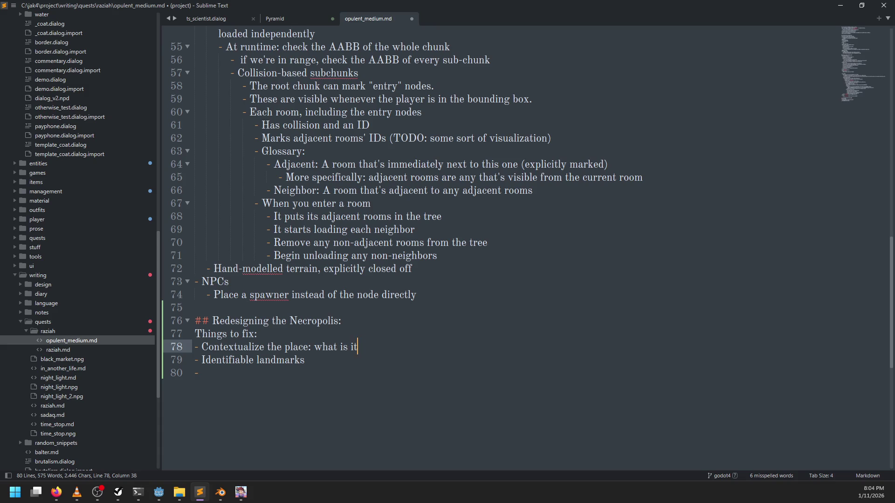
Step: Add 'Things to keep:' with 'The two looping paths' and an indented sub-bullet line
key("Down")
key("Down")
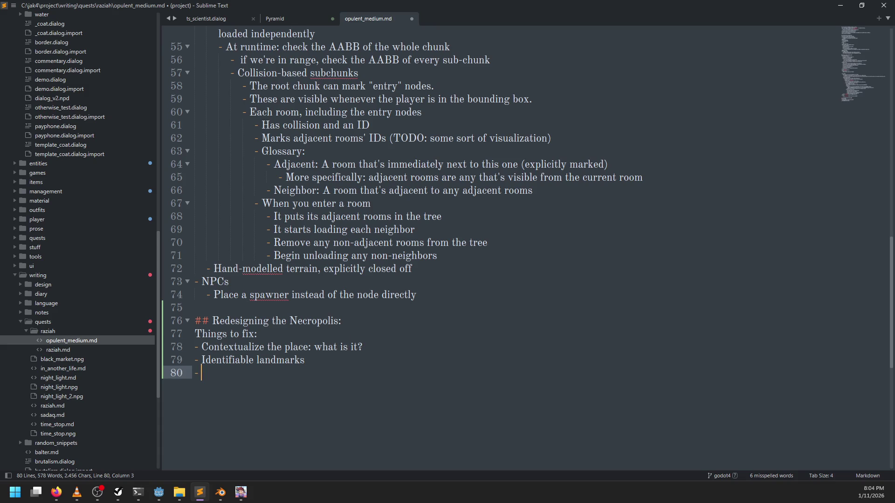
key("BackSpace")
key("BackSpace")
type("Things to keep:")
key("Return")
type("- W")
key("BackSpace")
type("In t")
key("BackSpace")
key("BackSpace")
key("BackSpace")
type("The two looping paths")
key("Return")
key("Tab")
type("-")
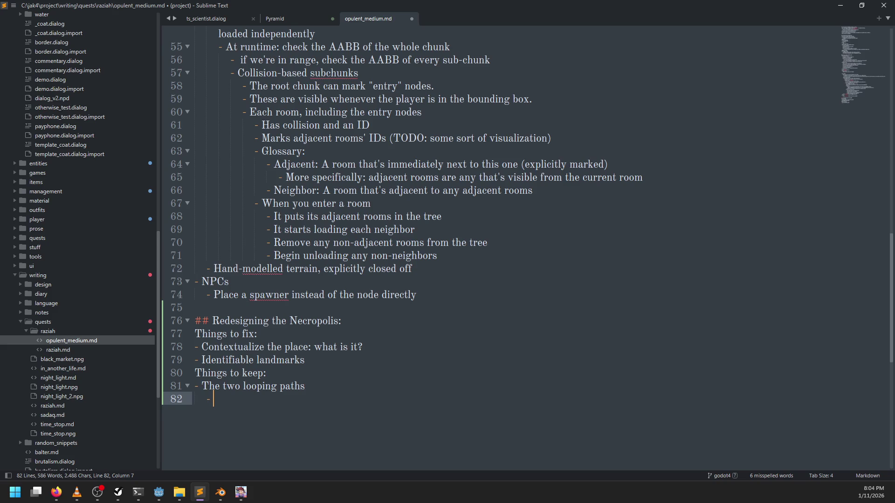
Step: Note wanting a reason to pick one path, making the next harder/easier by changing the environment
type("It's")
key("BackSpace")
key("BackSpace")
key("BackSpace")
type("'d")
type("like there to be a")
type(" reason to do one o")
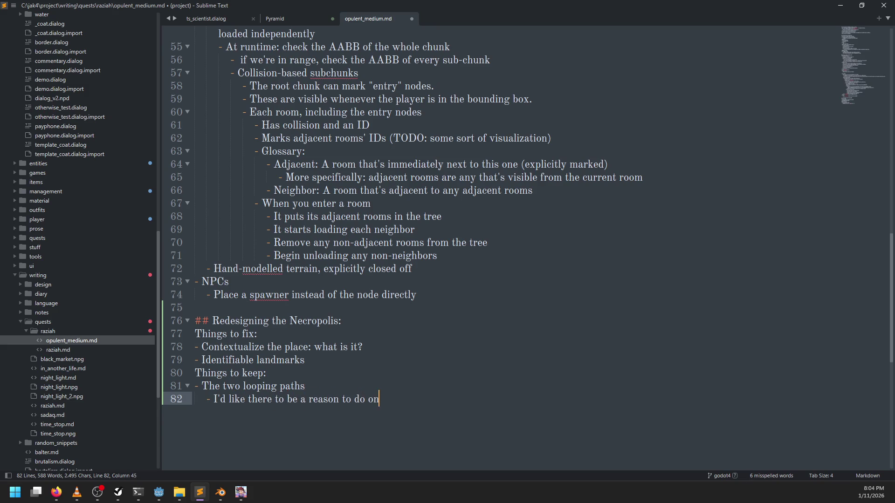
type("ver the other, li")
type("ke making the ne")
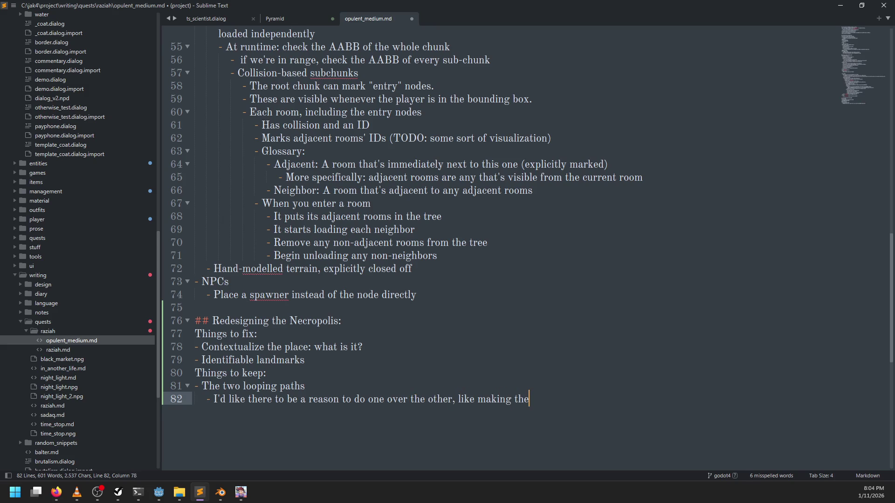
type("xt one mark")
key("ctrl+BackSpace")
type("harder/easi")
type("er")
key("Return")
key("BackSpace")
type("-")
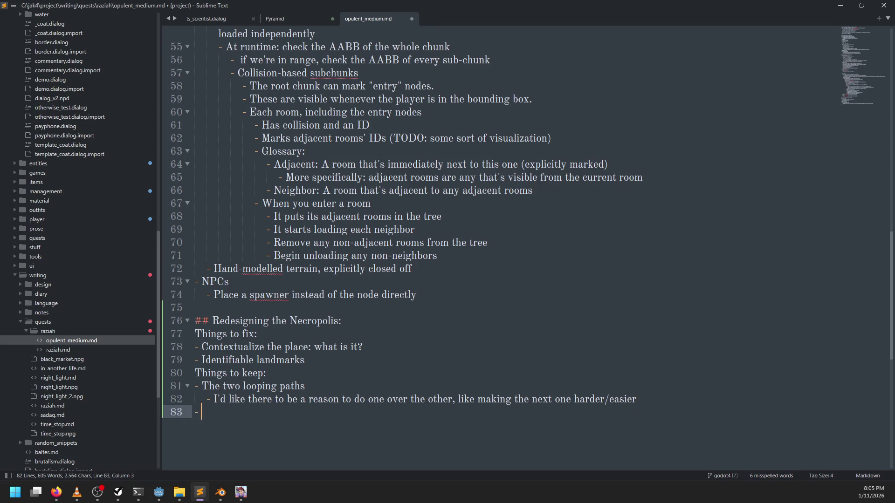
key("Up")
key("End")
type("by changing the environment")
key("Down")
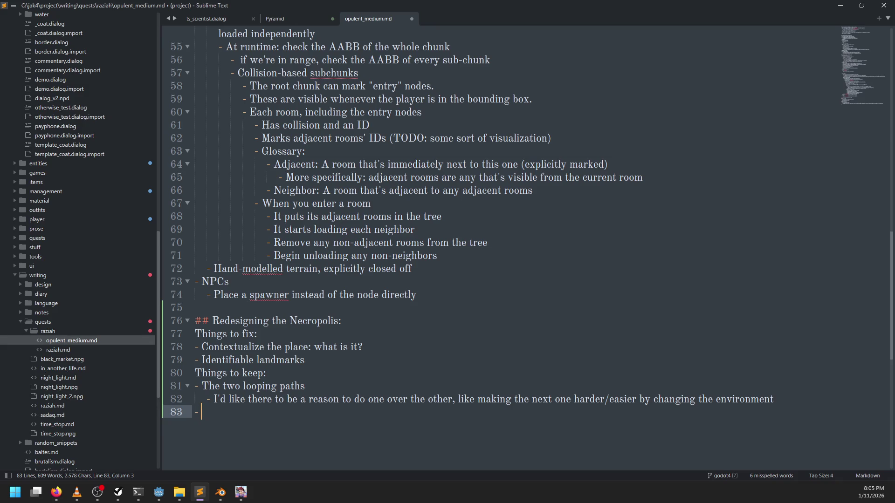
Step: Insert '- No Raziah' under Identifiable landmarks in the things to fix
key("Up")
key("Up")
key("Up")
key("Down")
key("Return")
type("- No Razia")
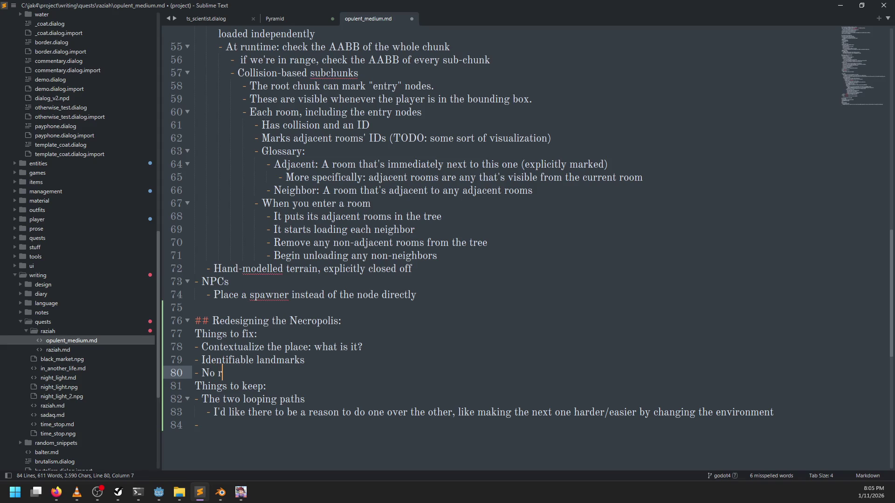
type("h")
key("Down")
key("Down")
key("Down")
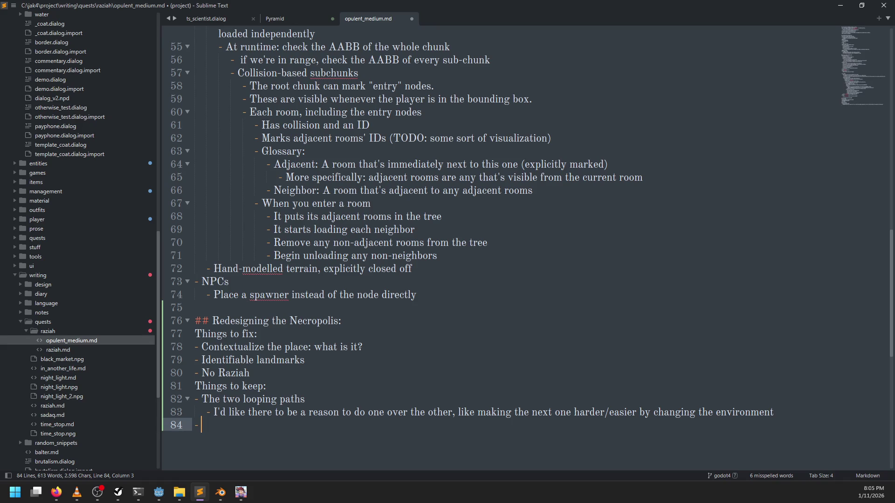
key("Up")
key("Up")
key("Up")
key("End")
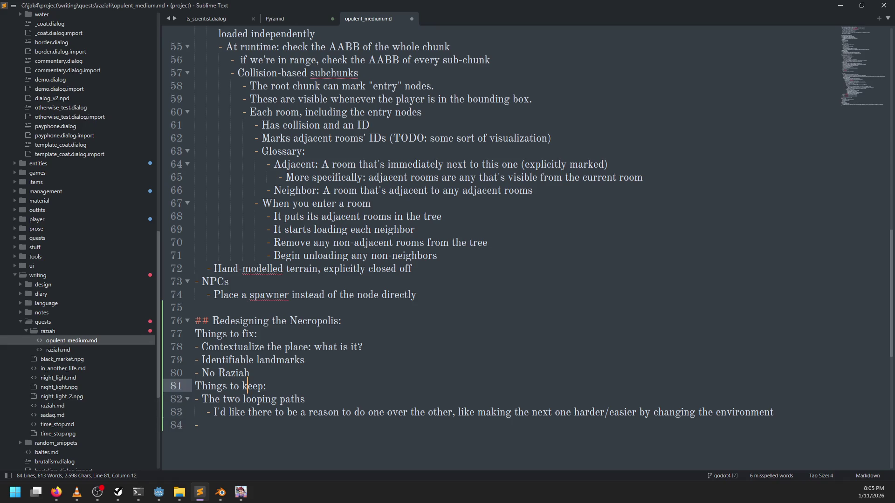
Step: Add bullets under 'Things to keep': One-way passages, timed switch mechanic, falling platforms, and the fans
key("Return")
type("- One-way passages")
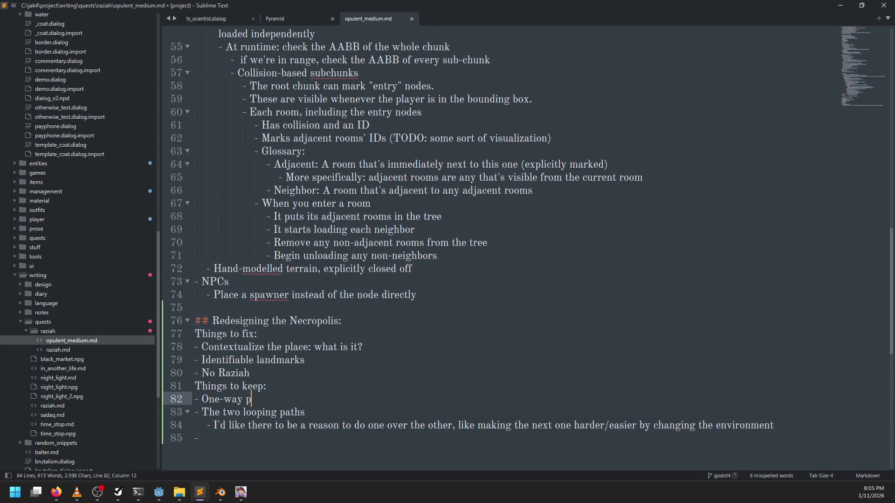
key("Return")
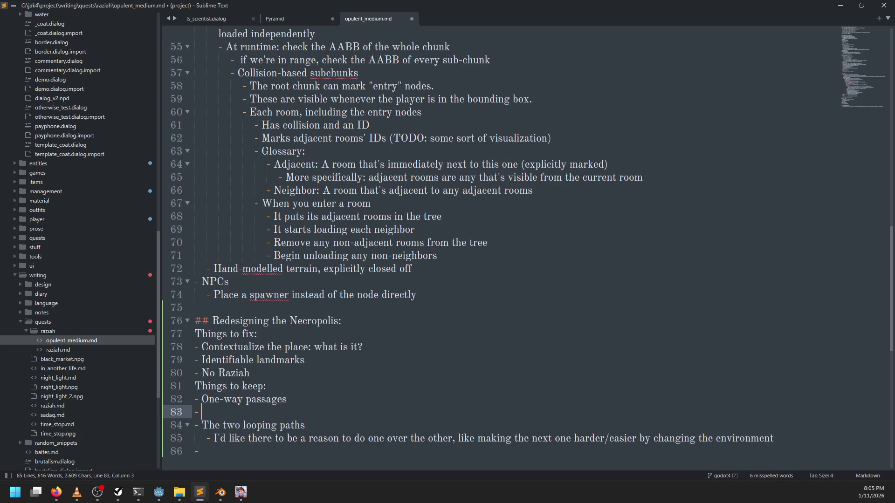
type("The times")
key("BackSpace")
type("d switch m")
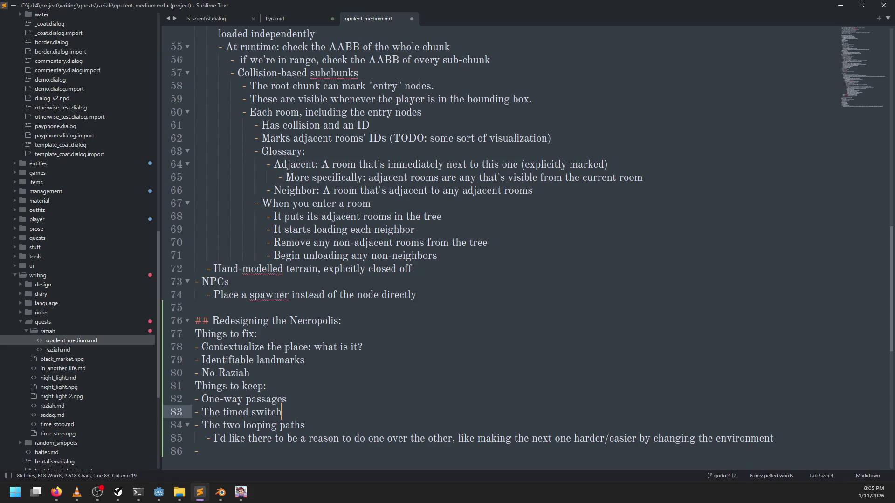
type("echanic")
key("Return")
type("The falling platforms")
key("Return")
type("- The fans")
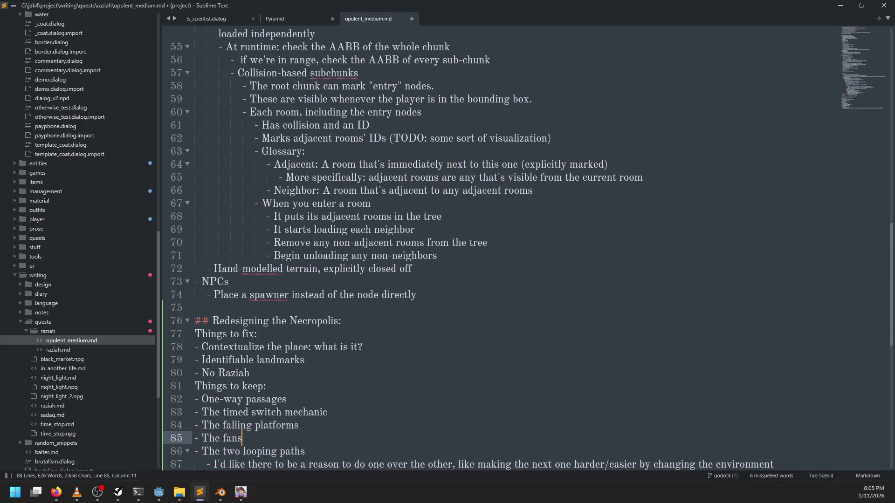
Step: Replace the three mechanic bullets with 'All time-related mechanics' above One-way passages, and save
key("shift+Up")
key("shift+Up")
key("shift+Up")
key("shift+Down")
key("ctrl+shift+Left")
key("ctrl+shift+Left")
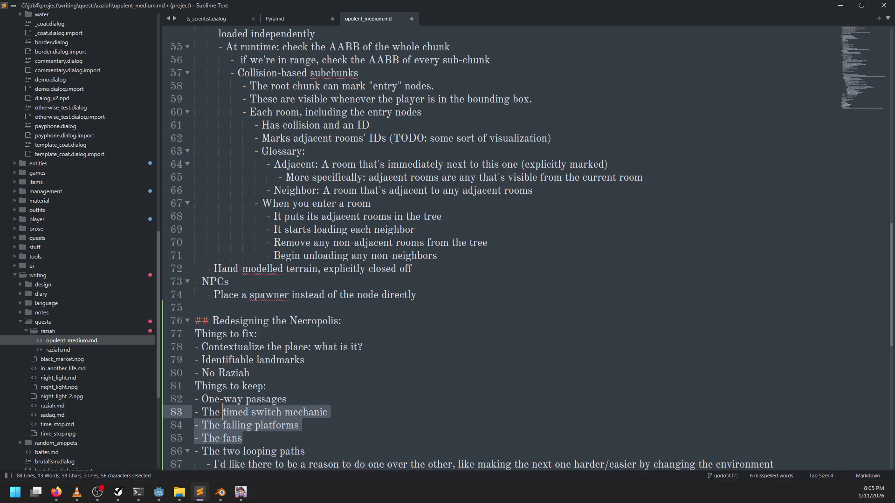
type("All basic mecha")
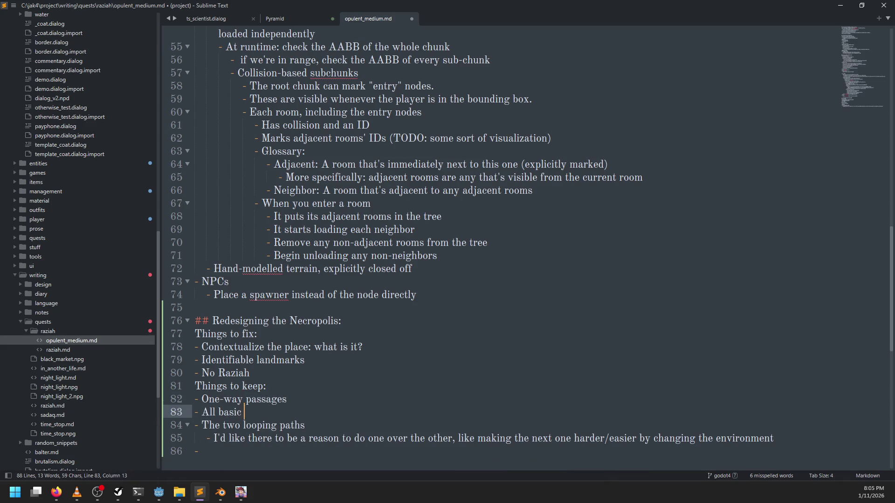
type("nics")
key("ctrl+shift+Up")
key("ctrl+Left")
key("ctrl+Left")
key("ctrl+Right")
key("ctrl+BackSpace")
type("time-related")
key("Down")
key("Up")
key("ctrl+s")
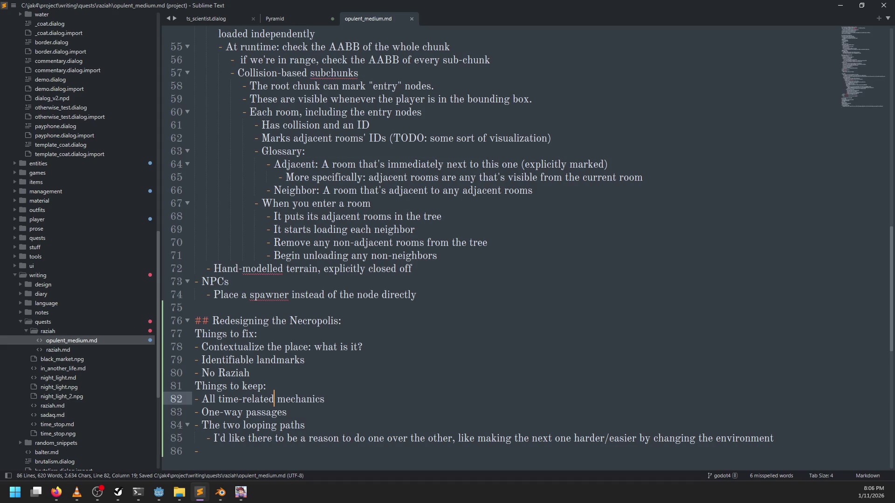
Step: Under No Raziah, add 'Only have spectres appear when we disable the capacitor' and save
key("Up")
key("Up")
key("Return")
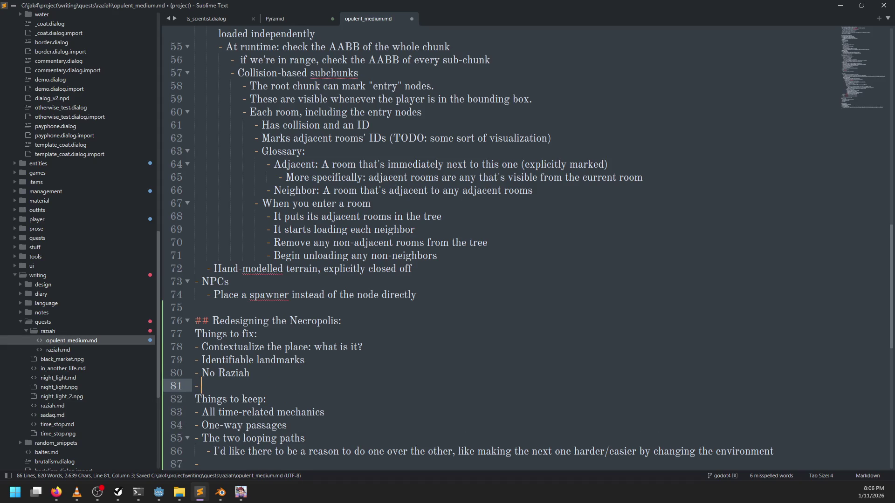
type("Only ")
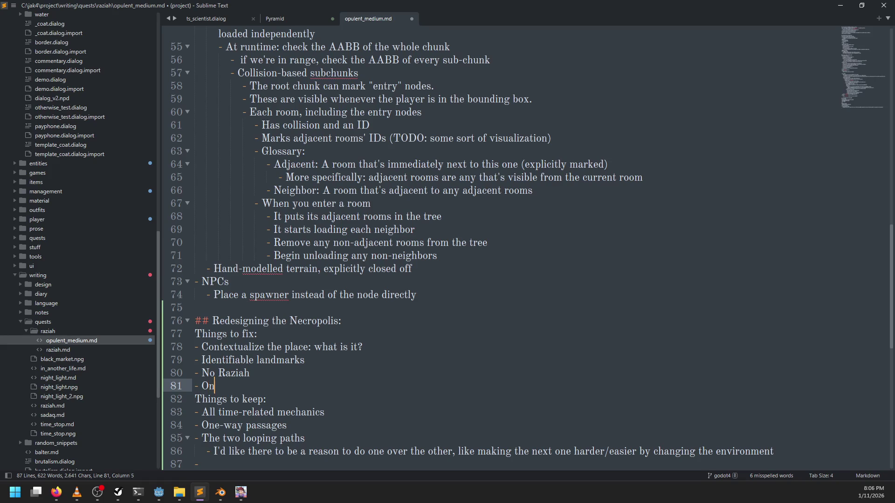
type("have spectres")
type(" appear when w")
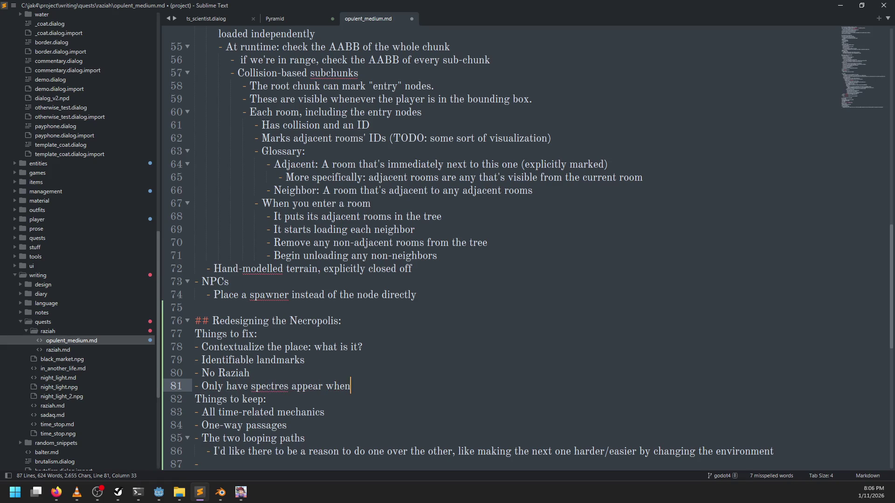
type("e disable ")
type("the capacitor")
key("ctrl+s")
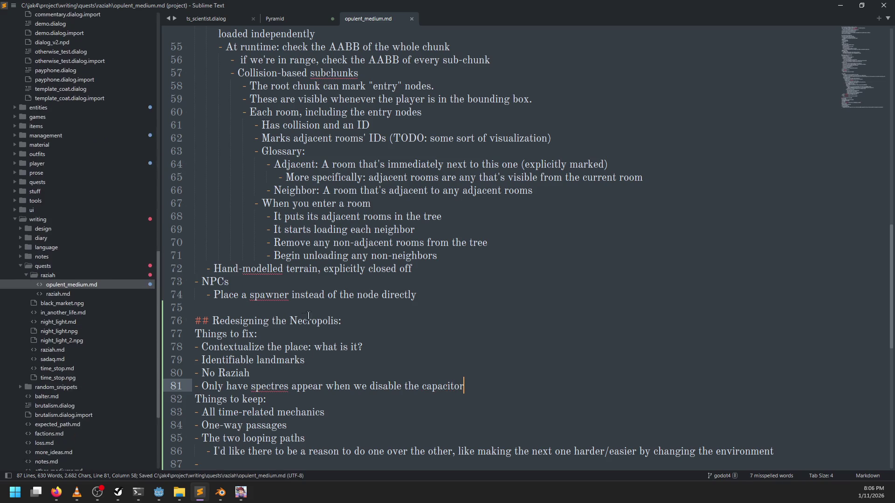
scroll(96, 349, "up", 2)
scroll(293, 349, "down", 3)
left_click(244, 351)
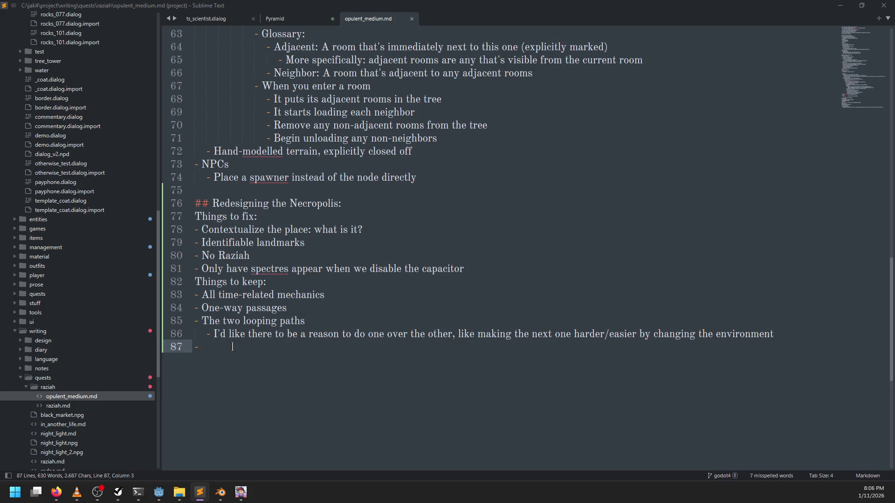
key("alt+Tab")
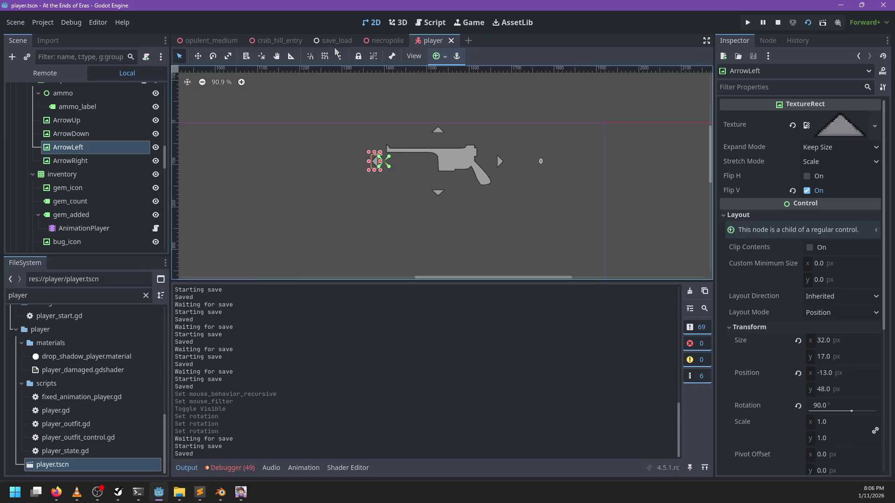
Step: Zoom and orbit Godot's 3D view to look over the whole necropolis level layout
left_click(398, 24)
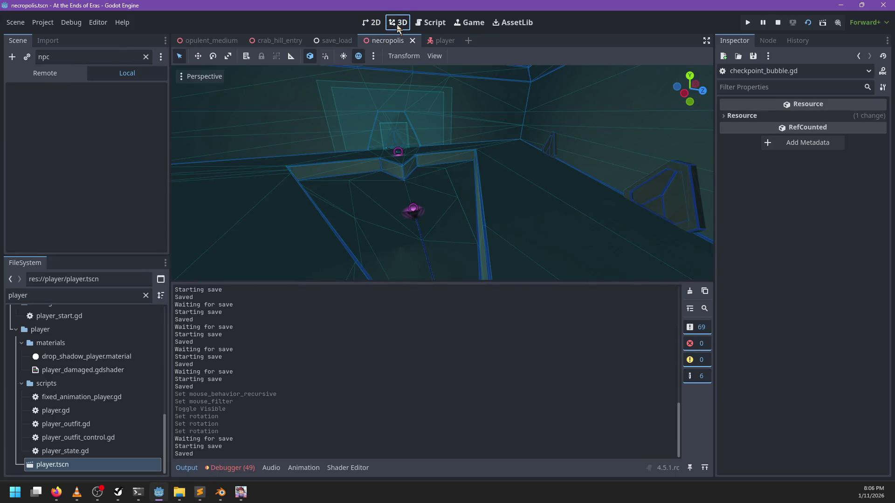
scroll(457, 184, "down", 15)
scroll(385, 203, "up", 5)
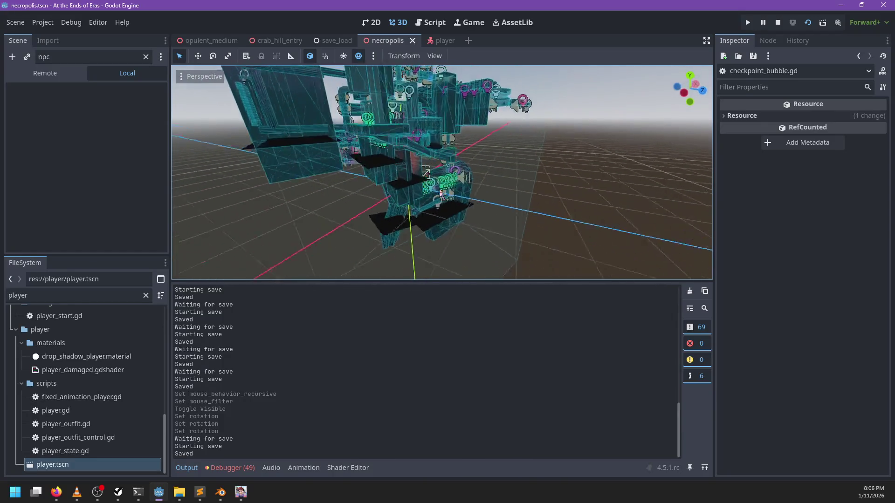
scroll(469, 212, "up", 2)
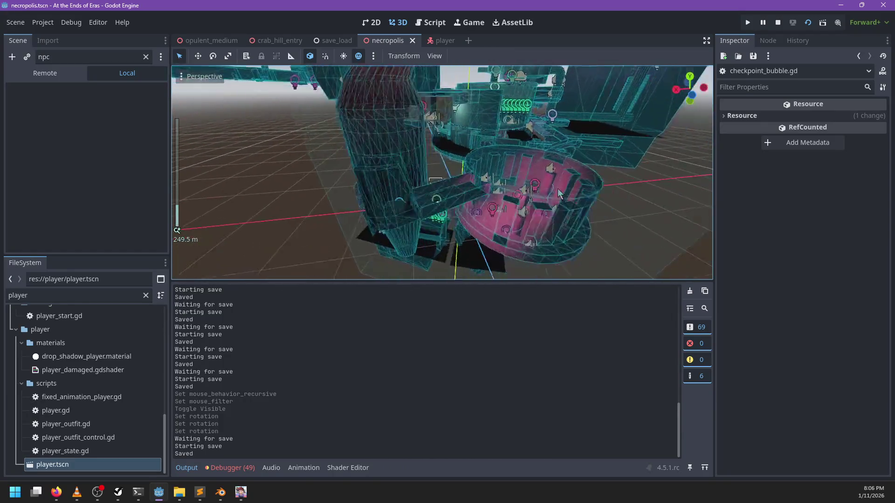
mouse_move(559, 193)
left_mouse_down()
mouse_move(412, 217)
mouse_move(377, 204)
left_mouse_up()
scroll(467, 161, "down", 4)
scroll(488, 174, "up", 6)
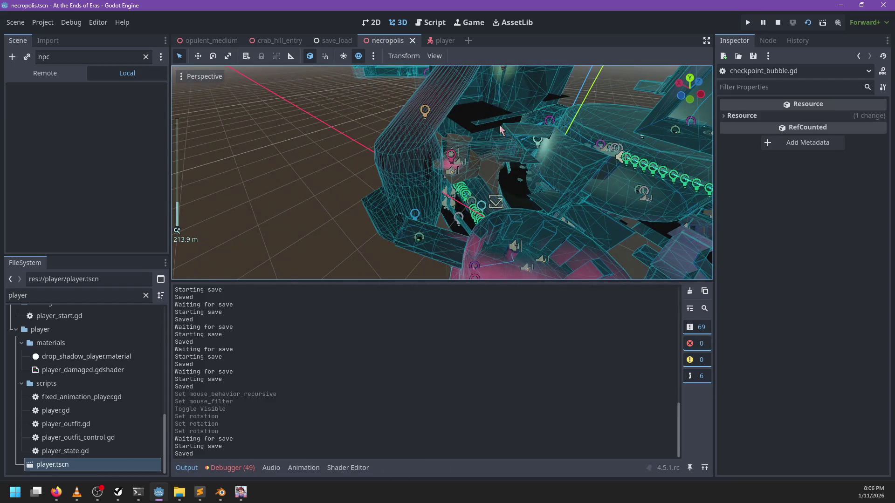
left_click_drag(507, 195, 376, 206)
key("alt+Tab")
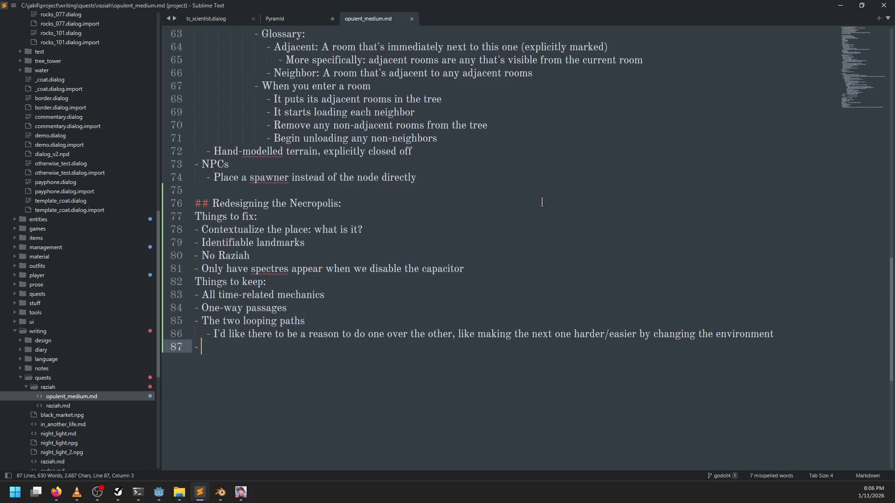
Step: Add a 'Looping and revisiting areas' bullet below time-related mechanics with an indented sub-bullet
left_click(325, 294)
key("Return")
type("Looping and revisiting areas from different places")
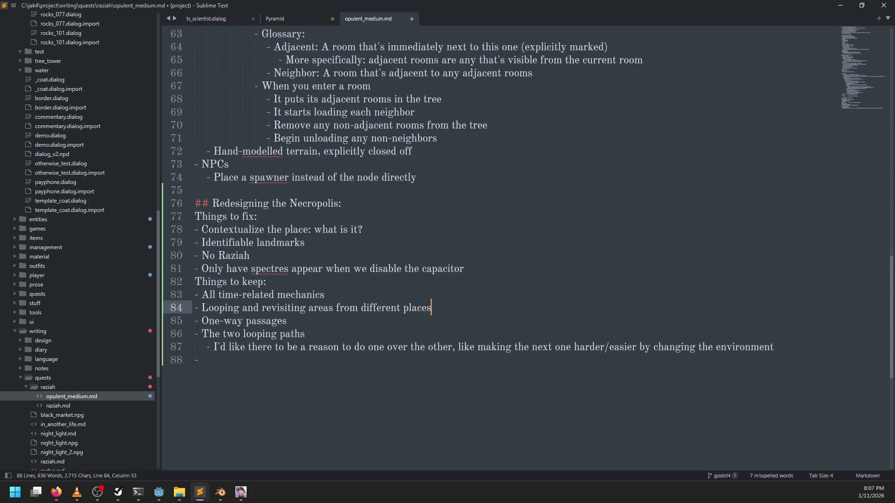
key("Return")
key("Tab")
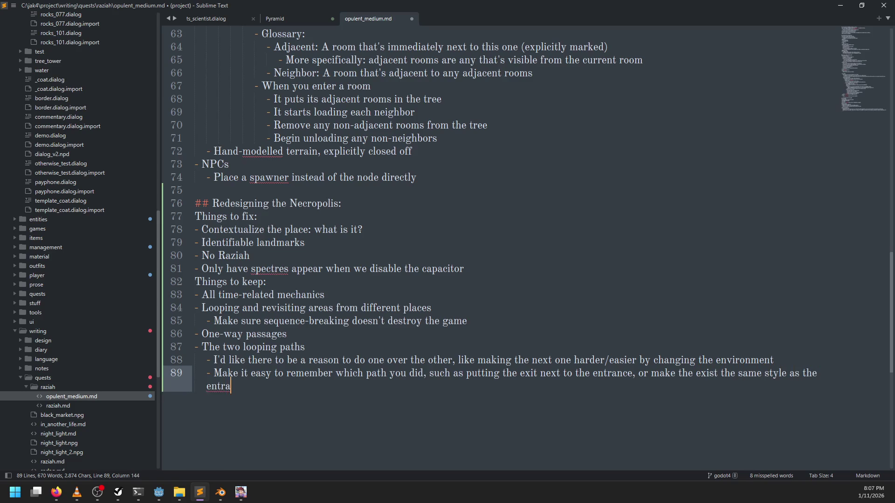
key("alt+Tab")
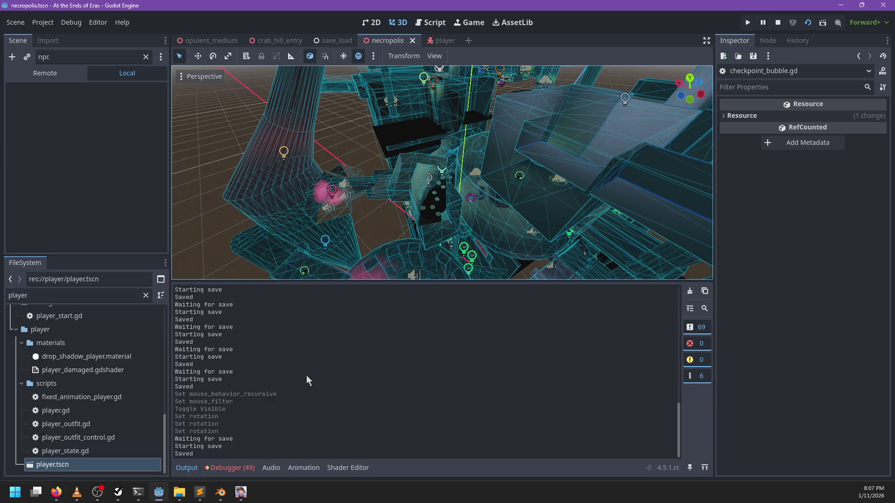
Step: Launch the game with F5 and run across the arena past the portal and pit to the pillar
key("F5")
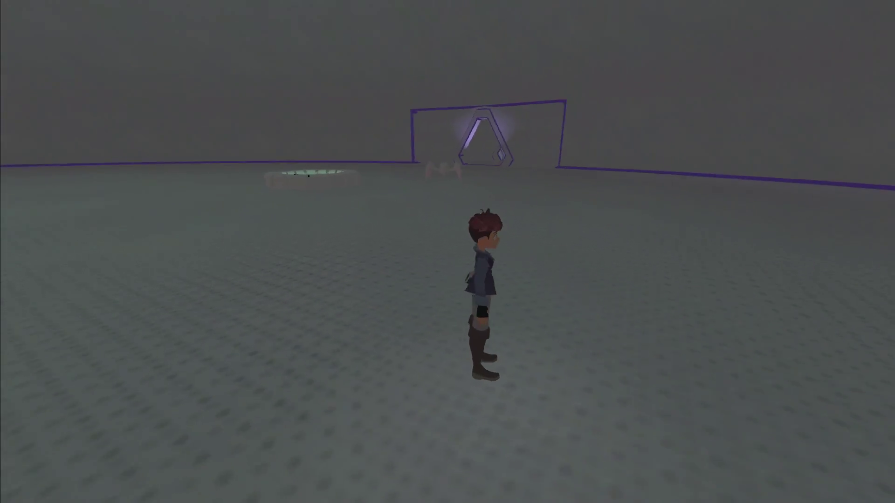
key("w")
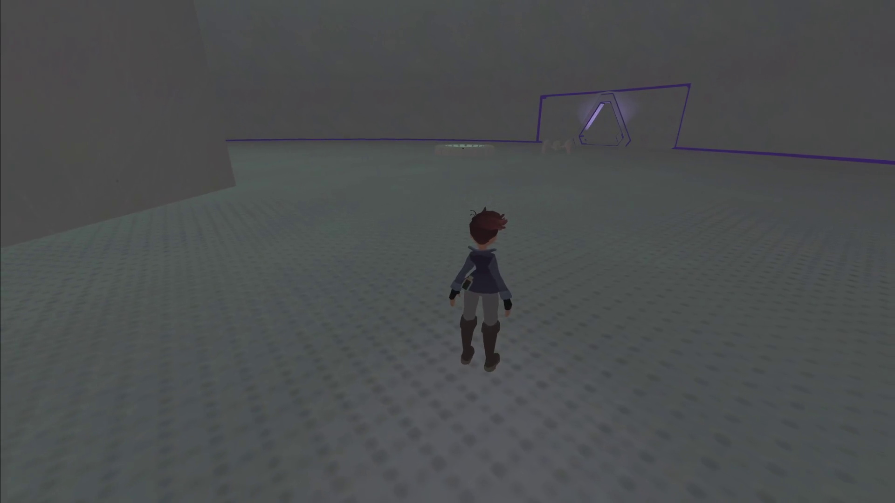
key("w")
key("w")
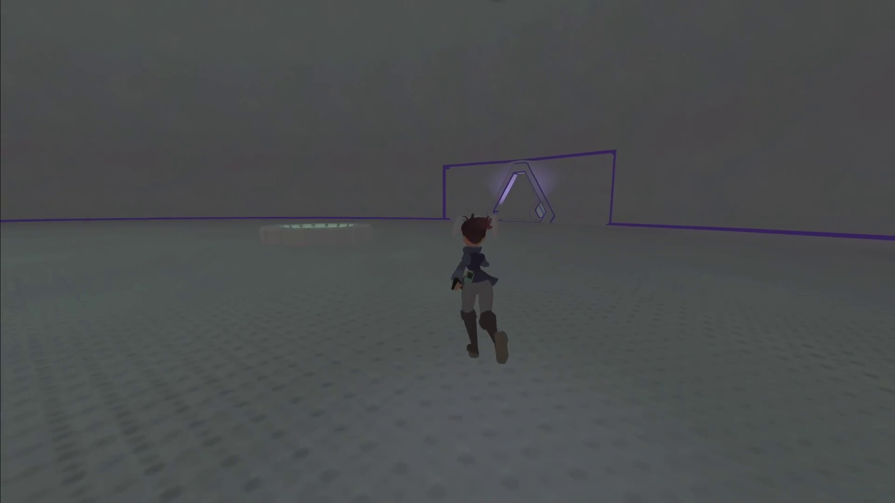
key("w")
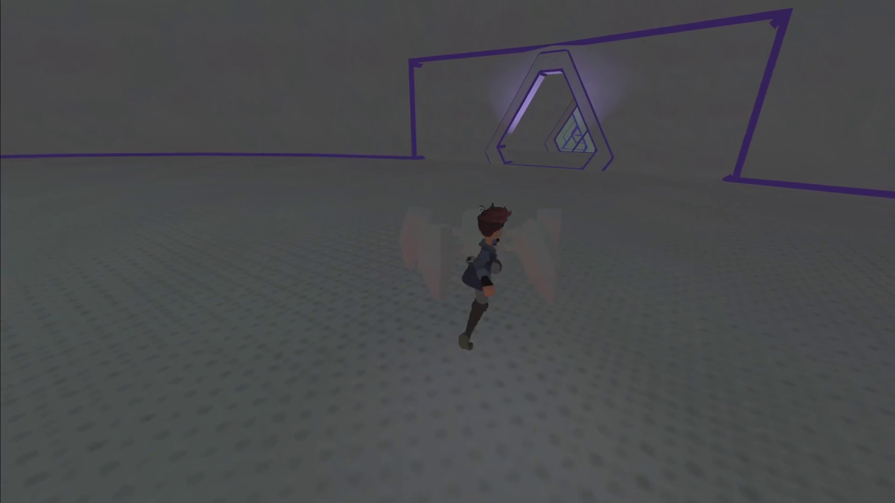
key("w")
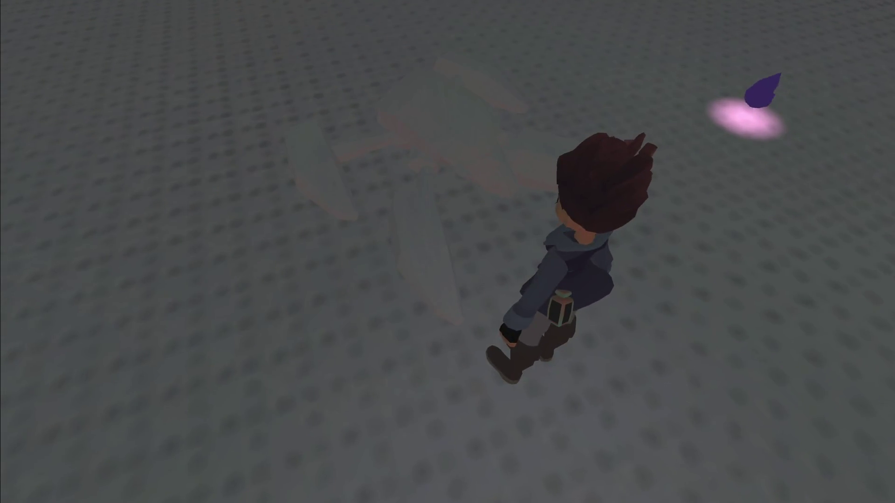
key("w")
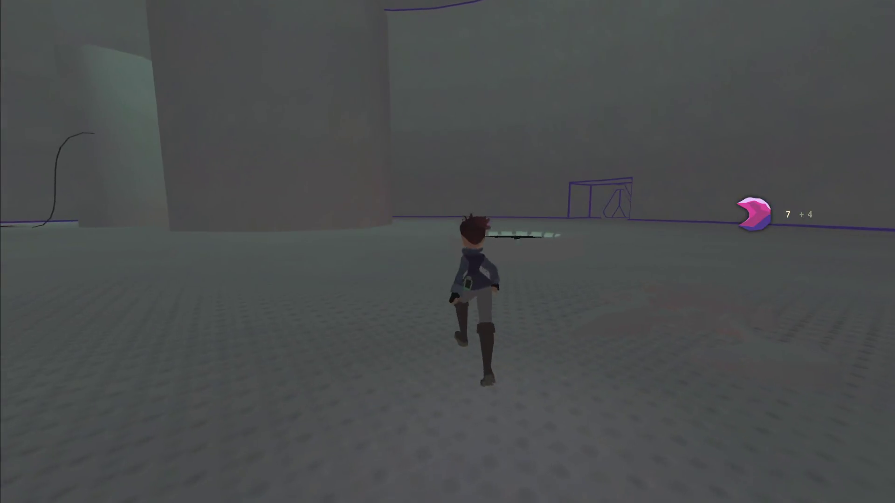
key("w")
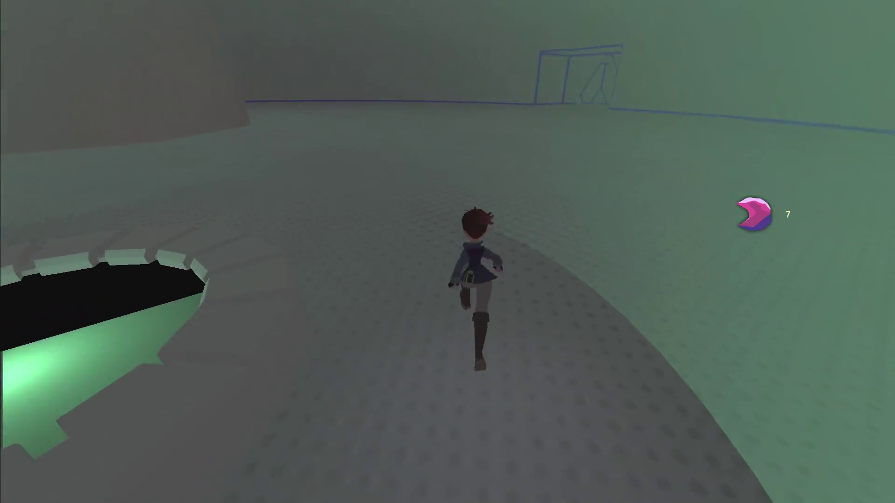
key("w")
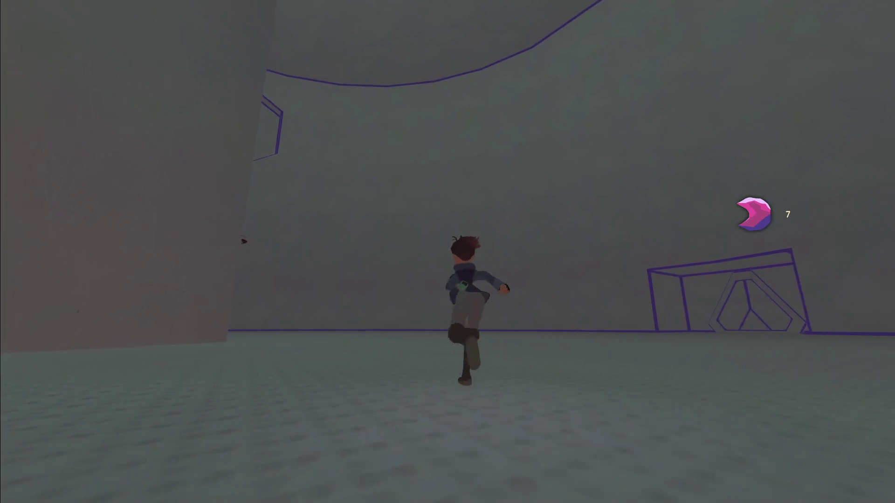
key("w")
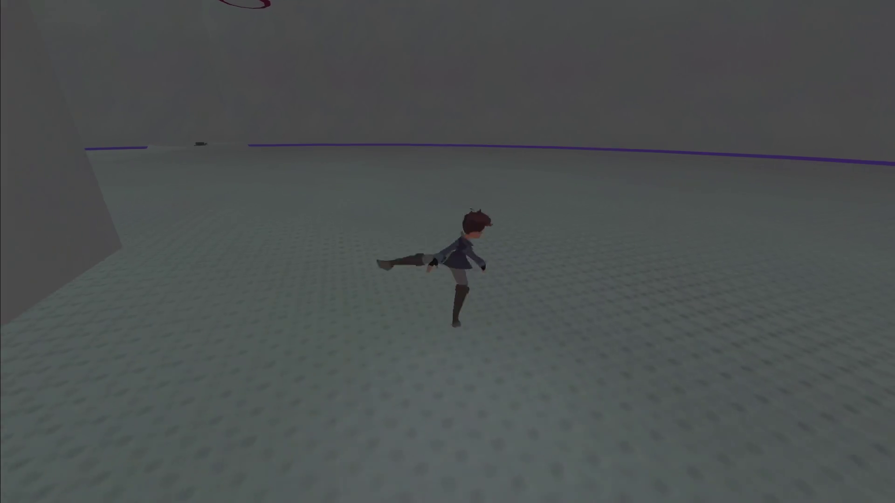
key("w")
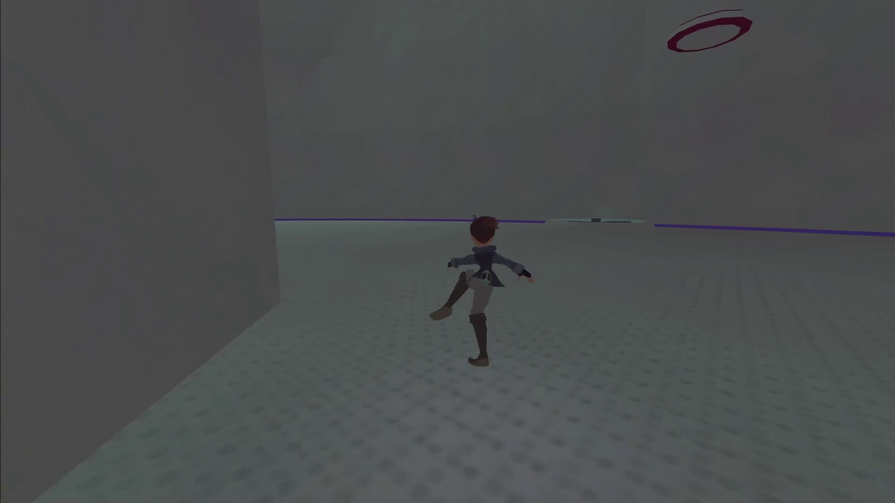
key("w")
key("w")
Step: Grapple up the wall with slowed time, jump to the floating disc and reach the pink pad
key("e")
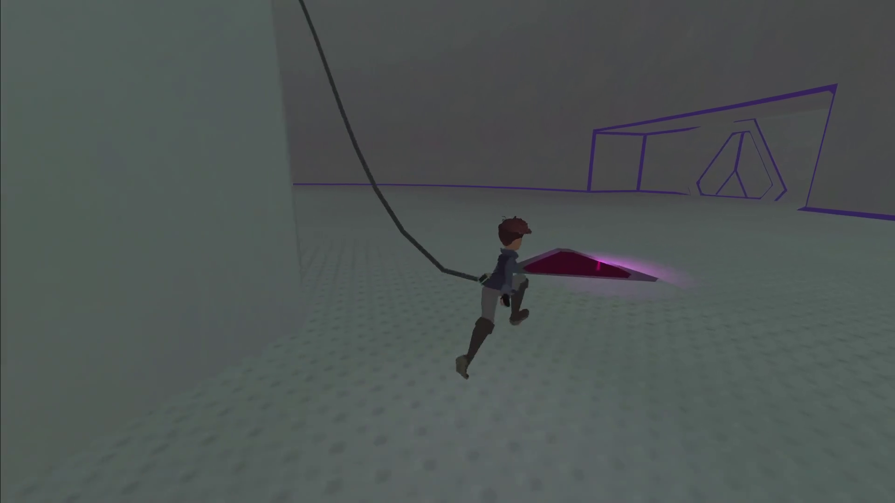
key("q")
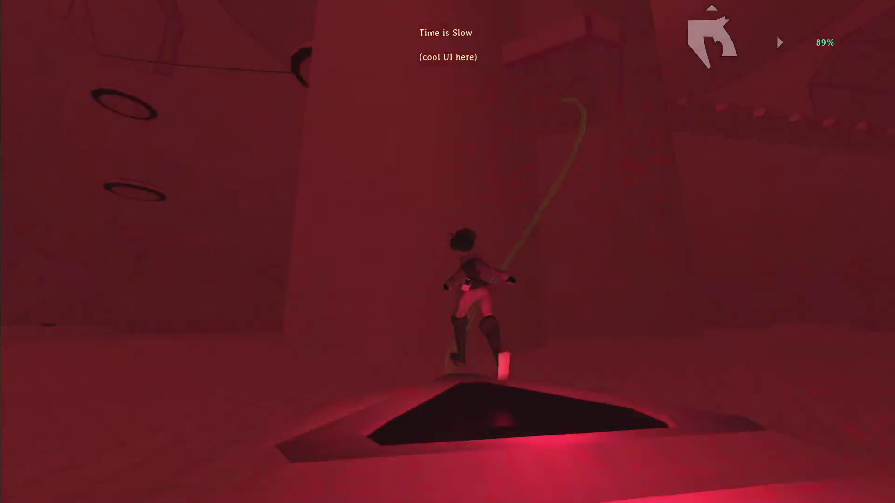
key("w")
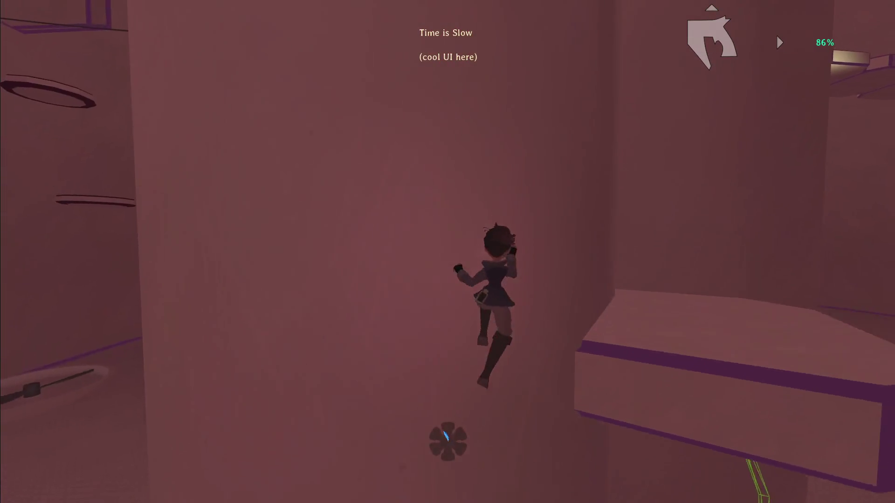
key("w")
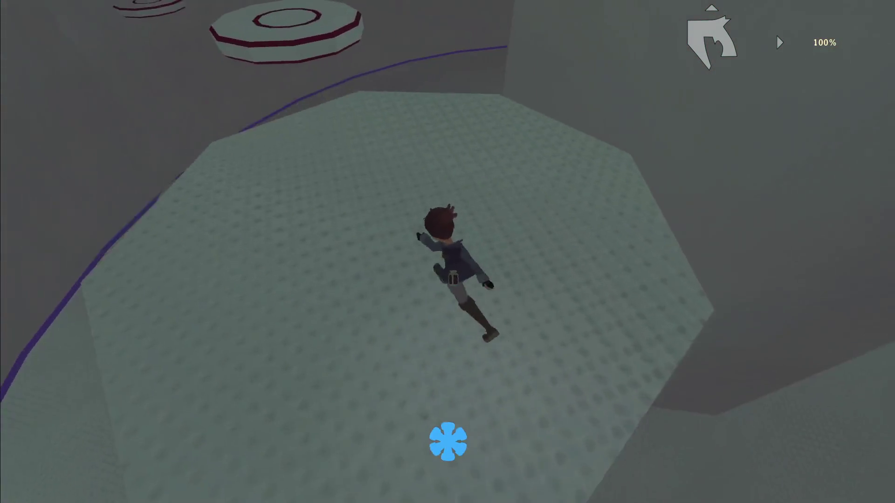
key("space")
key("q")
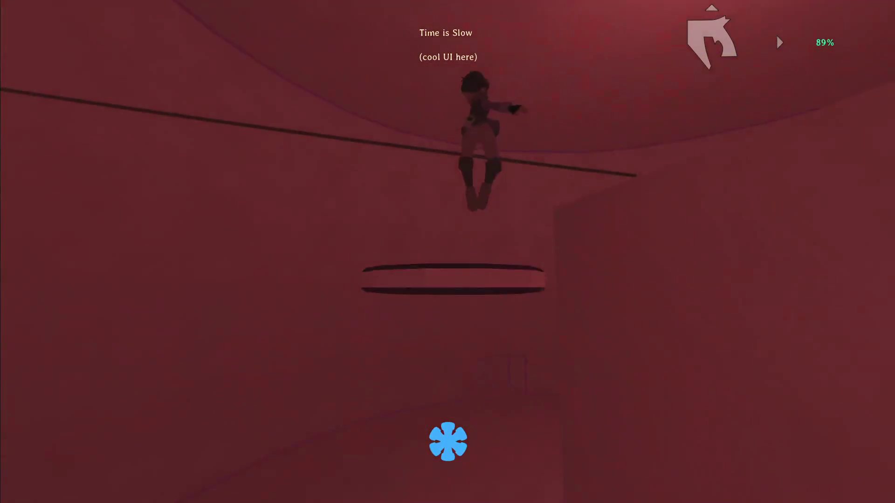
key("w")
key("w")
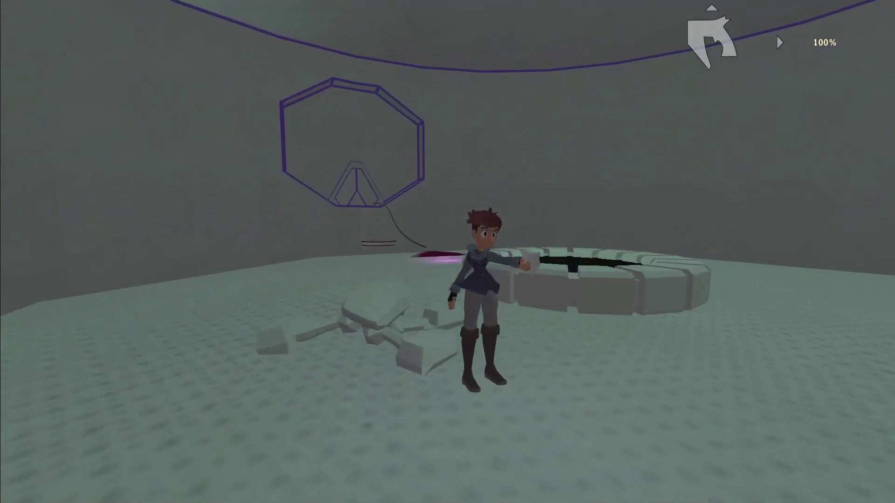
key("w")
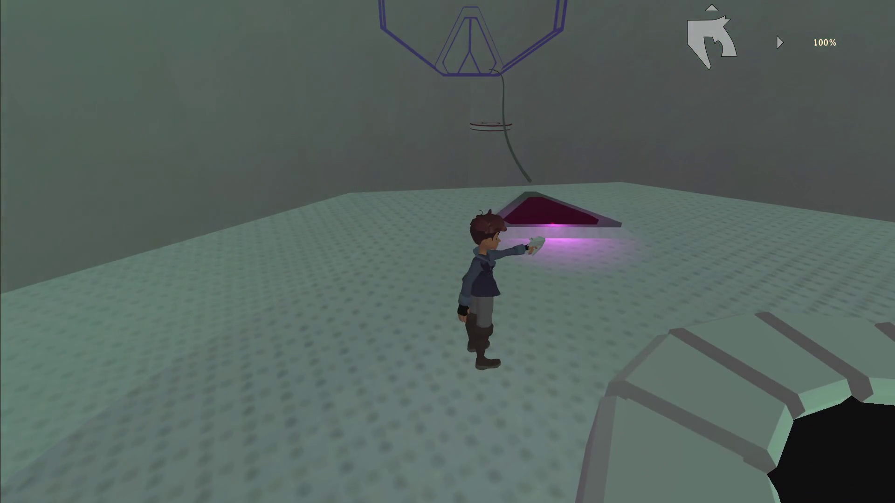
key("w")
Step: Slow time while swinging and falling past the rings, then pause the game
key("shift")
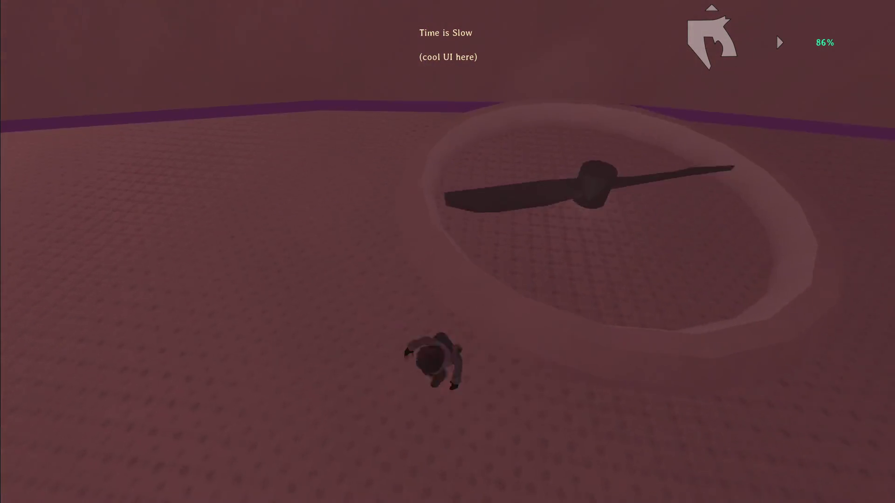
key("shift")
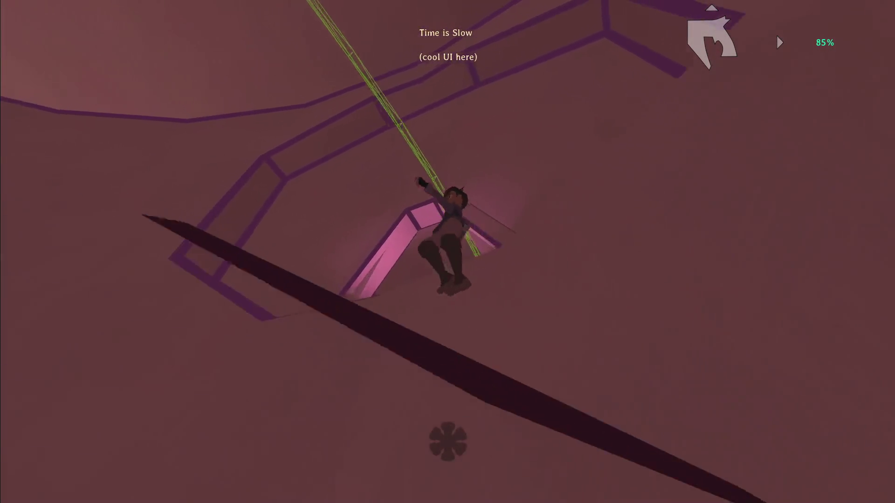
key("Escape")
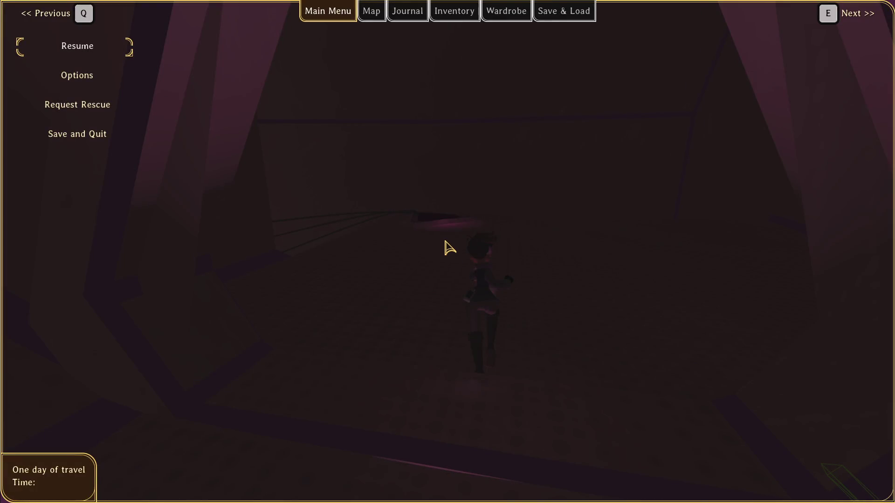
key("alt+Tab")
Step: Add a Bugs task in NP-ToDo about the time gun's firing delay, then resume the game
scroll(312, 254, "down", 5)
scroll(311, 254, "up", 10)
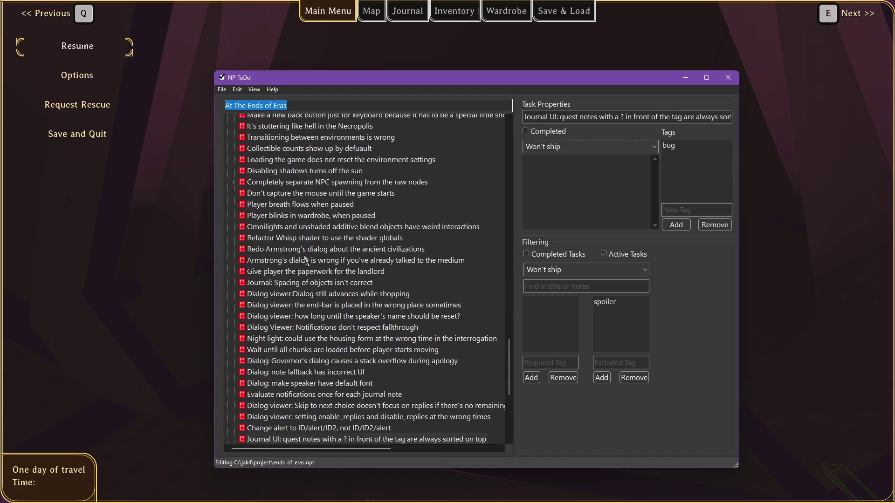
scroll(300, 253, "up", 10)
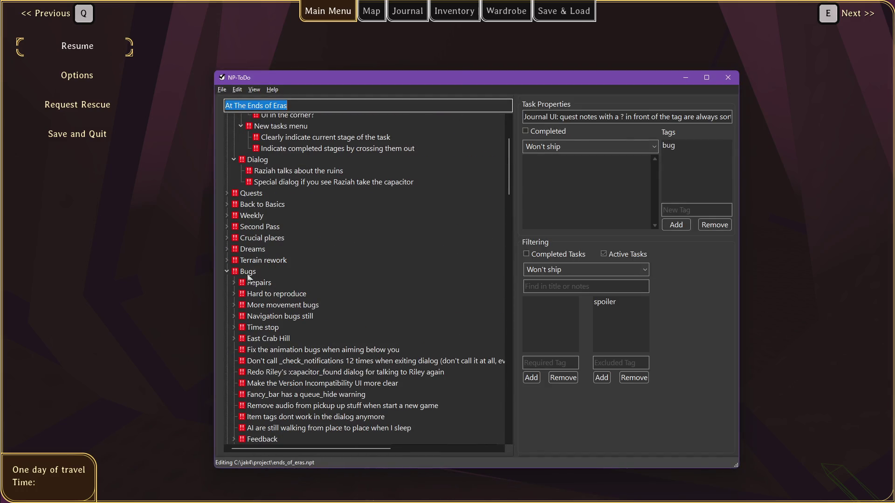
left_click(250, 272)
key("Insert")
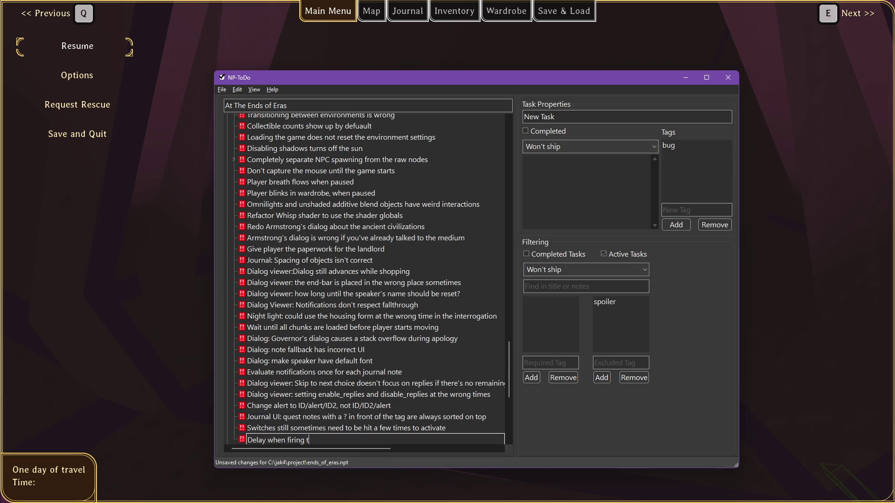
key("alt+Tab")
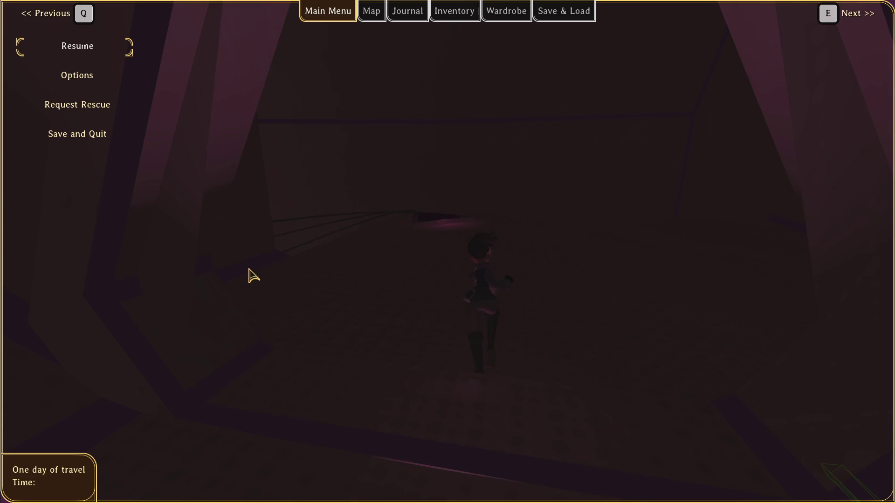
key("Escape")
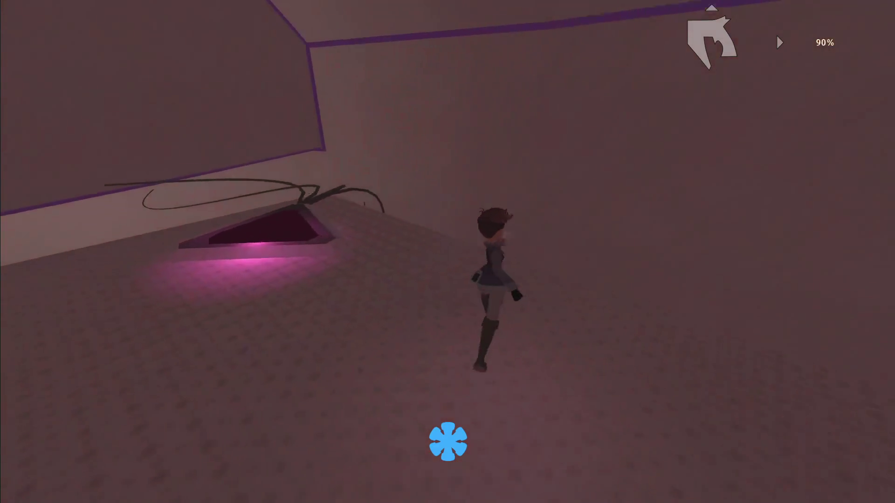
Step: Retest slowing time at the crevice, then add a 'Drain time gun faster' bug task
key("w")
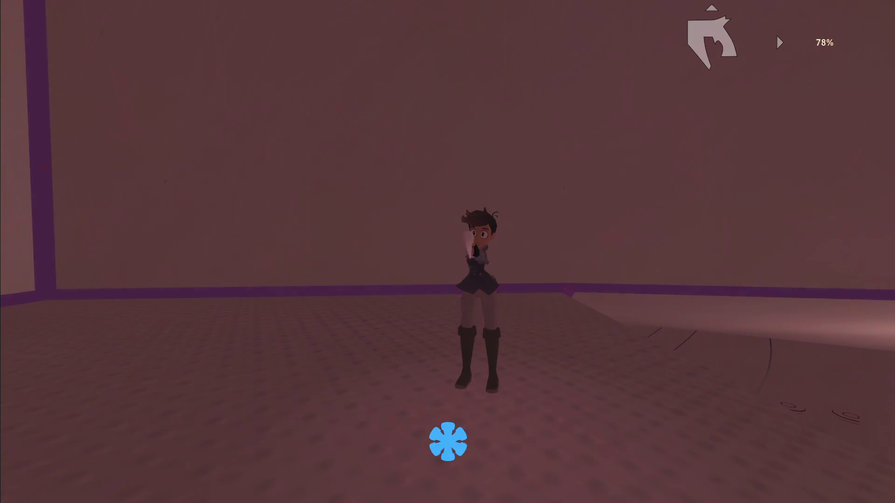
key("Escape")
key("alt+Tab")
key("ctrl+n")
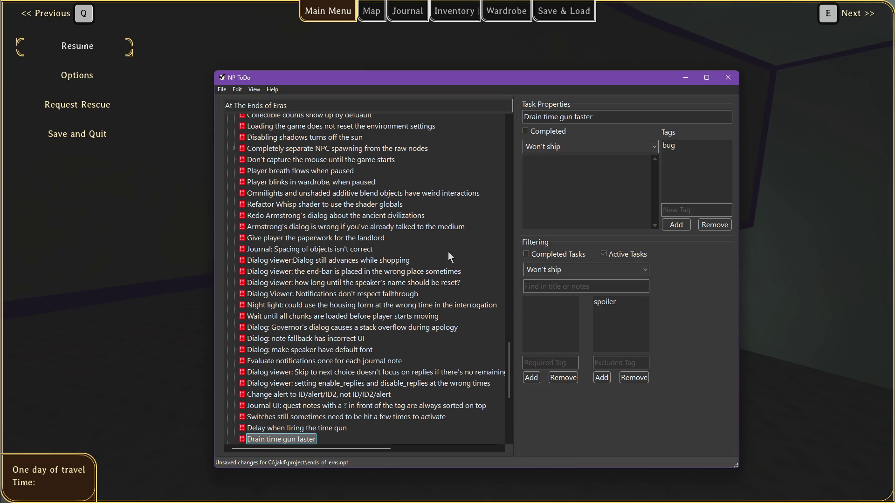
Step: Run through the glowing doorway and purple archway, then stop the game and return to the necropolis scene
key("alt+Tab")
key("Escape")
key("w")
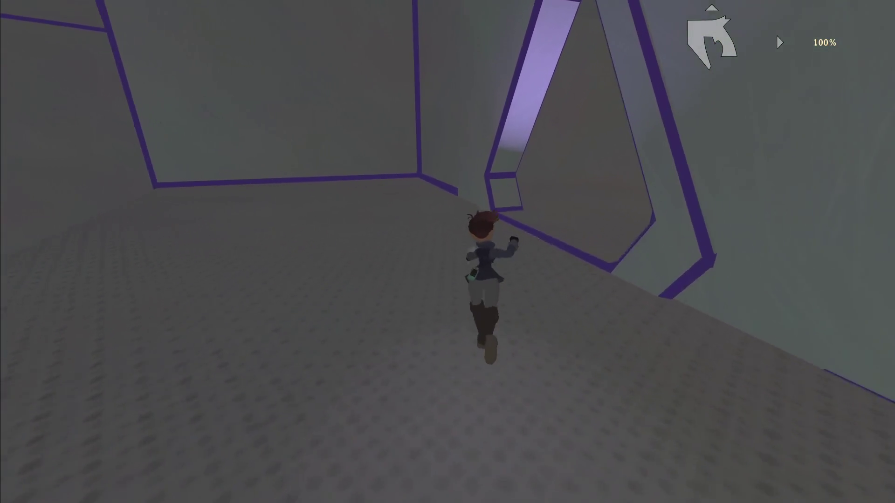
key("d")
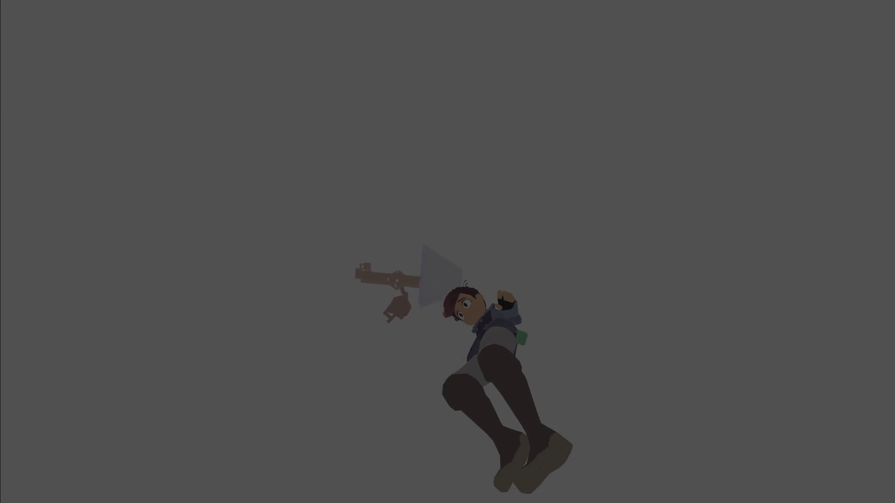
key("Escape")
key("Escape")
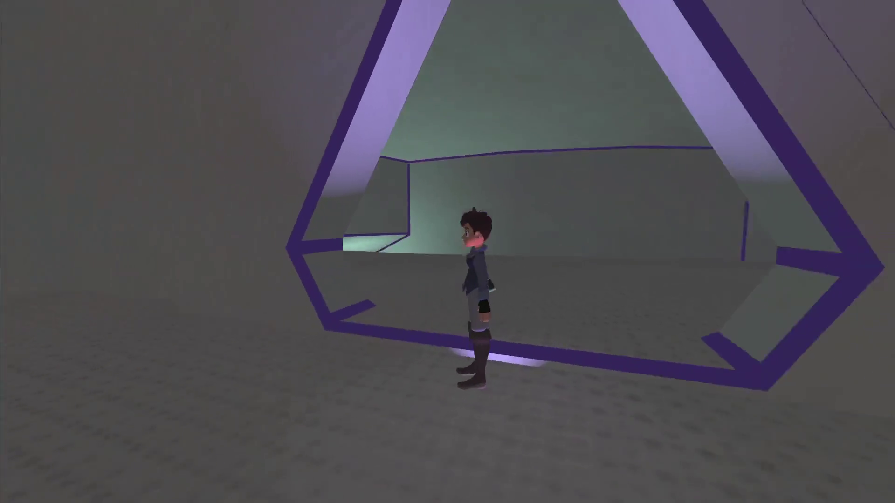
key("w")
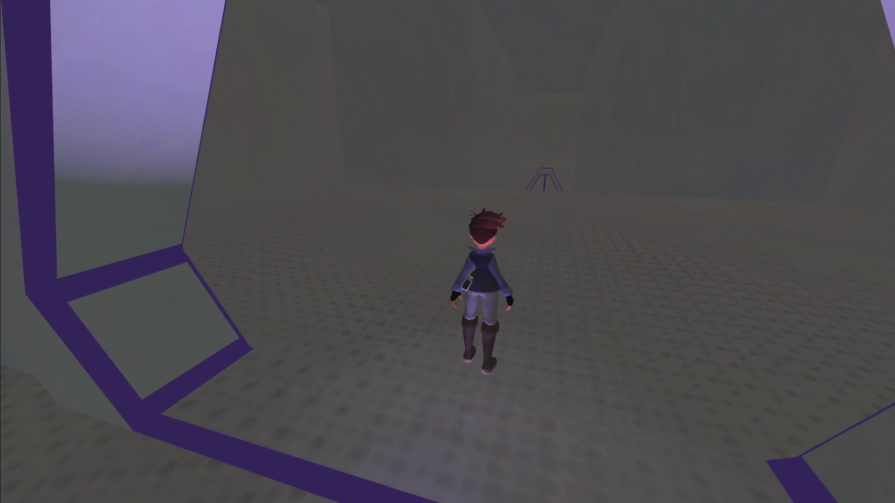
key("Escape")
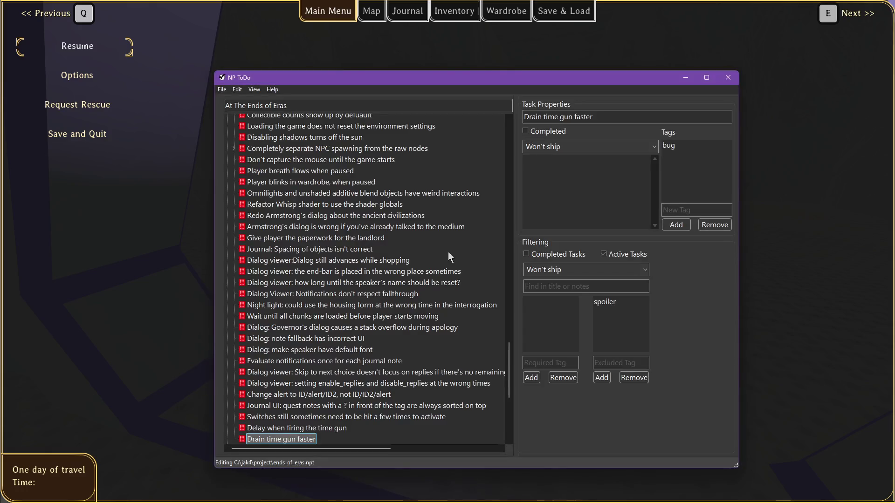
key("F8")
scroll(418, 179, "down", 5)
scroll(401, 205, "up", 3)
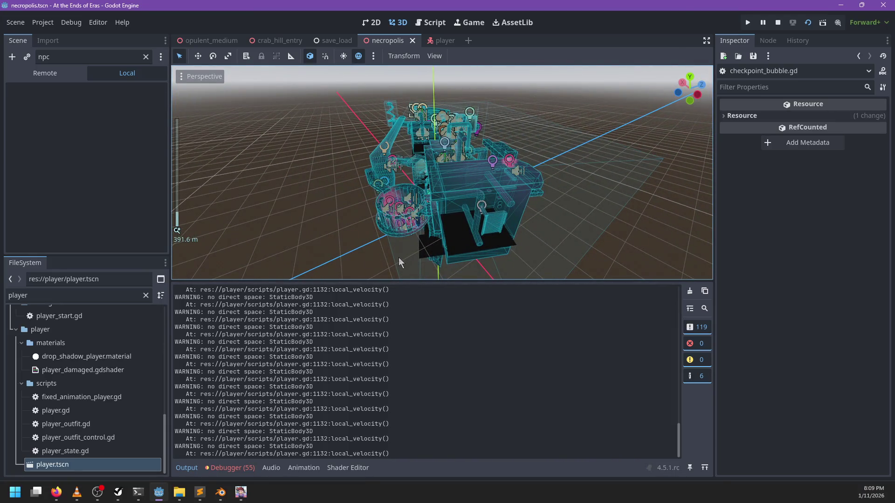
Step: Enlarge CollisionShape2's box to 805.2192 × 389.532 × 458.3833 and save necropolis.tscn
scroll(419, 237, "down", 5)
left_click(512, 172)
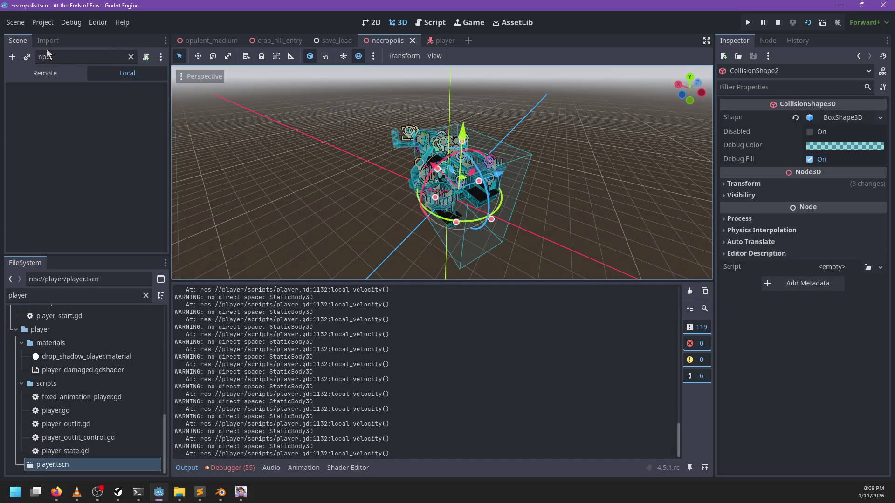
left_click(130, 57)
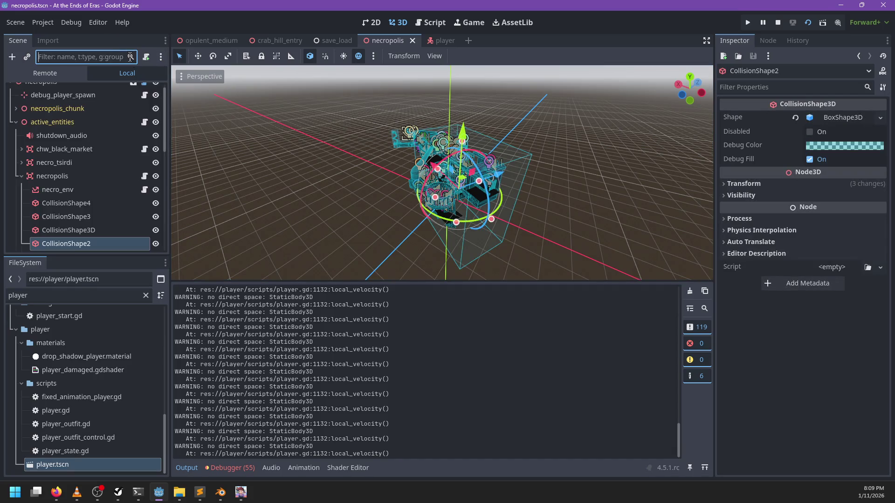
scroll(489, 153, "up", 6)
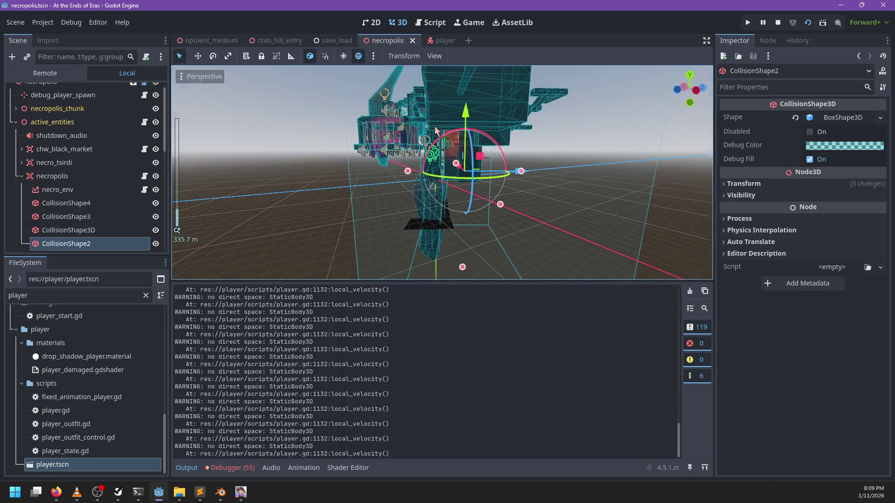
key("KP_3")
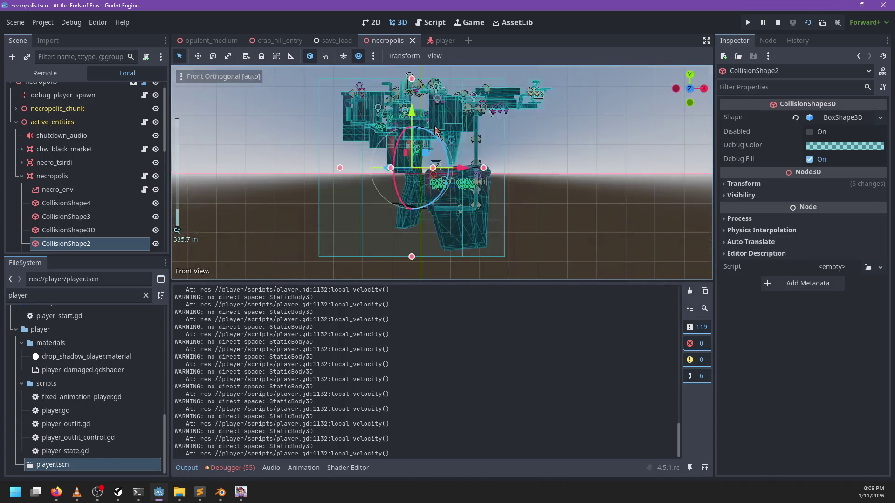
mouse_move(451, 81)
left_mouse_down()
mouse_move(462, 205)
mouse_move(451, 177)
mouse_move(414, 184)
mouse_move(482, 183)
mouse_move(507, 171)
mouse_move(520, 151)
left_mouse_up()
scroll(445, 177, "down", 3)
key("ctrl+s")
key("alt+Tab")
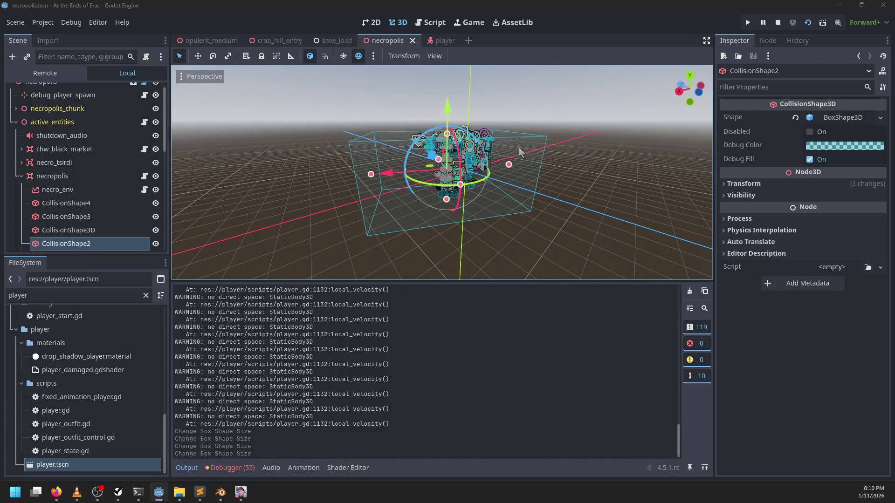
key("alt+Tab")
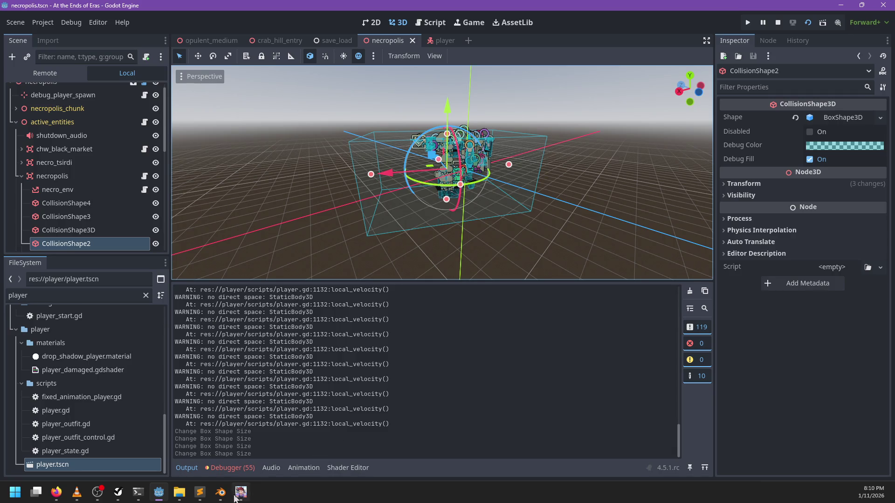
Step: Resume the game, run to the pink portal, smash the white drone, then close the game
left_click(238, 497)
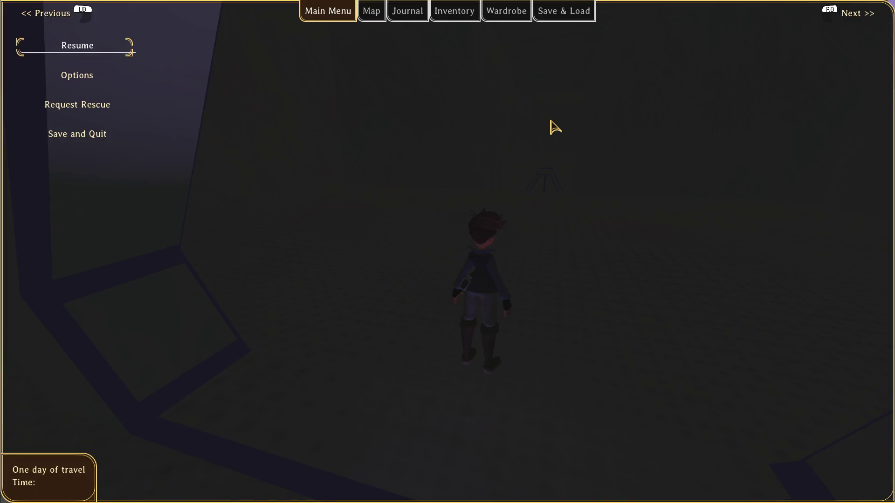
key("Escape")
key("w")
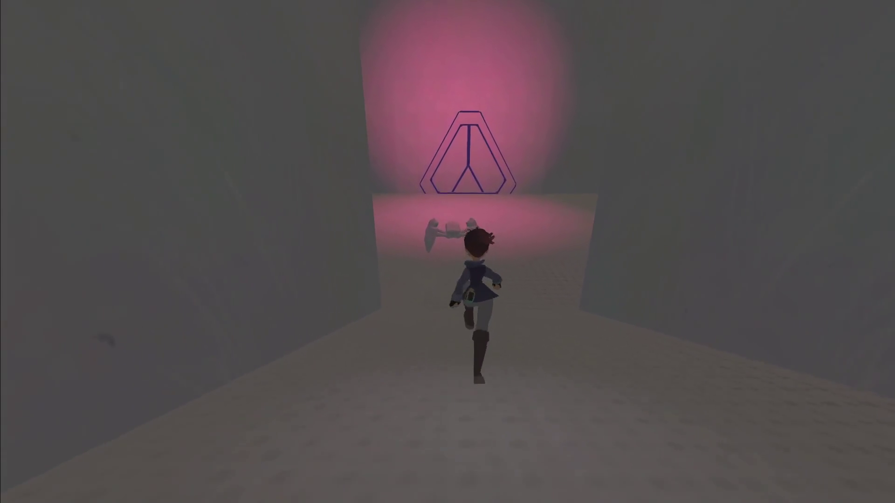
key("space")
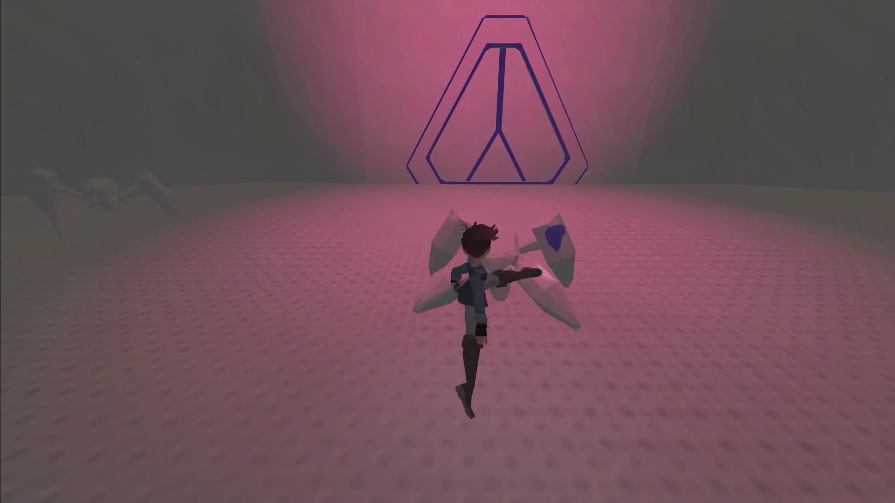
key("d")
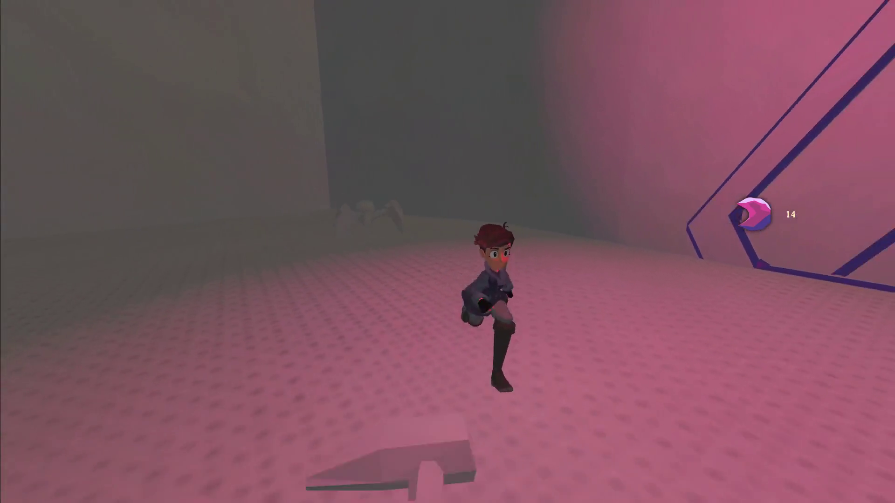
key("Escape")
key("F8")
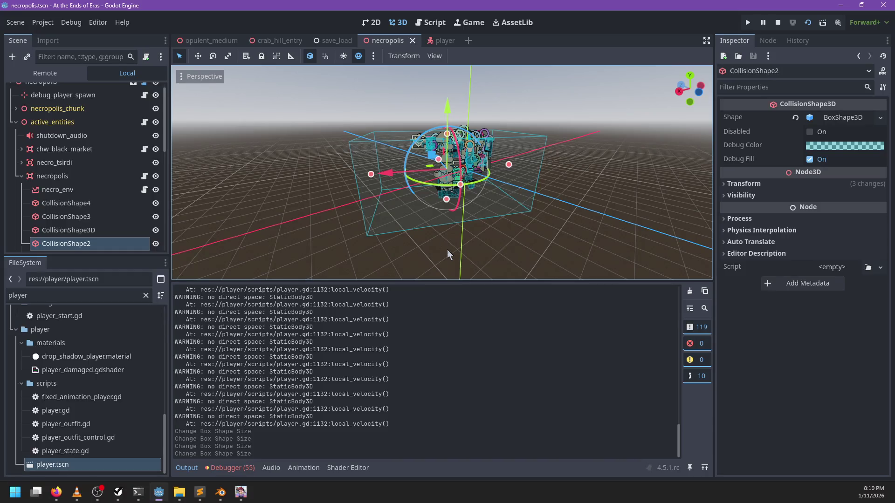
Step: Filter the FileSystem for 'crawly' and open crawly.gd
left_click(106, 291)
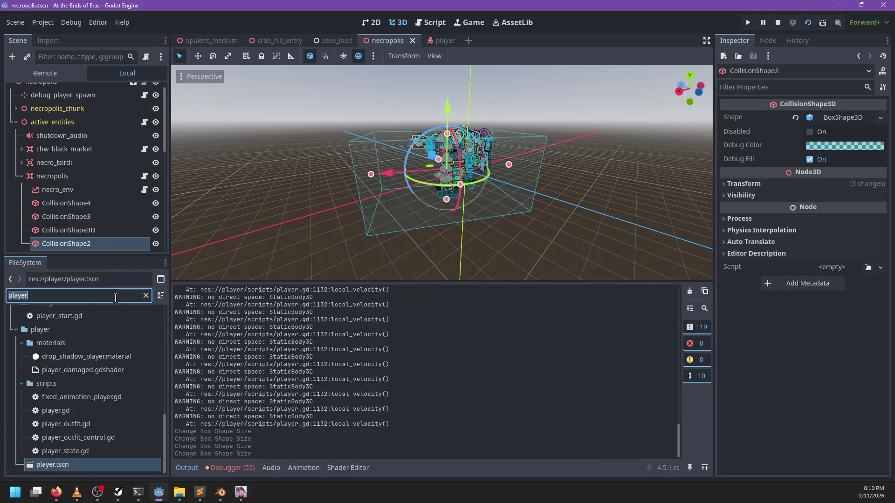
type("craws")
key("BackSpace")
type("ly")
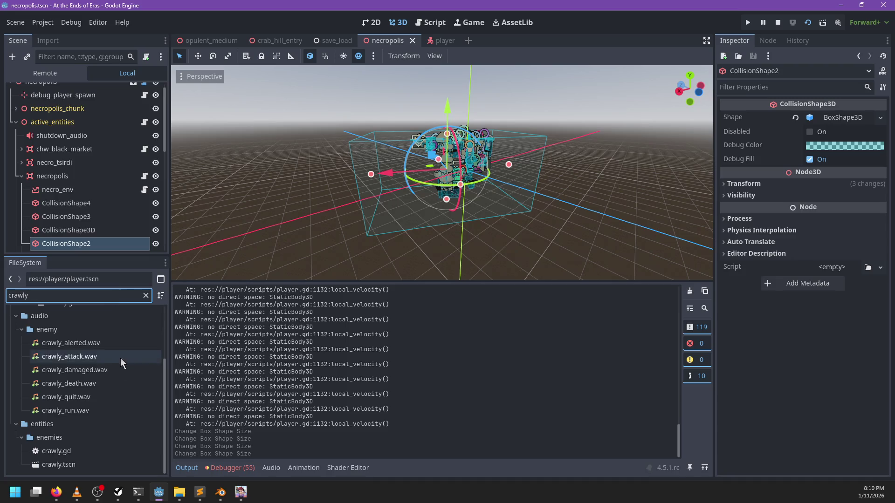
double_click(86, 453)
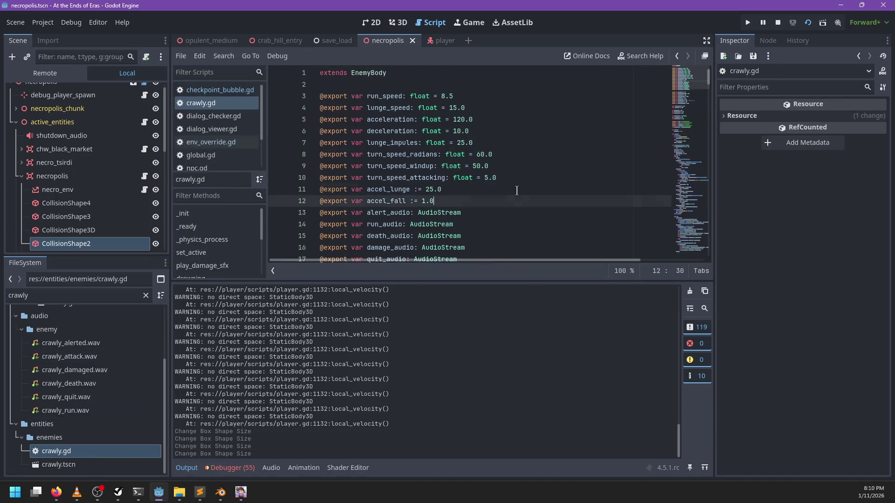
Step: Search the script for 'walk' and place the caret on line 123's contact_count check
key("ctrl+f")
scroll(516, 191, "down", 5)
type("walk")
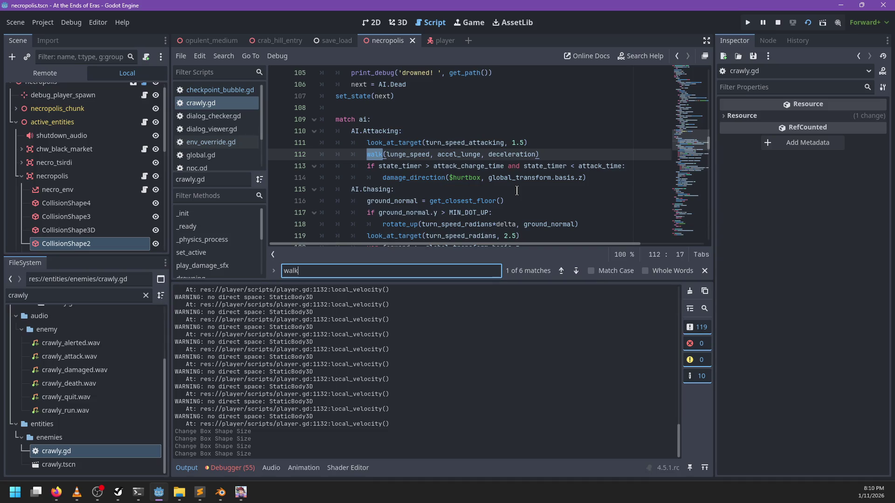
key("Escape")
scroll(384, 150, "down", 4)
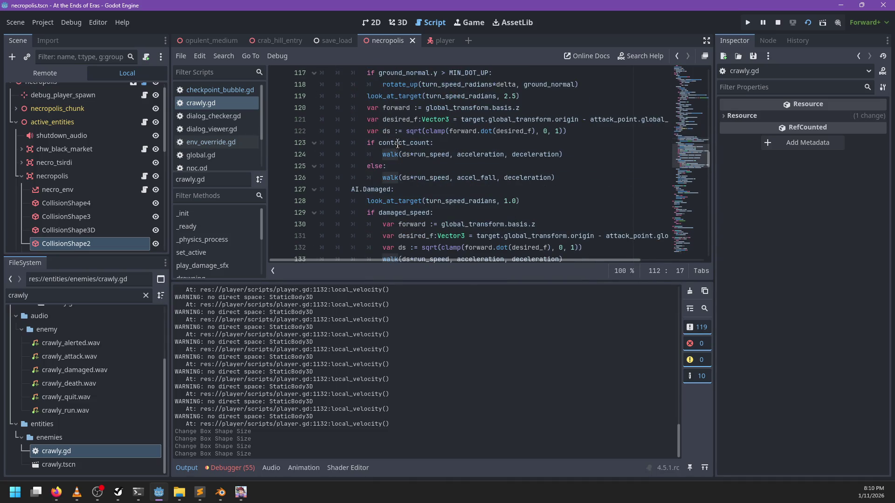
left_click(516, 147)
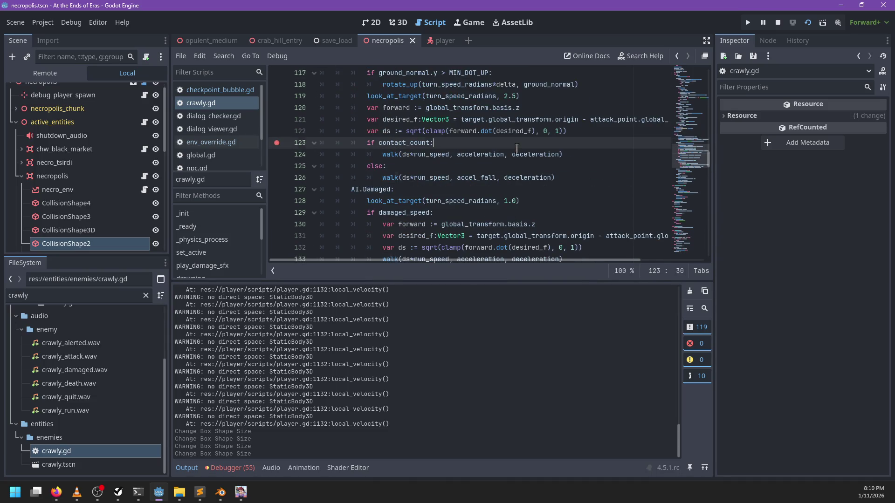
key("alt+Tab")
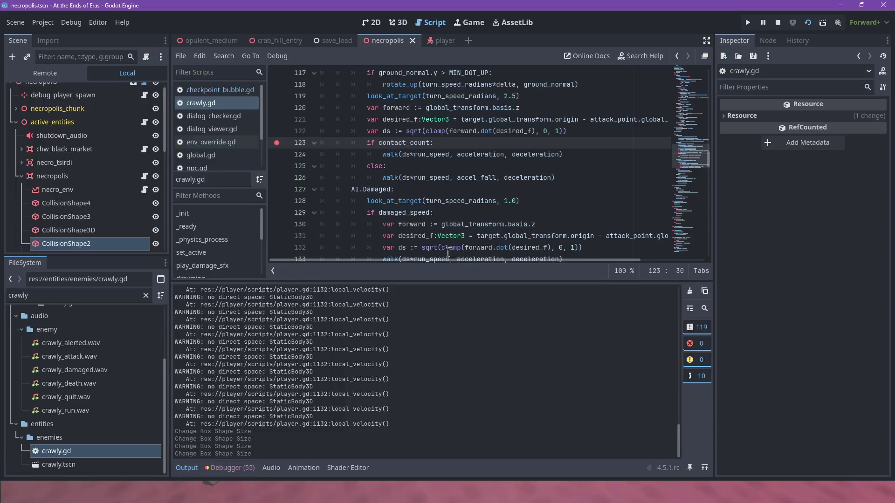
Step: Step over a line, step into walk(), and inspect the paused crawly variables
key("F10")
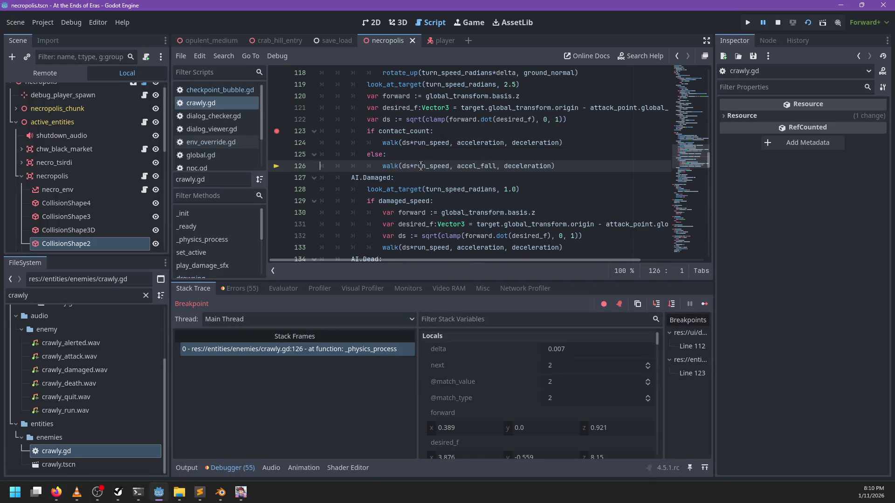
mouse_move(404, 169)
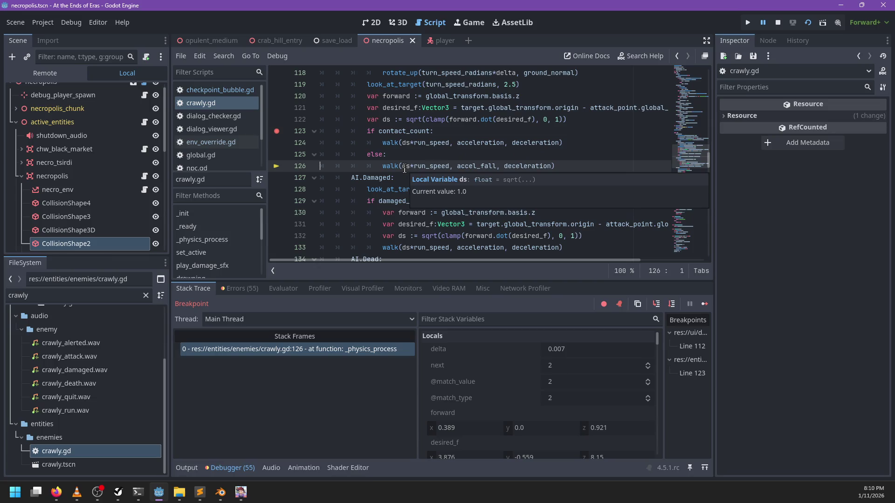
key("F11")
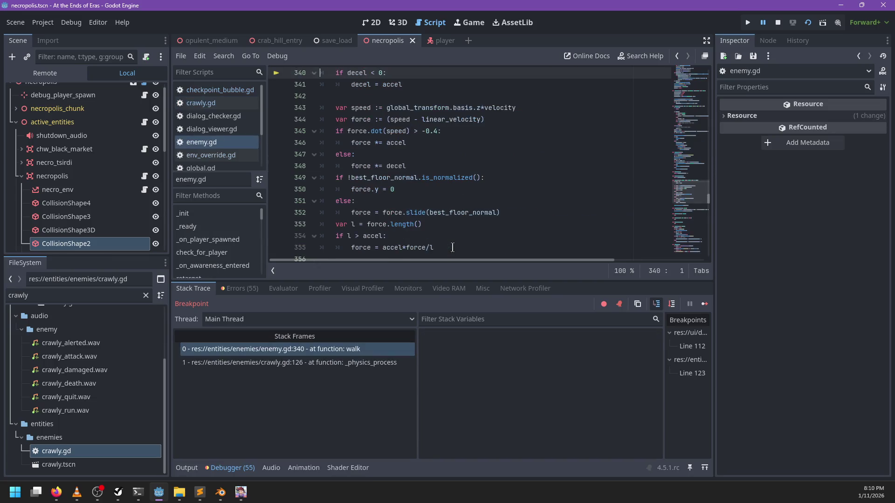
scroll(472, 200, "up", 2)
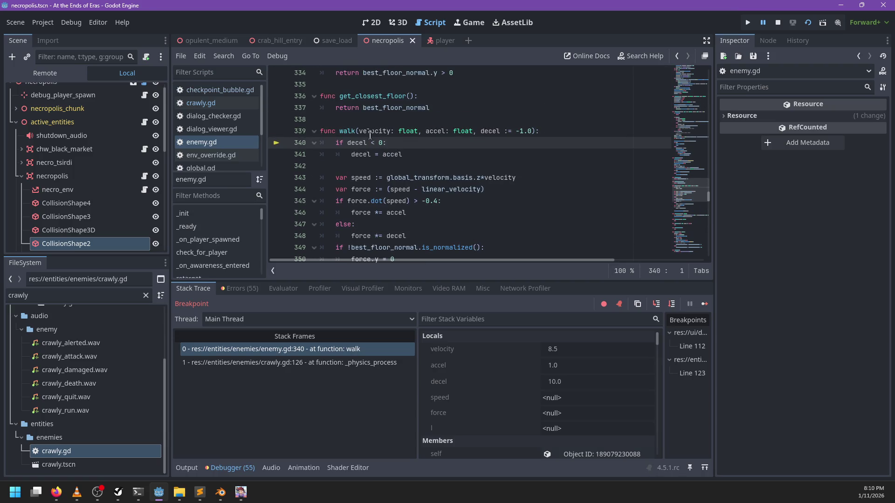
mouse_move(374, 128)
mouse_move(493, 128)
scroll(454, 166, "up", 15)
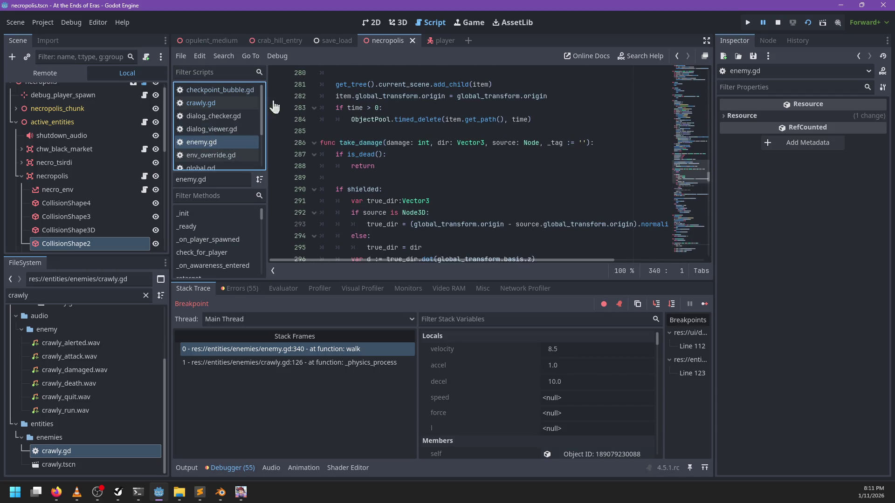
Step: Find where contact_count is declared and used in crawly.gd, then open crawly.tscn
left_click(214, 103)
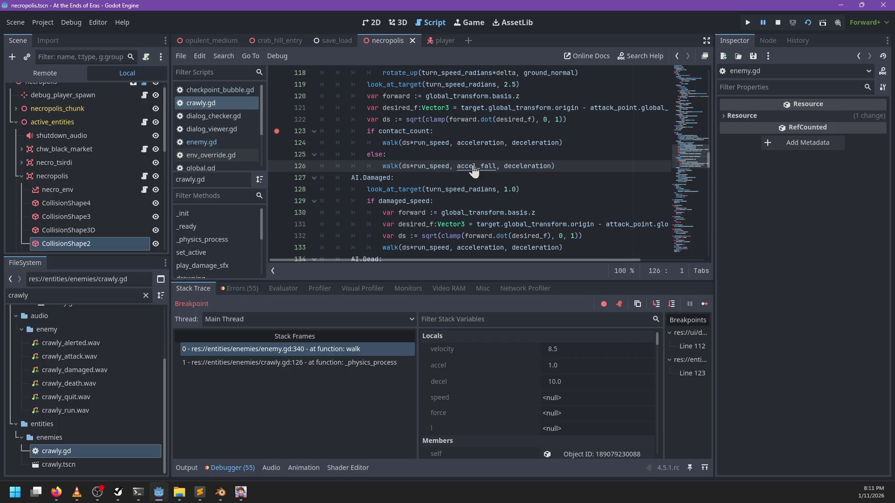
left_click(398, 132, "ctrl")
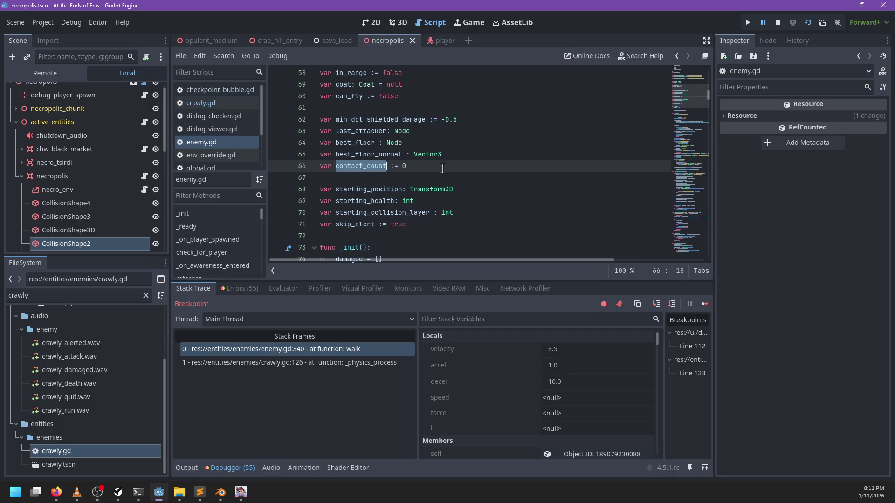
scroll(424, 169, "down", 1)
key("ctrl+f")
type("contac")
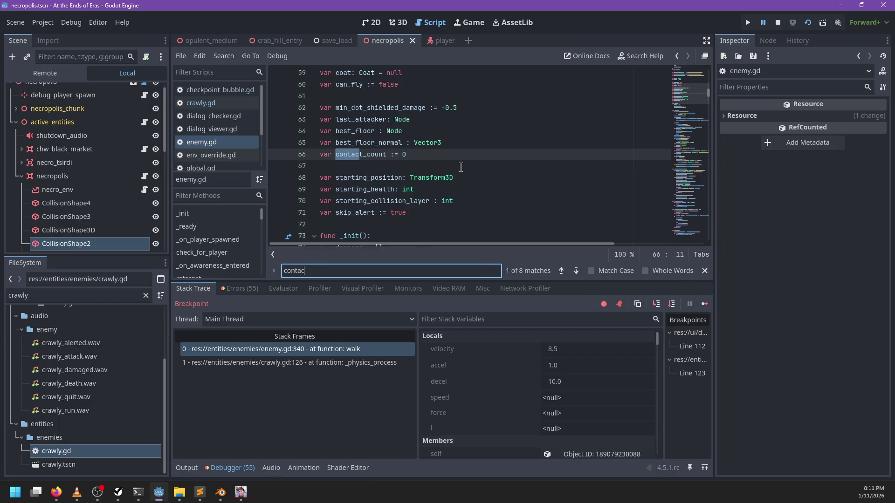
key("Return")
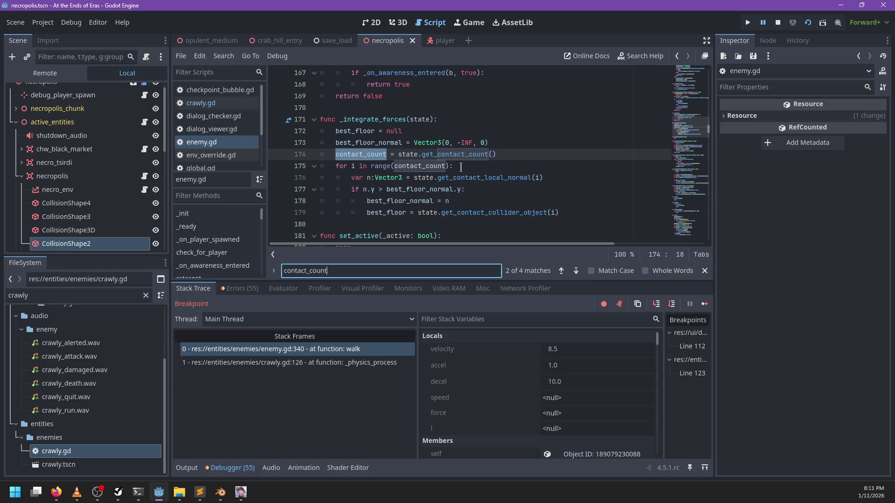
key("Escape")
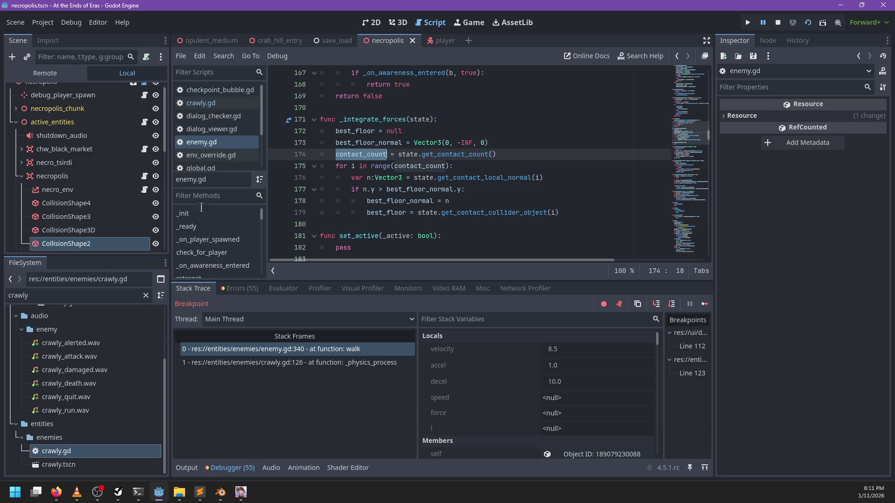
double_click(55, 465)
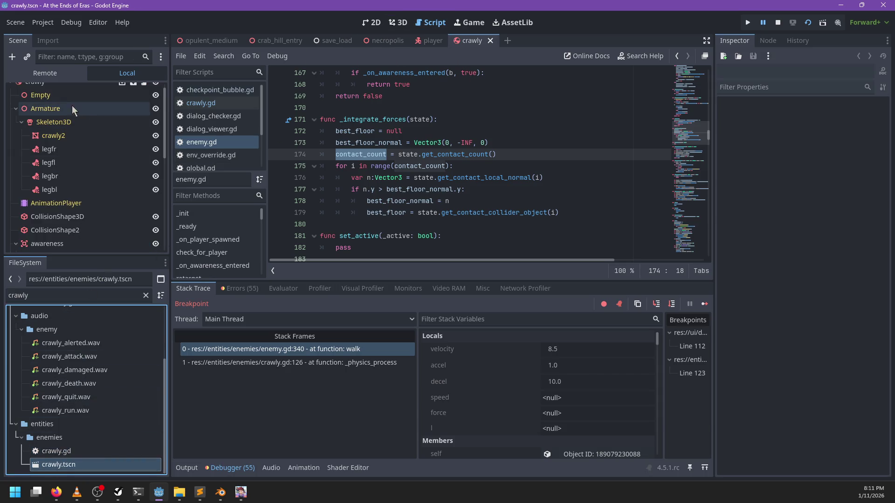
Step: Browse crawly's RigidBody3D properties in the Inspector and expand the Solver section
scroll(777, 189, "down", 10)
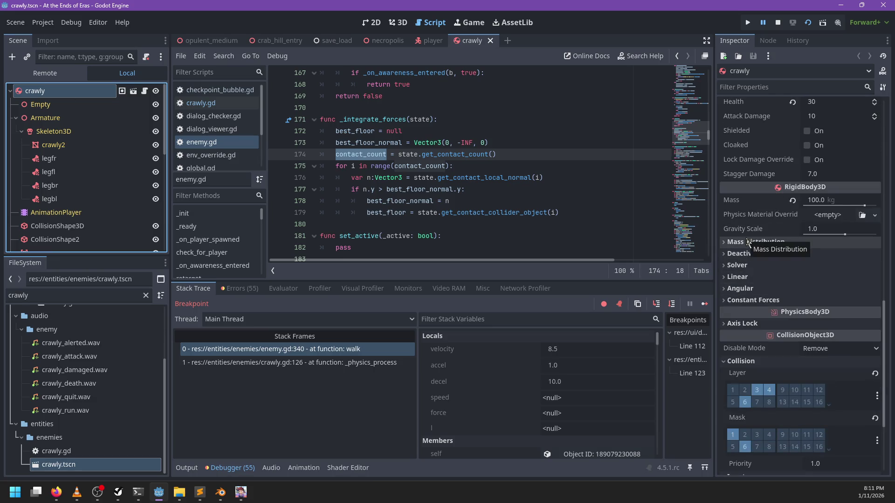
left_click(747, 301)
left_click(742, 301)
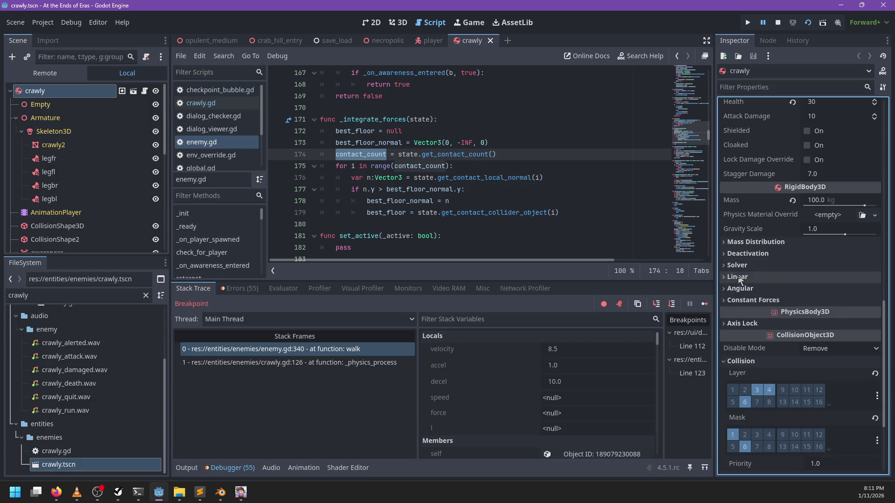
scroll(747, 259, "up", 4)
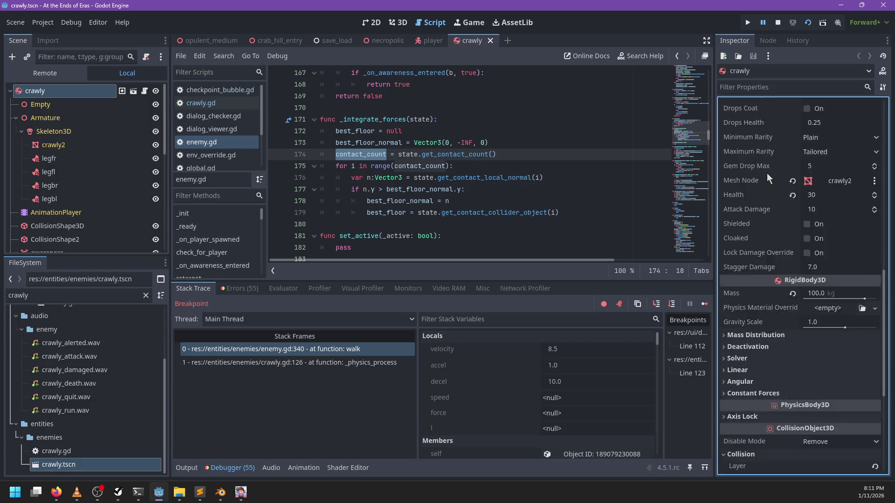
scroll(766, 186, "down", 3)
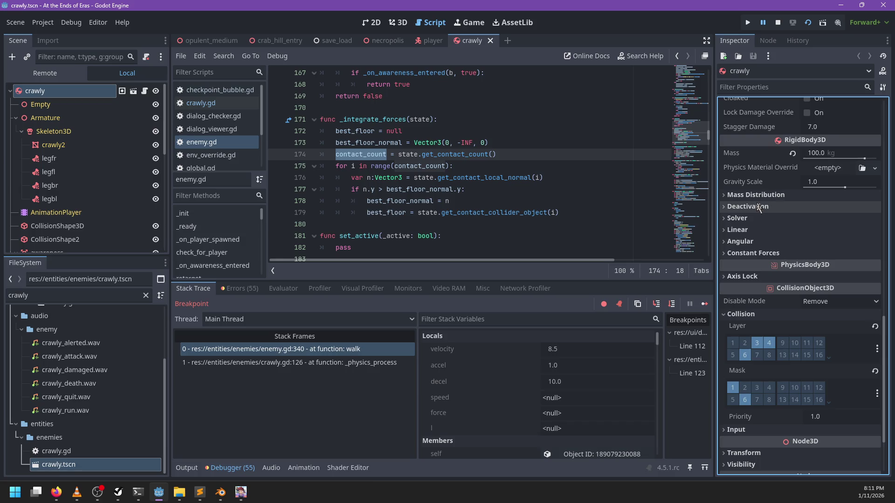
scroll(757, 205, "down", 1)
scroll(759, 204, "up", 10)
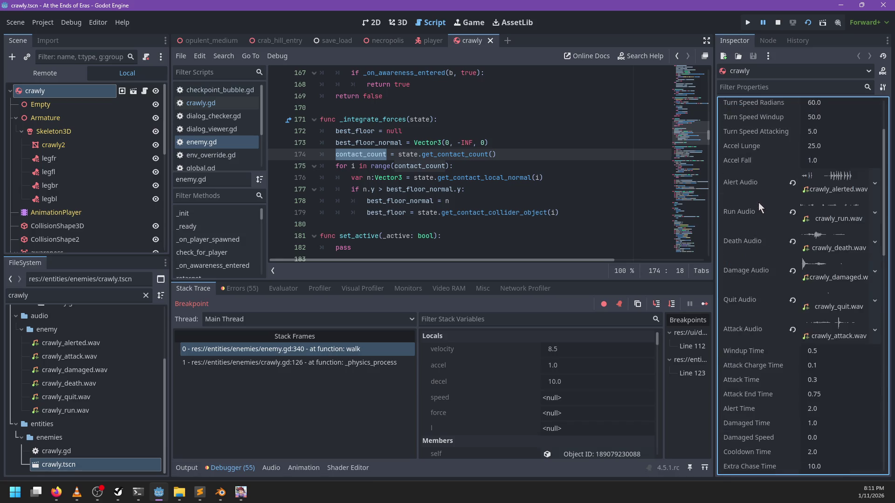
scroll(756, 249, "down", 10)
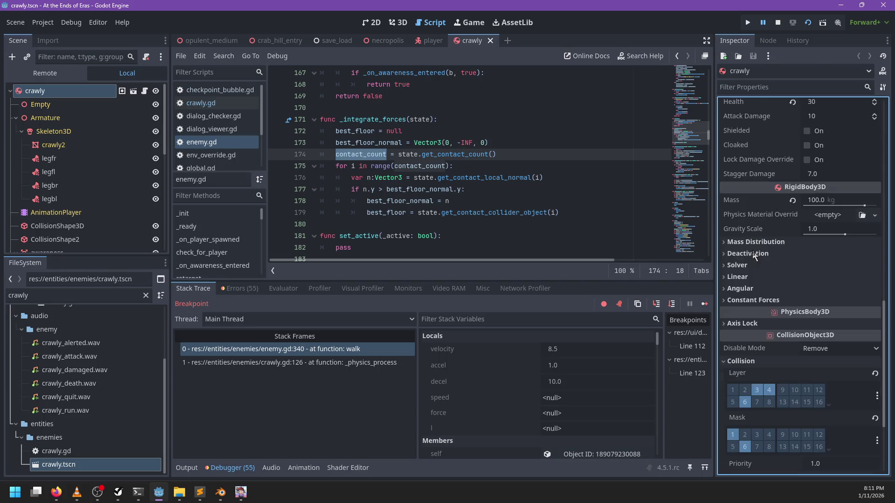
left_click(745, 300)
left_click(741, 288)
left_click(737, 265)
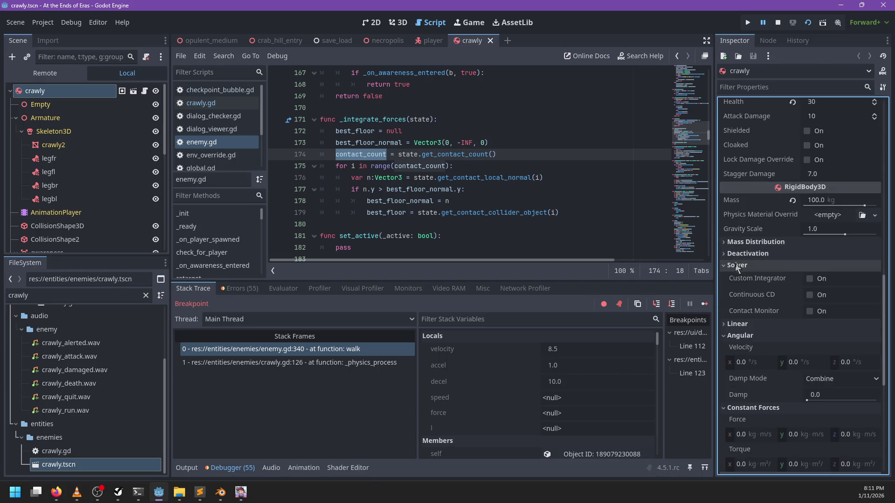
Step: Enable Contact Monitor with Max Contacts Reported 2, save crawly.tscn, and continue to the breakpoint
left_click(808, 311)
key("ctrl+s")
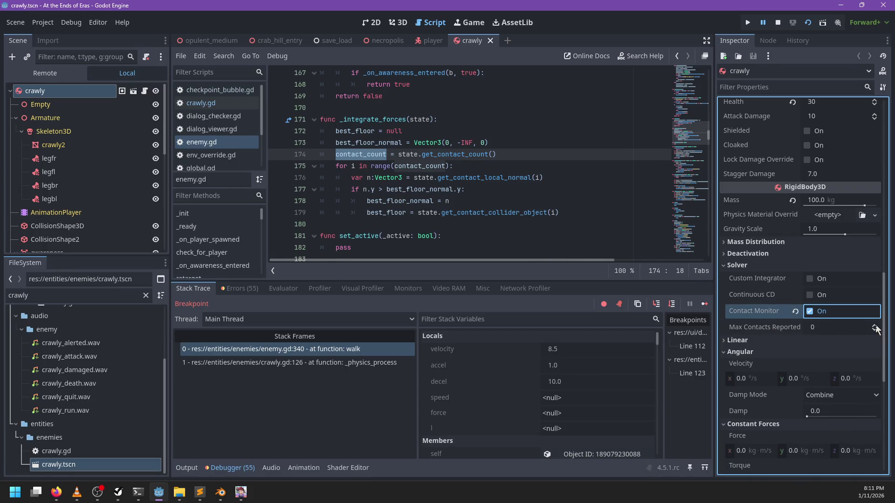
double_click(874, 326)
key("ctrl+s")
left_click(525, 231)
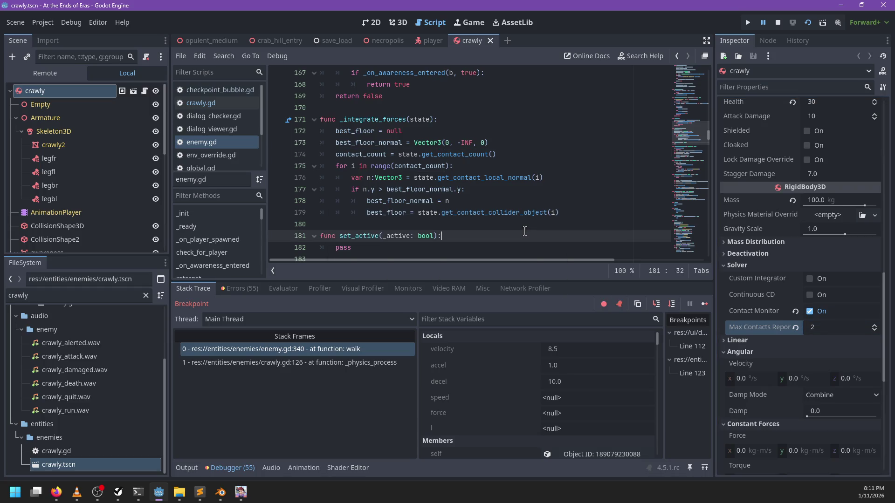
key("F12")
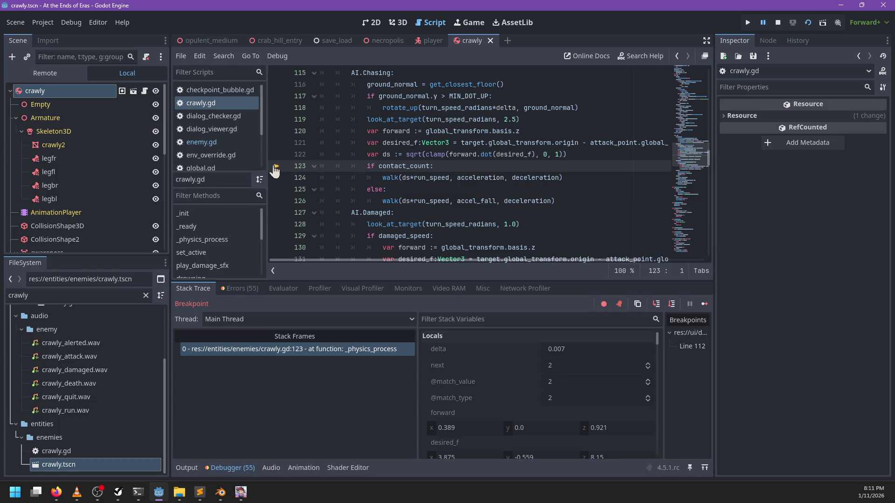
Step: Resume the game and run through the triangular portal and corridors into the doorway room
key("F12")
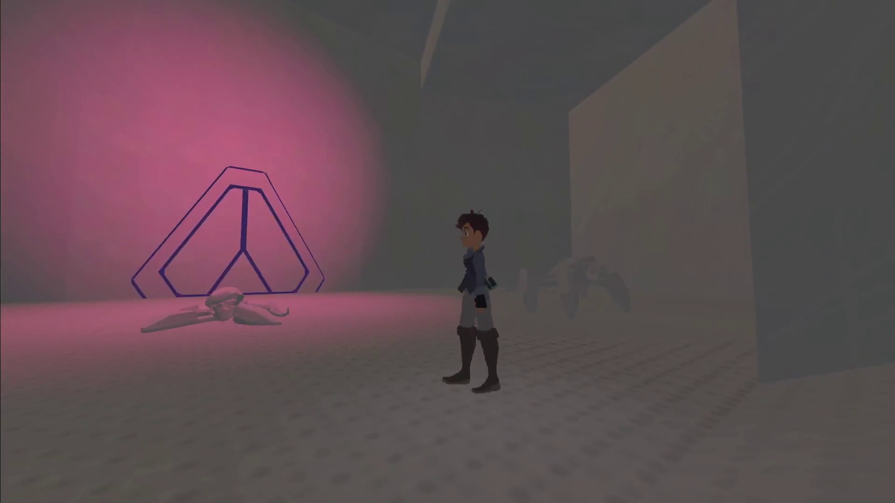
key("w")
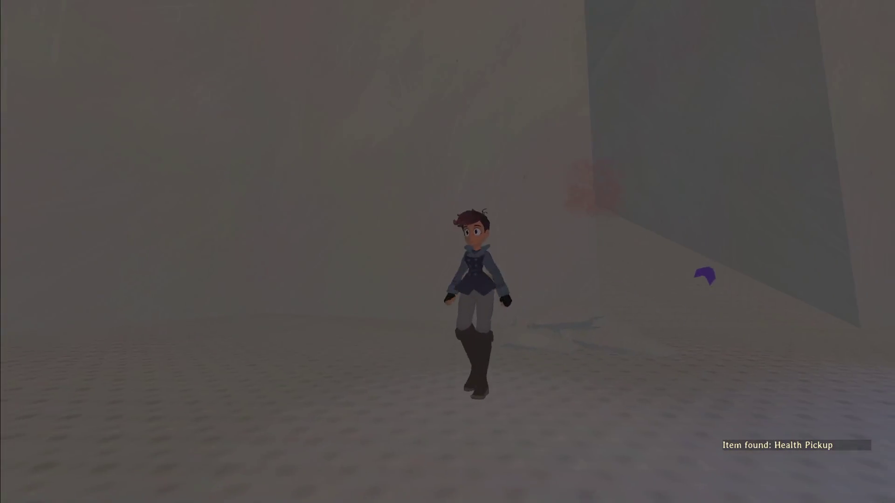
key("w")
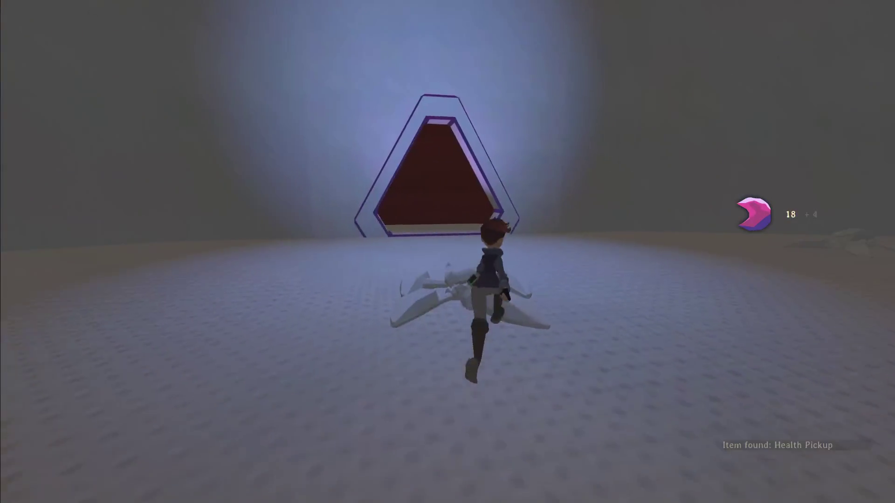
key("w")
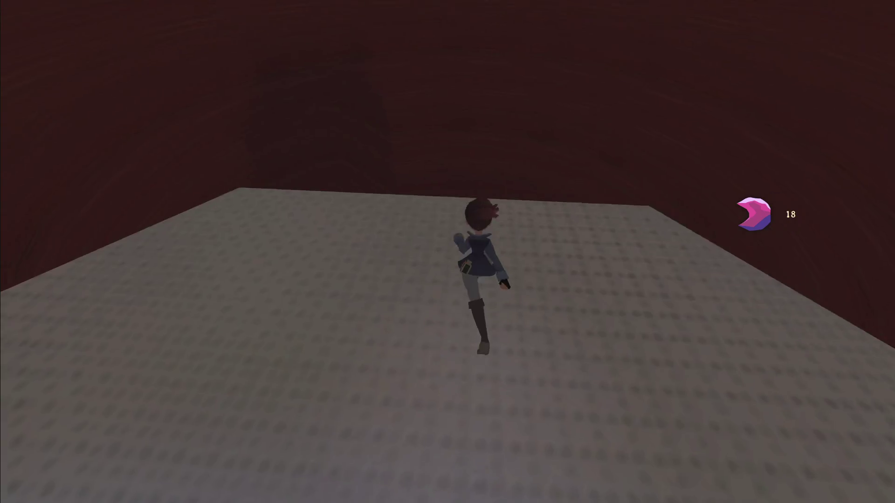
key("w")
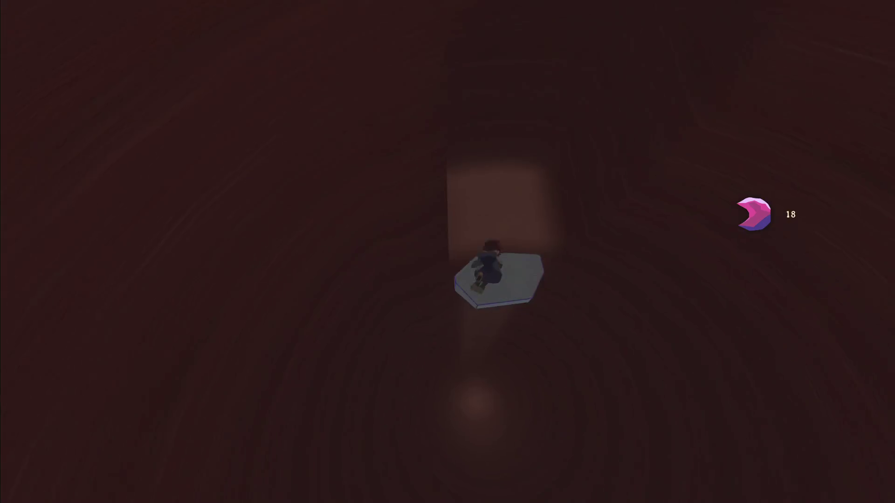
key("w")
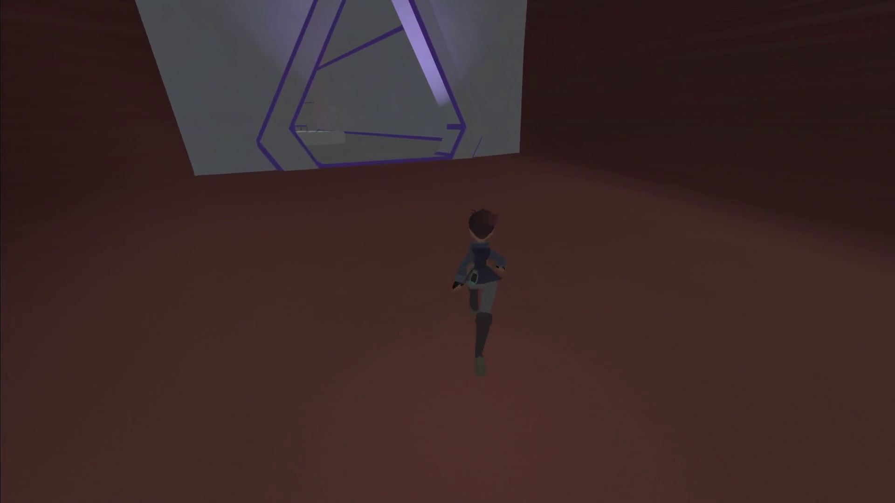
key("w")
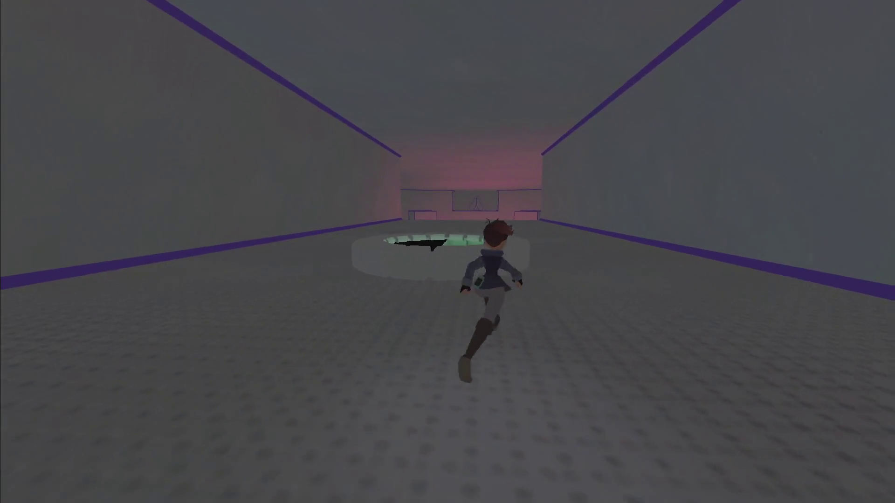
key("w")
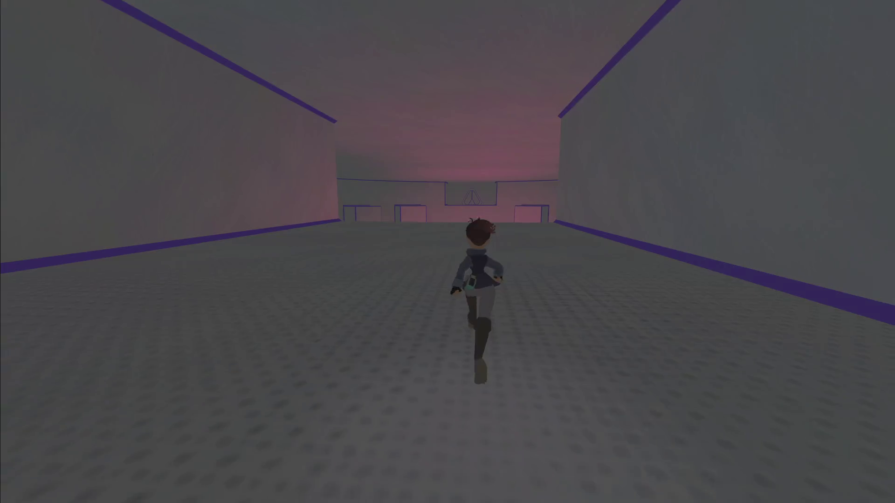
key("w")
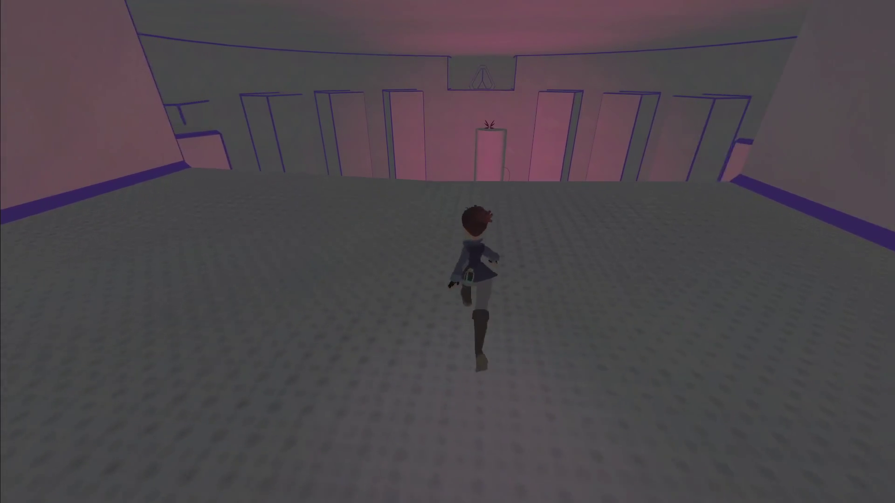
Step: Jump and climb onto the tall blocks and higher platforms in the pink chamber
key("w")
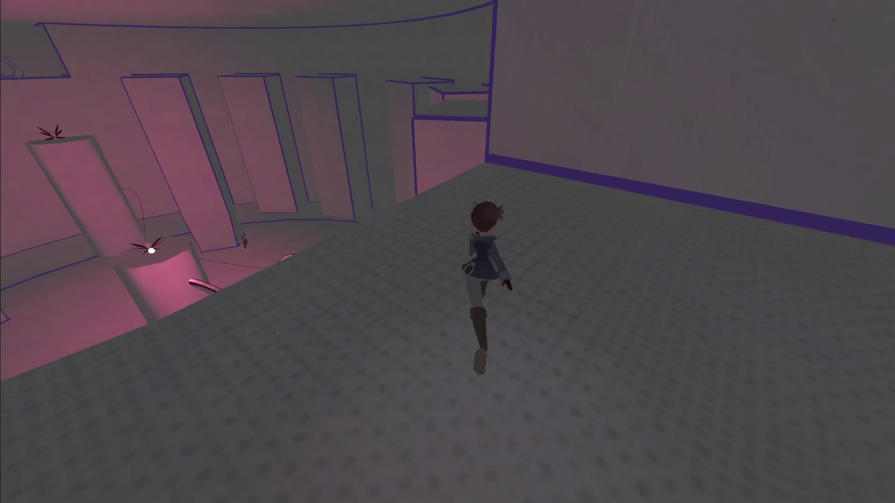
key("w")
key("space")
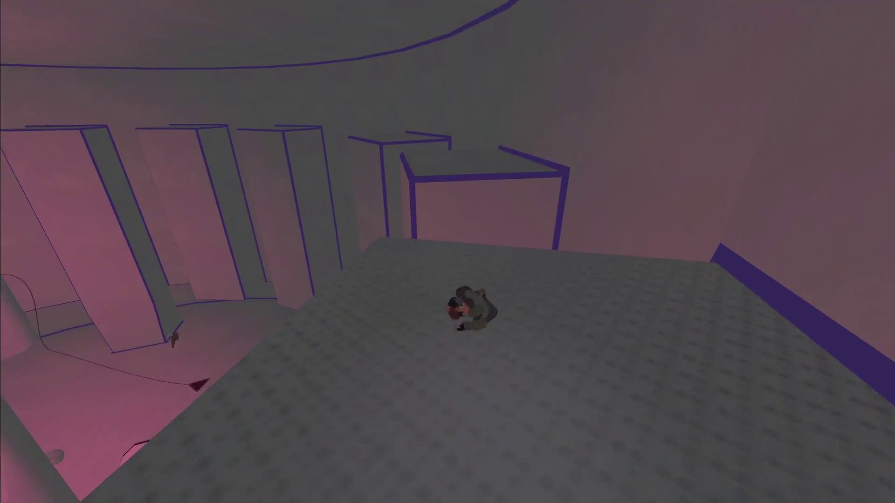
key("w")
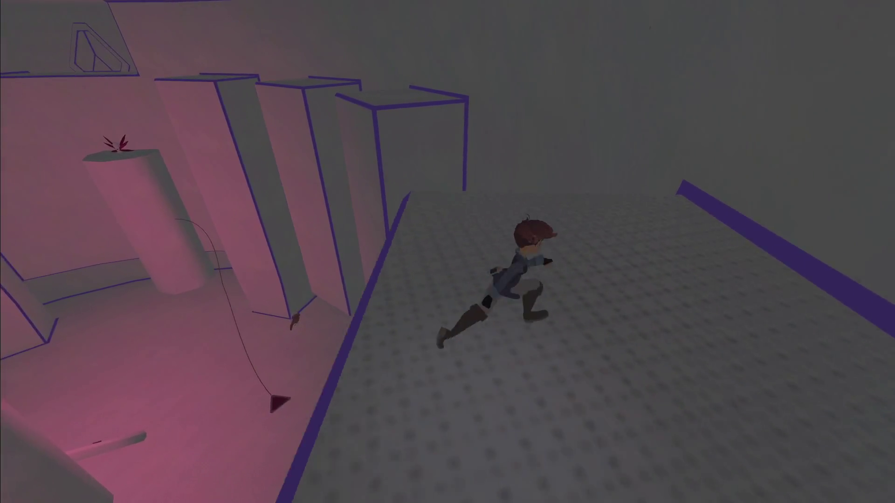
key("w")
key("space")
key("w")
key("space")
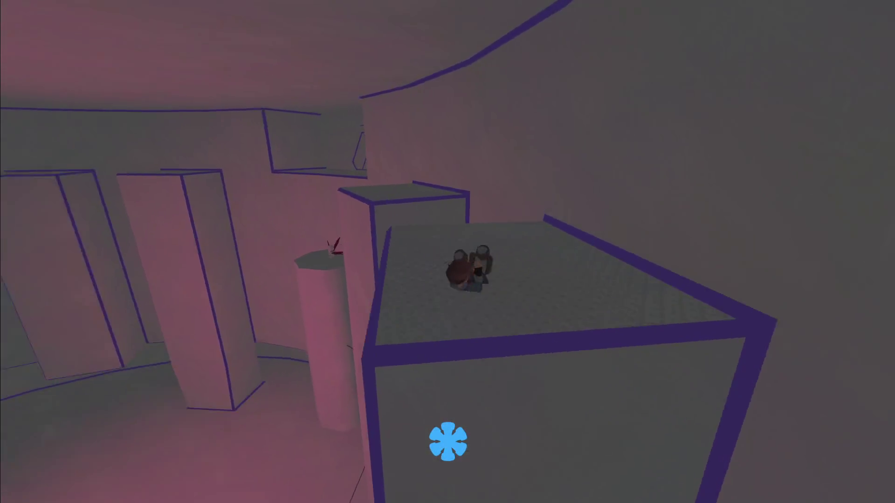